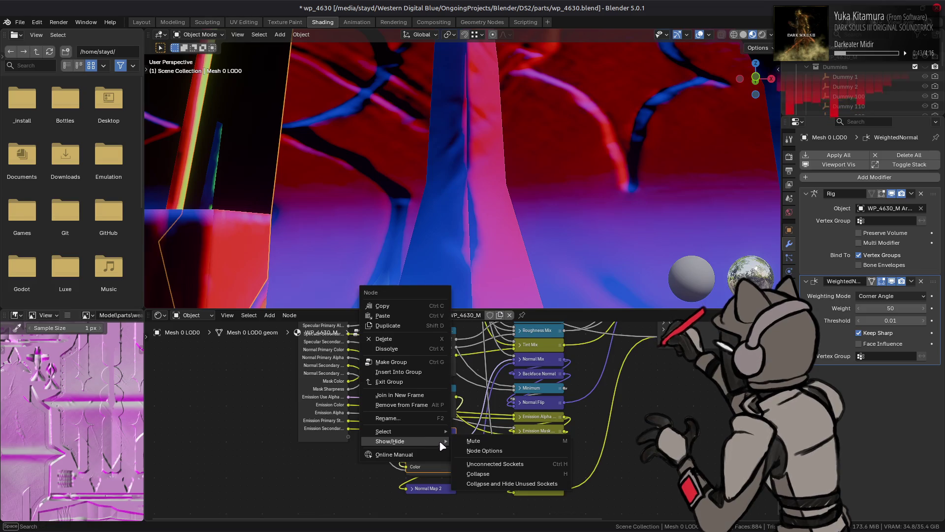
# Reveal the Normal Map Strength field and try strengths 0.5, 0.75 and 2/3
pyautogui.click(472, 466)
pyautogui.click(428, 465)
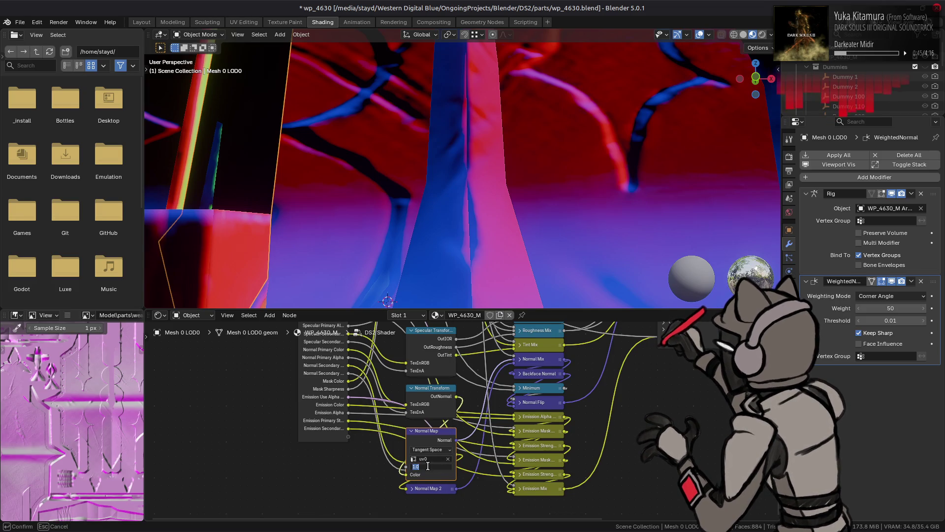
pyautogui.write('0.5')
pyautogui.press('Return')
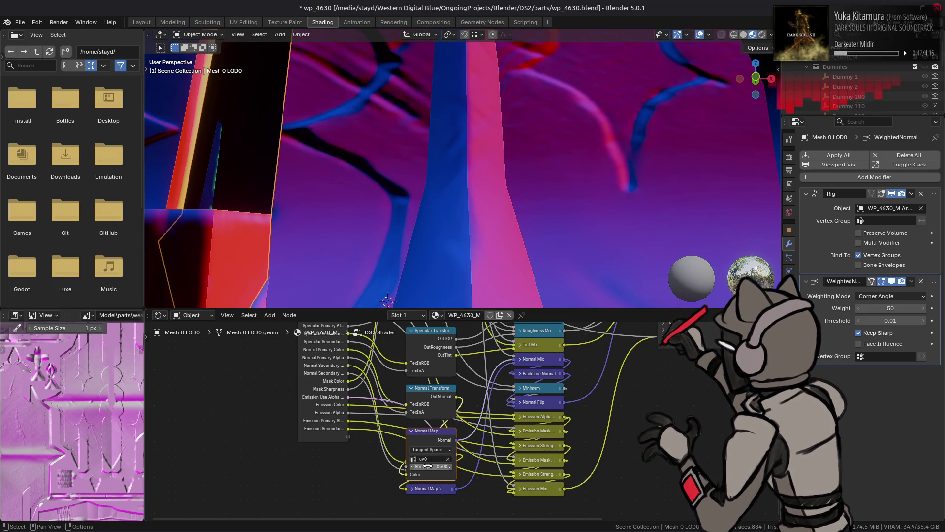
pyautogui.click(427, 466)
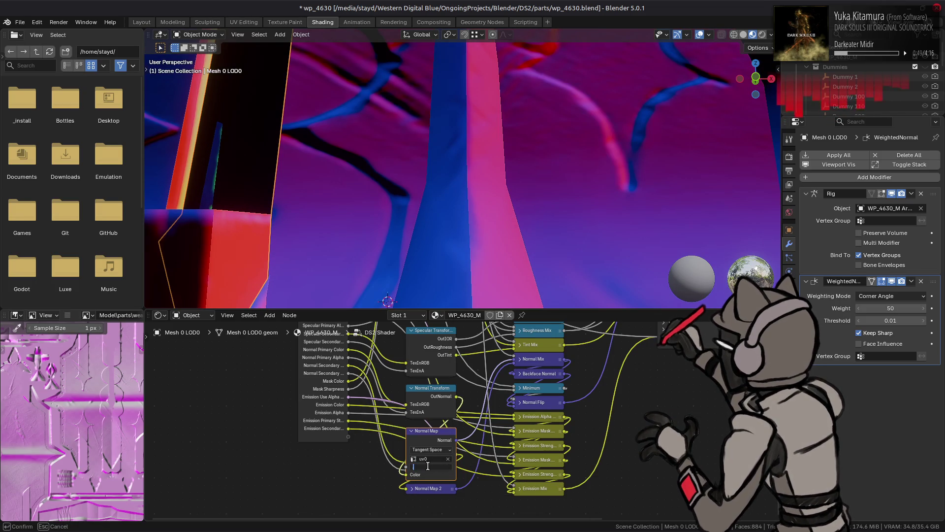
pyautogui.write('25')
pyautogui.press('Return')
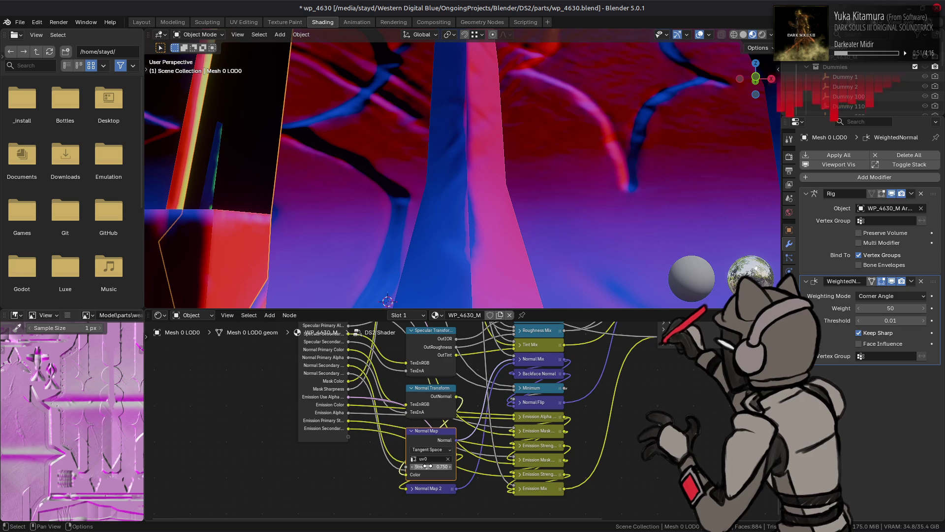
pyautogui.click(428, 465)
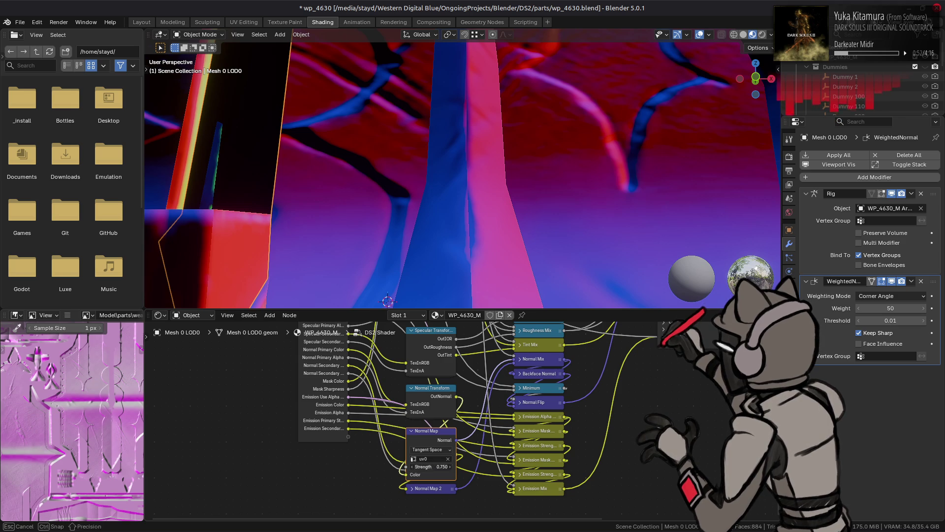
pyautogui.press('Return')
# Refine the normal map strength to 0.625, then 0.562
pyautogui.click(427, 466)
pyautogui.write('5')
pyautogui.press('Return')
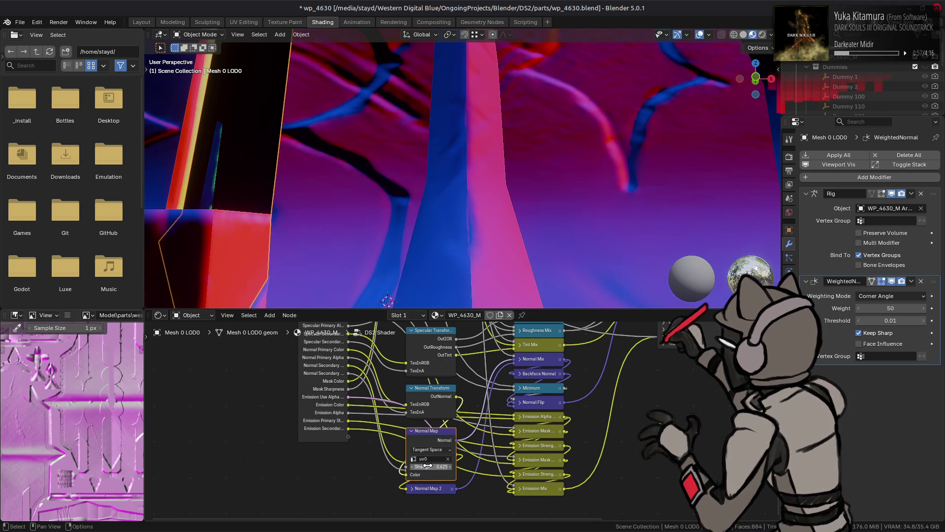
pyautogui.click(428, 466)
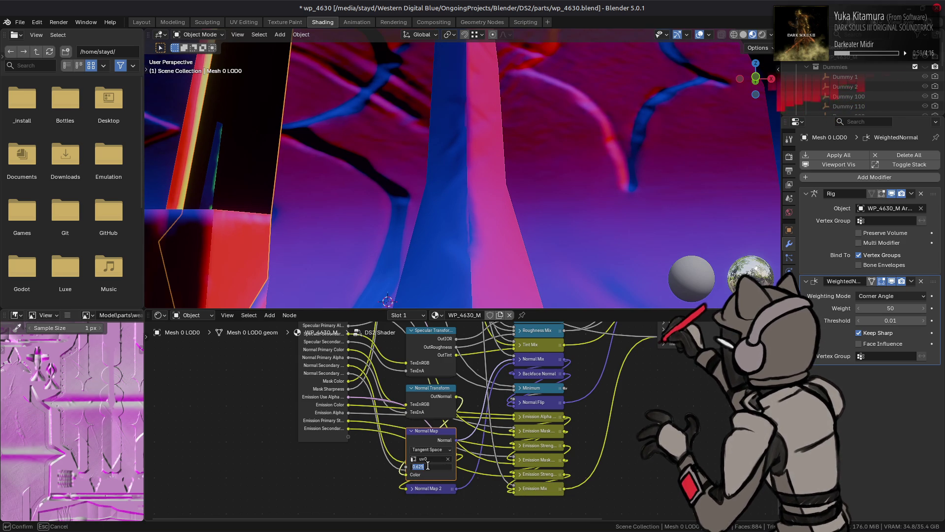
pyautogui.write('.562')
pyautogui.press('Return')
# Compare strengths 0 and 1 on the whole shield, then settle on 0.5
pyautogui.moveTo(443, 207)
pyautogui.mouseDown(button='middle')
pyautogui.moveTo(463, 126)
pyautogui.moveTo(431, 165)
pyautogui.moveTo(388, 180)
pyautogui.moveTo(417, 188)
pyautogui.mouseUp(button='middle')
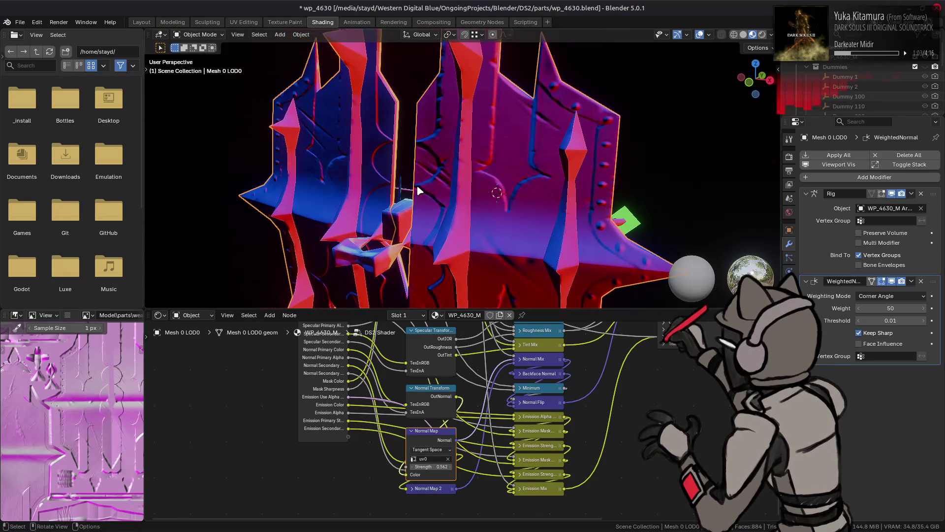
pyautogui.click(431, 465)
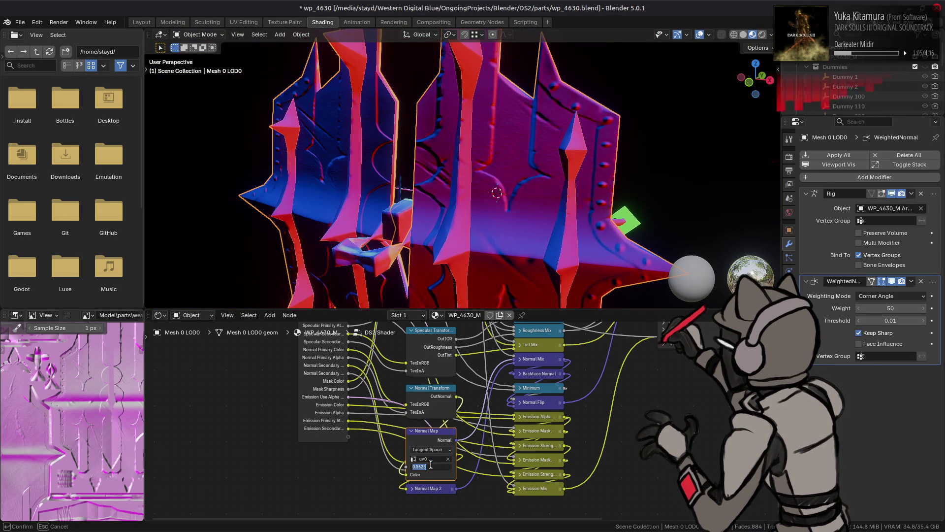
pyautogui.write('0')
pyautogui.press('Return')
pyautogui.click(431, 466)
pyautogui.write('1')
pyautogui.press('Return')
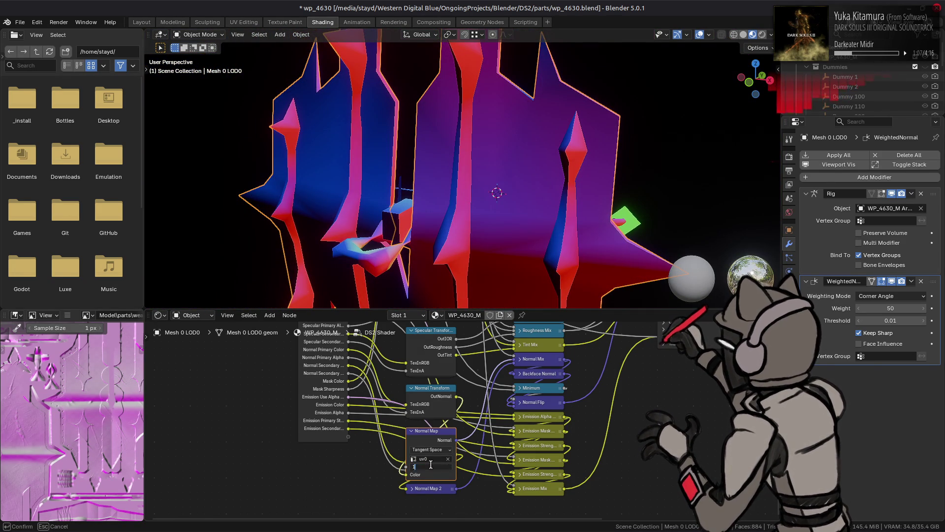
pyautogui.click(431, 465)
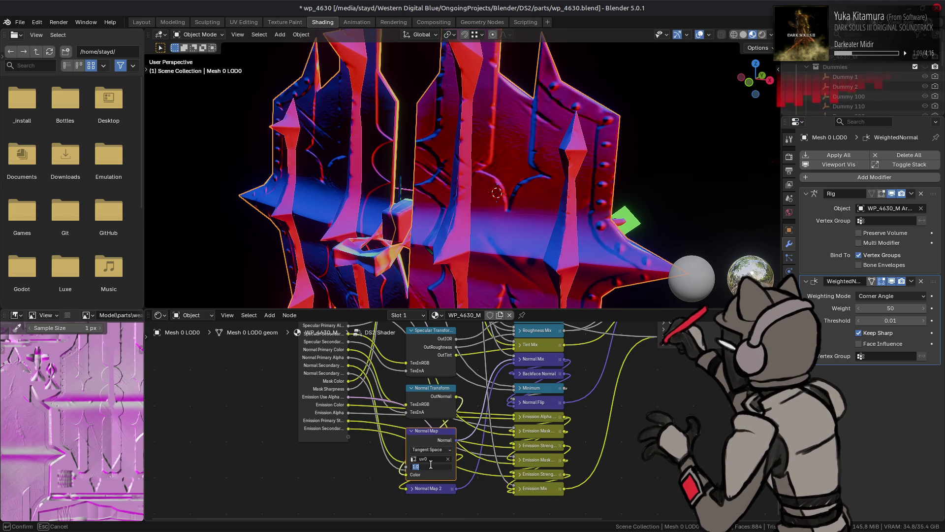
pyautogui.write('0.5')
pyautogui.press('Return')
# Flip between normal map strengths 1.0 and 0.5 via undo/redo, keeping 1.0
pyautogui.moveTo(443, 192)
pyautogui.mouseDown(button='middle')
pyautogui.moveTo(500, 174)
pyautogui.moveTo(481, 211)
pyautogui.moveTo(485, 164)
pyautogui.moveTo(500, 158)
pyautogui.moveTo(492, 155)
pyautogui.moveTo(534, 183)
pyautogui.moveTo(481, 175)
pyautogui.moveTo(475, 185)
pyautogui.mouseUp(button='middle')
pyautogui.hotkey('ctrl', 'z')
pyautogui.hotkey('ctrl', 'shift', 'z')
pyautogui.hotkey('ctrl', 'z')
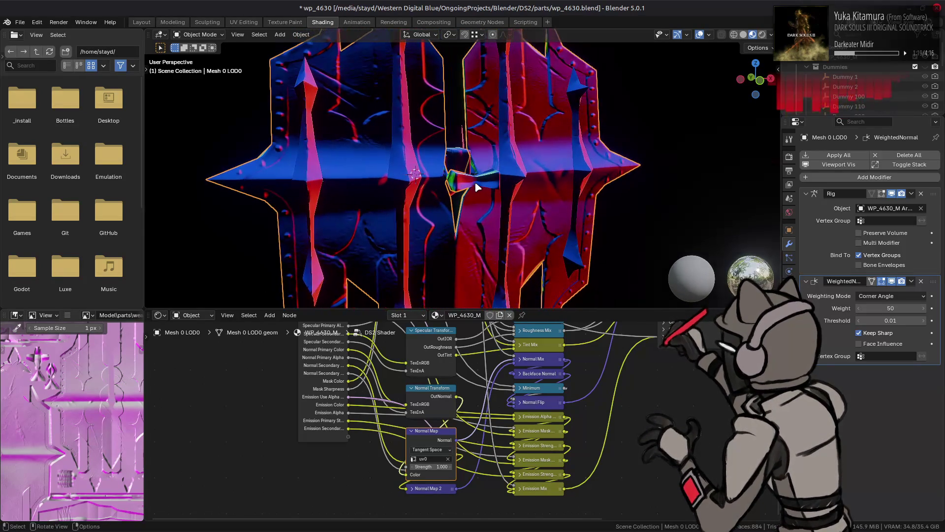
# Toggle the WeightedNormal modifier's Keep Sharp off and on to compare, then enter Edit Mode
pyautogui.click(884, 335)
pyautogui.click(885, 335)
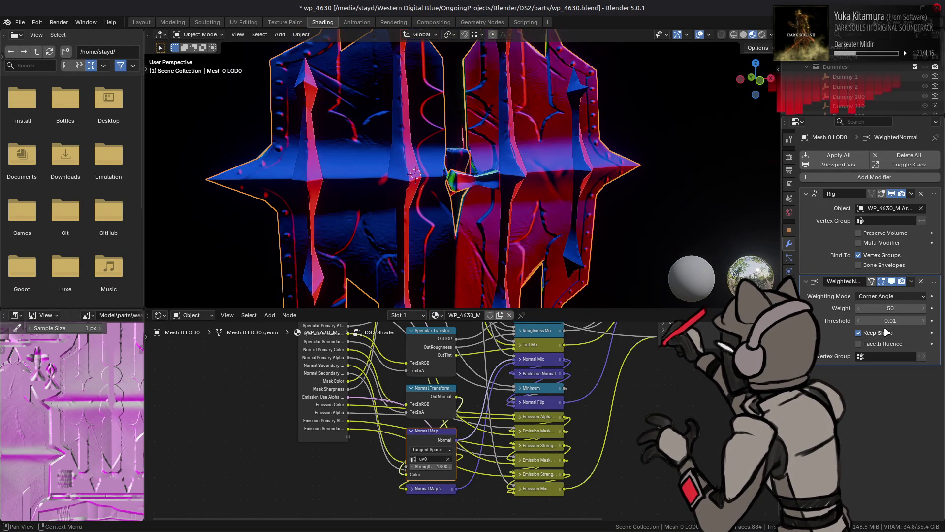
pyautogui.click(874, 334)
pyautogui.click(875, 333)
pyautogui.press('Tab')
pyautogui.scroll(2, 555, 233)
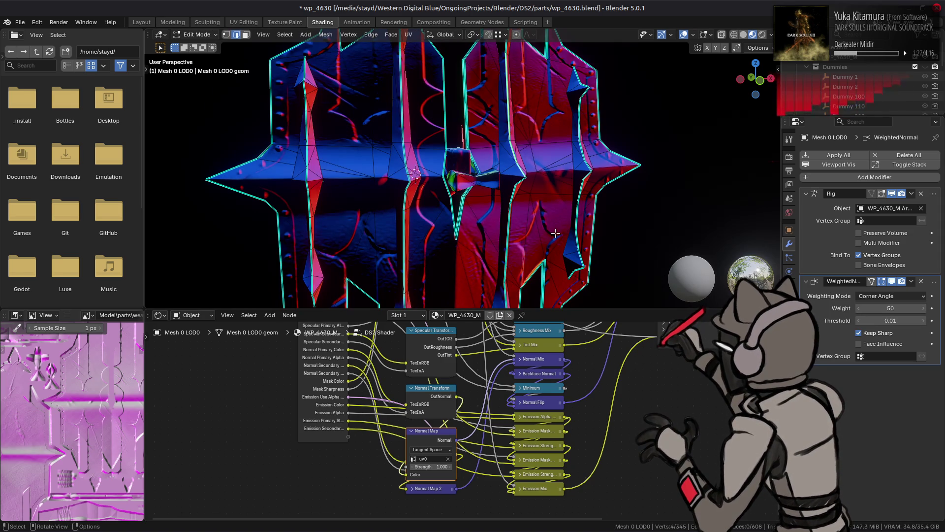
# Orbit to the bow-tie centre piece and mark its first edge sharp
pyautogui.press('Tab')
pyautogui.moveTo(548, 226)
pyautogui.mouseDown(button='middle')
pyautogui.moveTo(488, 224)
pyautogui.moveTo(565, 217)
pyautogui.moveTo(560, 200)
pyautogui.moveTo(544, 213)
pyautogui.moveTo(544, 149)
pyautogui.moveTo(427, 124)
pyautogui.mouseUp(button='middle')
pyautogui.scroll(2, 487, 225)
pyautogui.press('Tab')
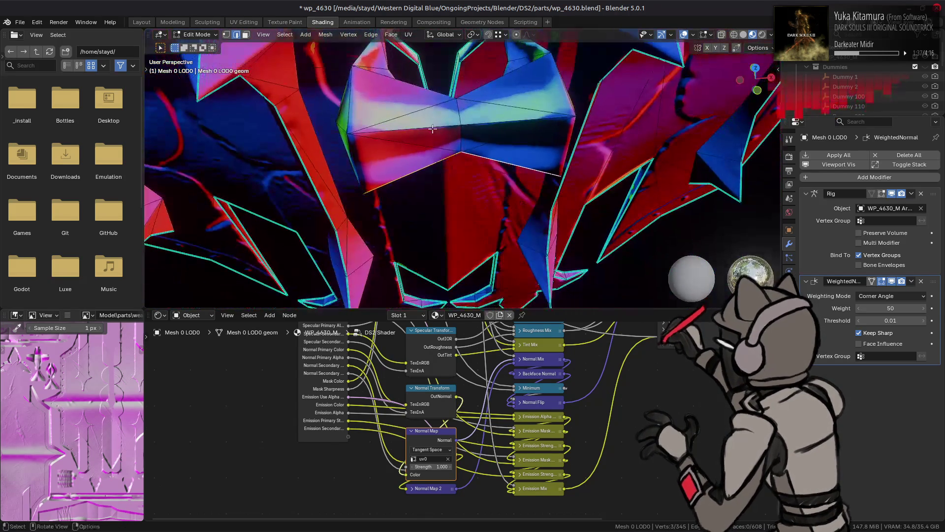
pyautogui.click(427, 124)
pyautogui.rightClick(340, 126)
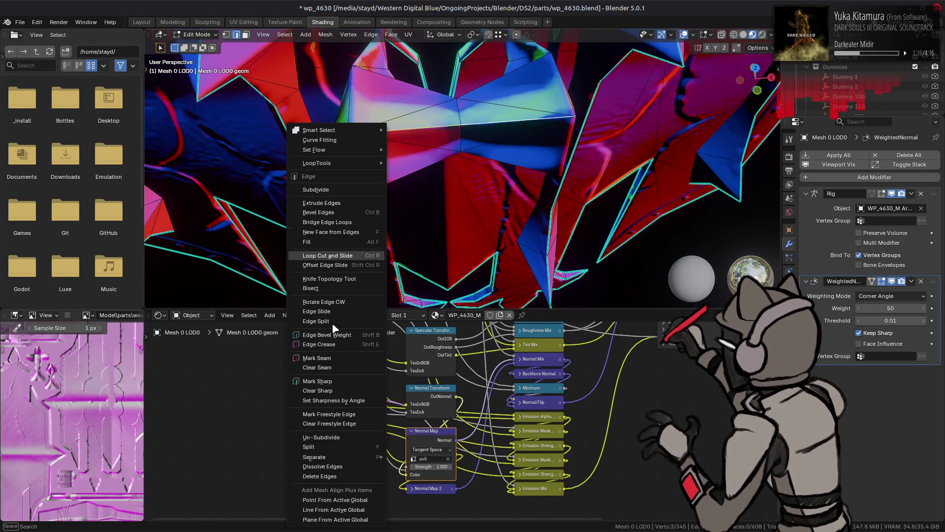
pyautogui.click(335, 383)
# Mark another edge on the far side of the bow-tie sharp
pyautogui.moveTo(435, 230)
pyautogui.mouseDown(button='middle')
pyautogui.moveTo(425, 154)
pyautogui.moveTo(515, 164)
pyautogui.mouseUp(button='middle')
pyautogui.click(516, 164)
pyautogui.rightClick(340, 202)
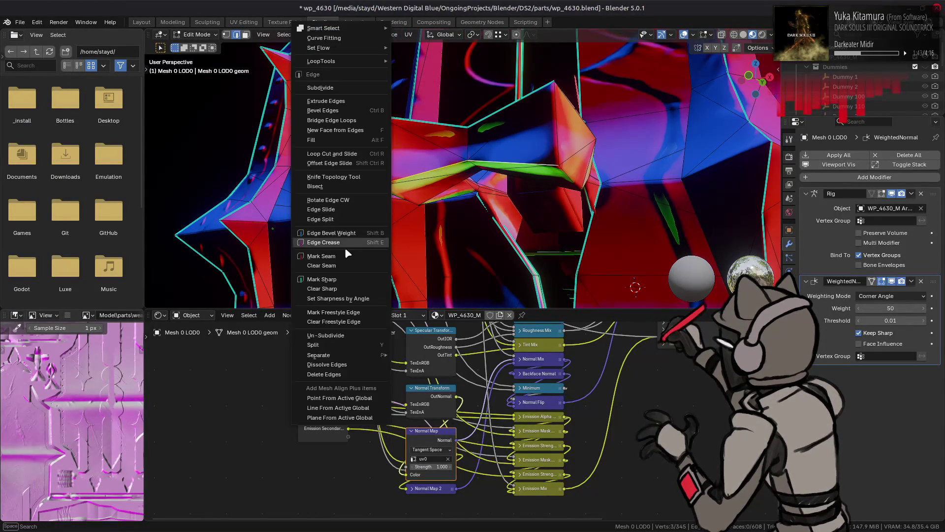
pyautogui.click(339, 279)
# Check the shading in Object Mode, then mark the selected edges sharp via Ctrl+E
pyautogui.press('Tab')
pyautogui.moveTo(416, 197)
pyautogui.mouseDown(button='middle')
pyautogui.moveTo(451, 152)
pyautogui.moveTo(464, 204)
pyautogui.mouseUp(button='middle')
pyautogui.press('Tab')
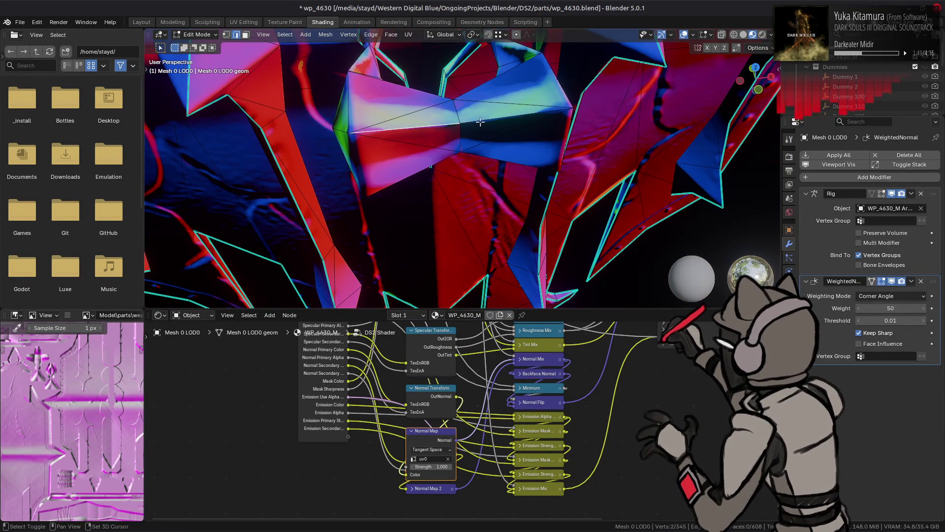
pyautogui.hotkey('ctrl', 'e')
pyautogui.click(339, 280)
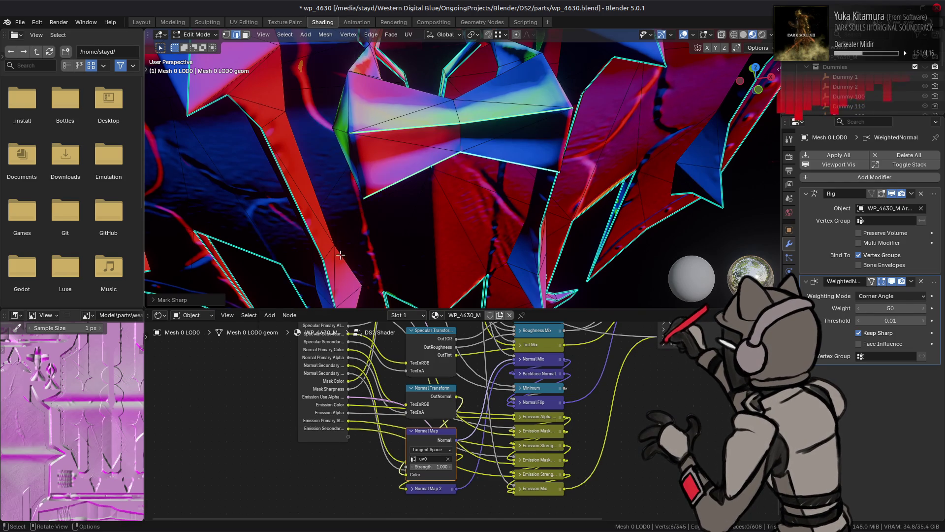
pyautogui.moveTo(338, 279)
pyautogui.mouseDown(button='middle')
pyautogui.moveTo(378, 156)
pyautogui.moveTo(401, 182)
pyautogui.mouseUp(button='middle')
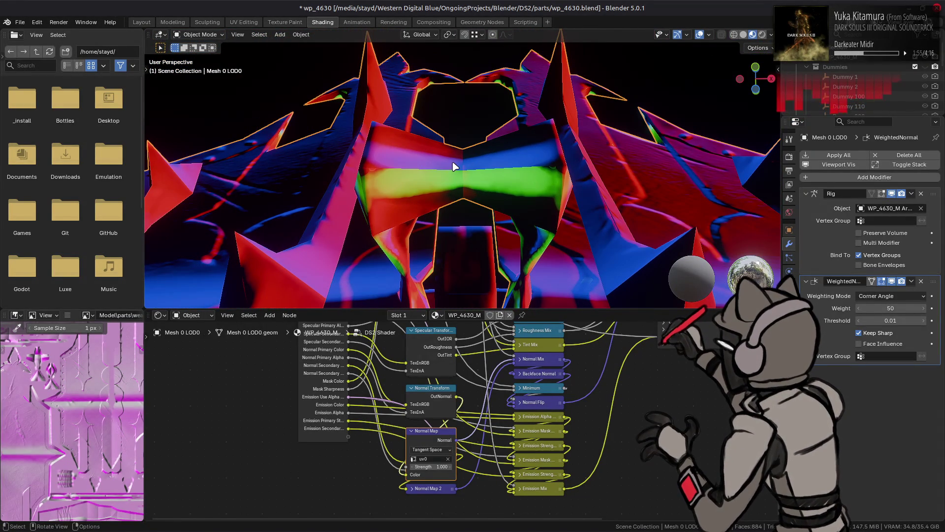
# Mark further bow-tie edges sharp and return to Object Mode
pyautogui.moveTo(452, 162)
pyautogui.mouseDown(button='middle')
pyautogui.moveTo(464, 151)
pyautogui.moveTo(453, 140)
pyautogui.mouseUp(button='middle')
pyautogui.press('Tab')
pyautogui.press('Tab')
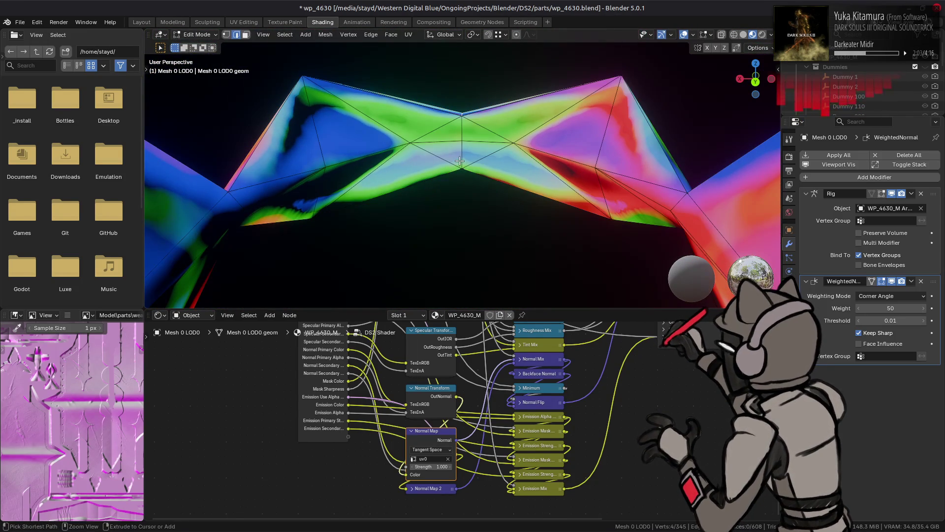
pyautogui.rightClick(343, 193)
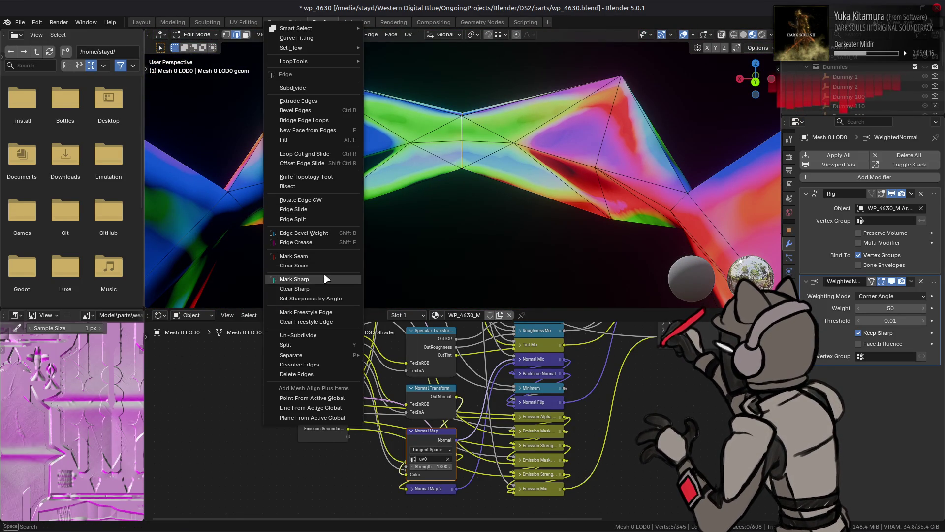
pyautogui.press('Escape')
pyautogui.press('Tab')
# Inspect the new shading, then bring up Viewport Shading's Render Pass list
pyautogui.moveTo(354, 218)
pyautogui.mouseDown(button='middle')
pyautogui.moveTo(375, 184)
pyautogui.moveTo(498, 192)
pyautogui.moveTo(583, 149)
pyautogui.moveTo(583, 112)
pyautogui.mouseUp(button='middle')
pyautogui.press('Tab')
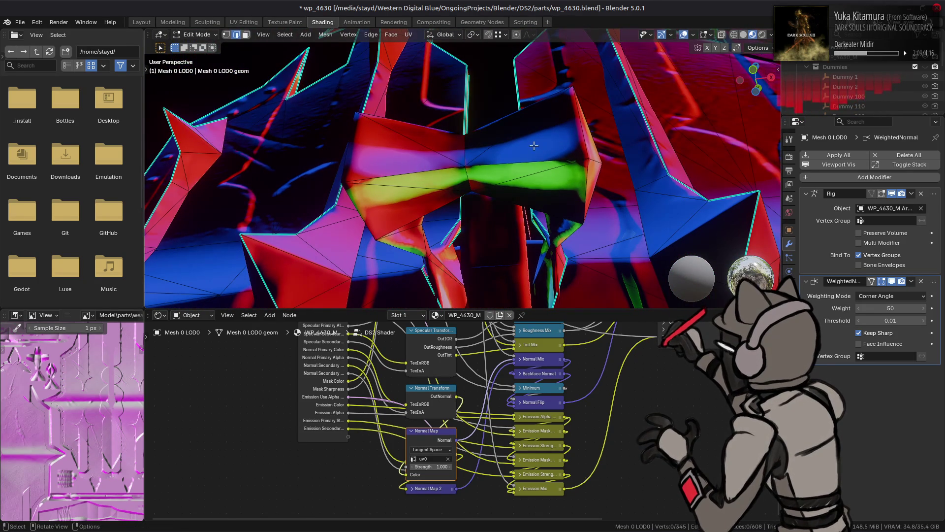
pyautogui.press('Tab')
pyautogui.click(771, 34)
pyautogui.click(771, 235)
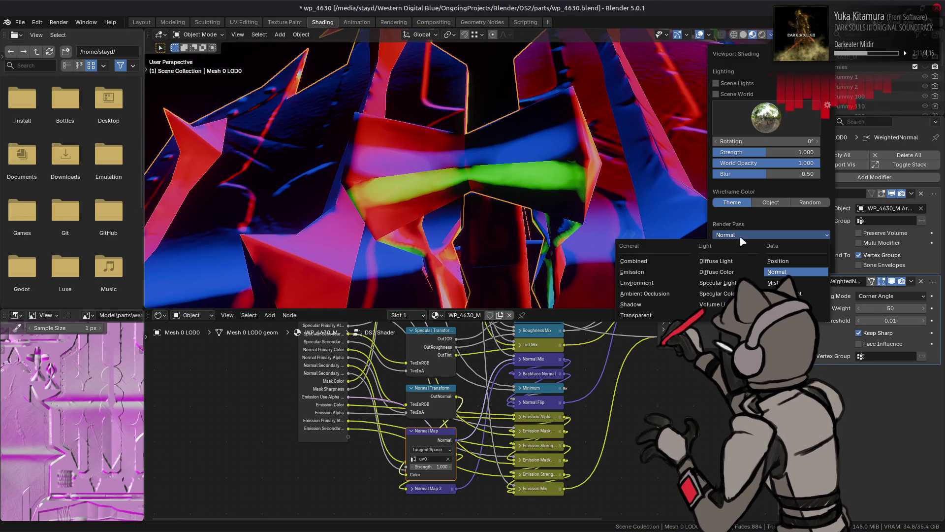
# Set the Render Pass to Combined and light the shield with the blue-sky HDRI
pyautogui.click(655, 255)
pyautogui.click(766, 118)
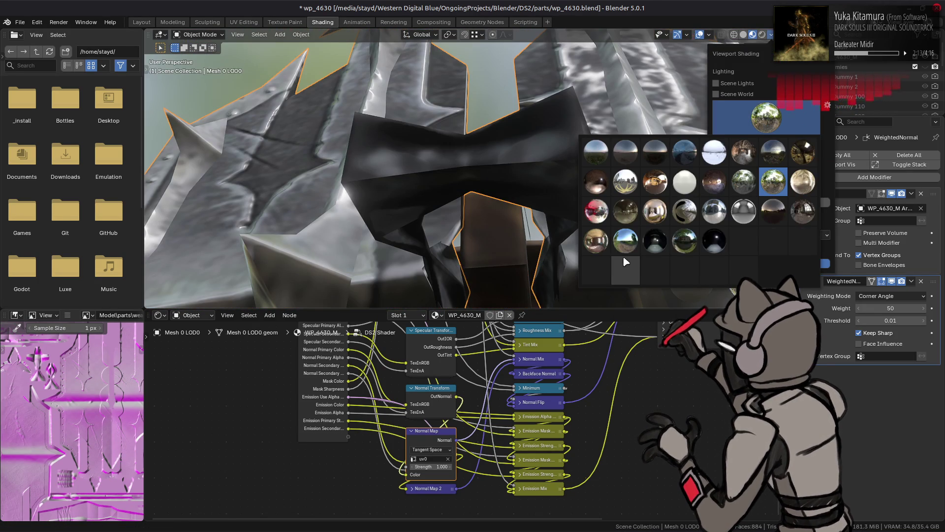
pyautogui.click(625, 244)
pyautogui.moveTo(488, 164)
pyautogui.mouseDown(button='middle')
pyautogui.moveTo(535, 216)
pyautogui.moveTo(567, 134)
pyautogui.moveTo(550, 141)
pyautogui.mouseUp(button='middle')
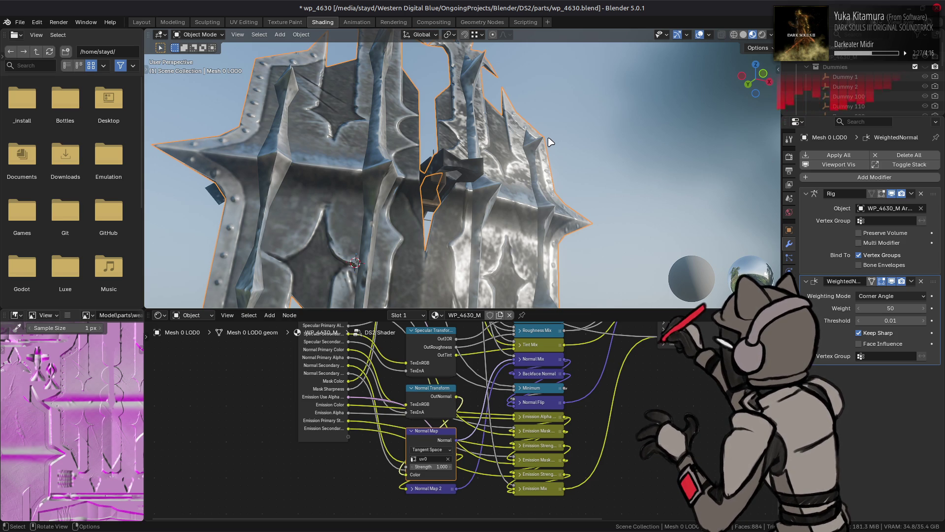
pyautogui.hotkey('alt', 'Tab')
pyautogui.hotkey('ctrl', 'z')
pyautogui.hotkey('ctrl', 'z')
pyautogui.hotkey('ctrl', 'z')
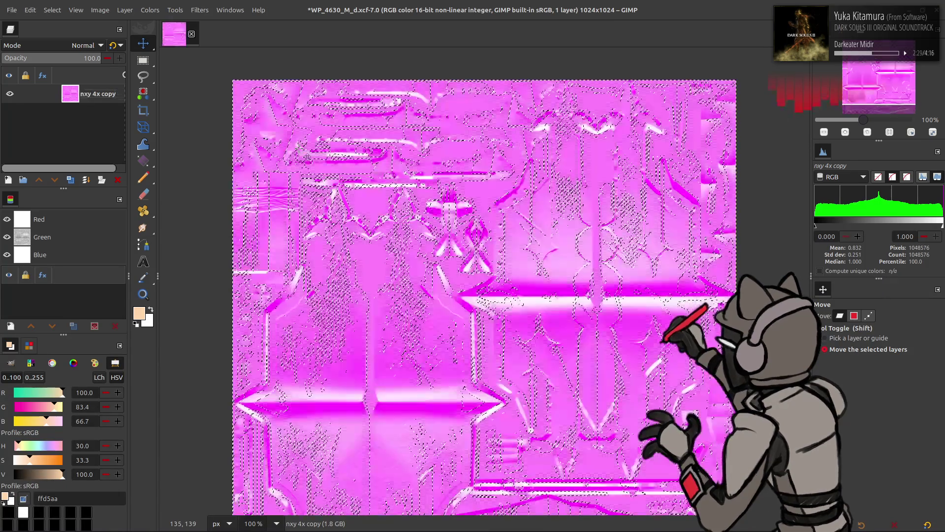
pyautogui.hotkey('ctrl', 'z')
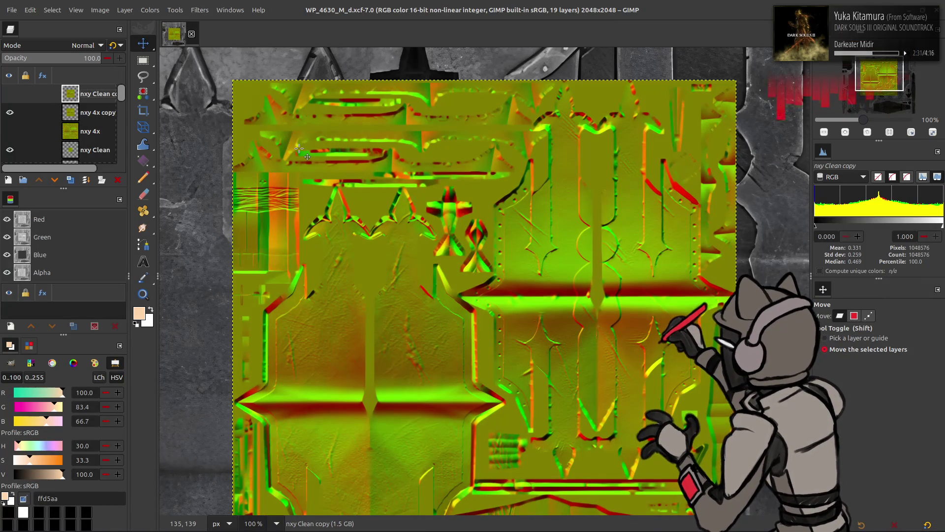
pyautogui.hotkey('alt', 'Tab')
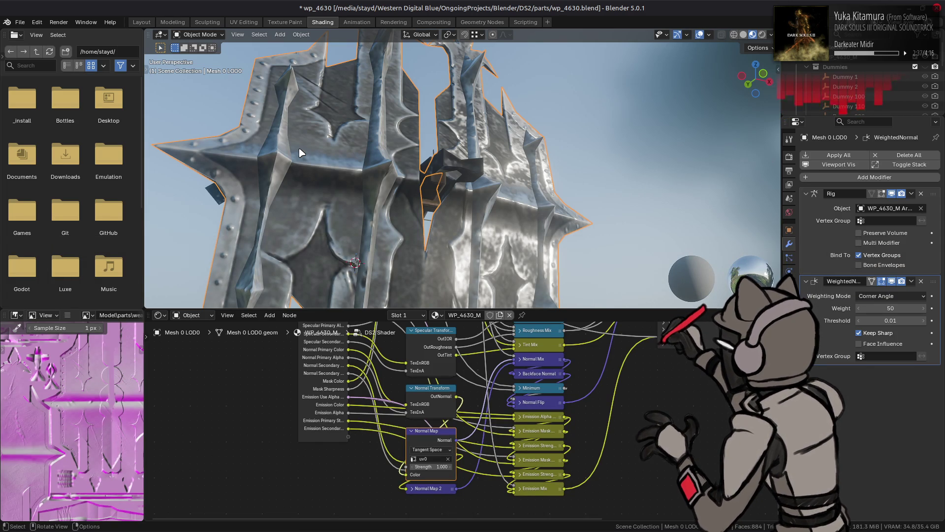
# Look the shield over from several angles, save wp_4630.blend, and bring GIMP forward
pyautogui.moveTo(358, 152)
pyautogui.mouseDown(button='middle')
pyautogui.moveTo(279, 178)
pyautogui.moveTo(274, 197)
pyautogui.moveTo(382, 136)
pyautogui.moveTo(517, 127)
pyautogui.moveTo(573, 94)
pyautogui.moveTo(536, 116)
pyautogui.mouseUp(button='middle')
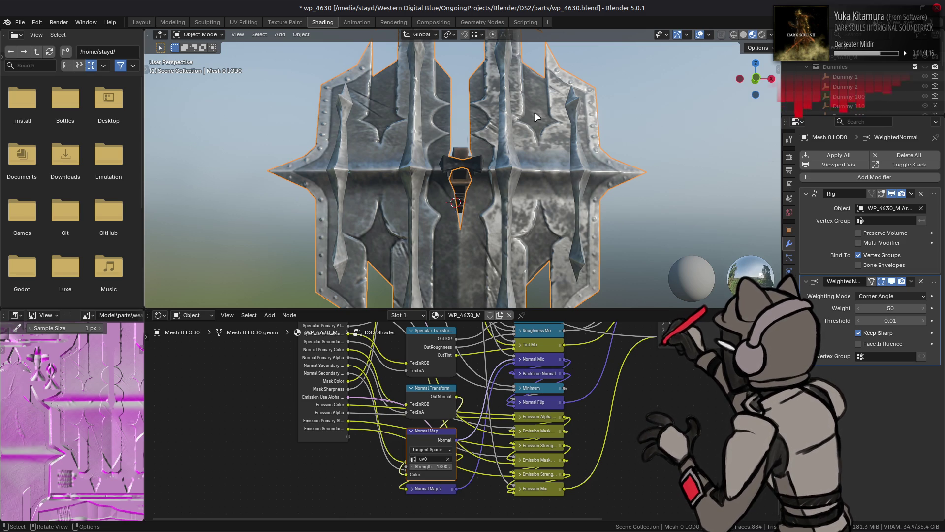
pyautogui.moveTo(481, 529)
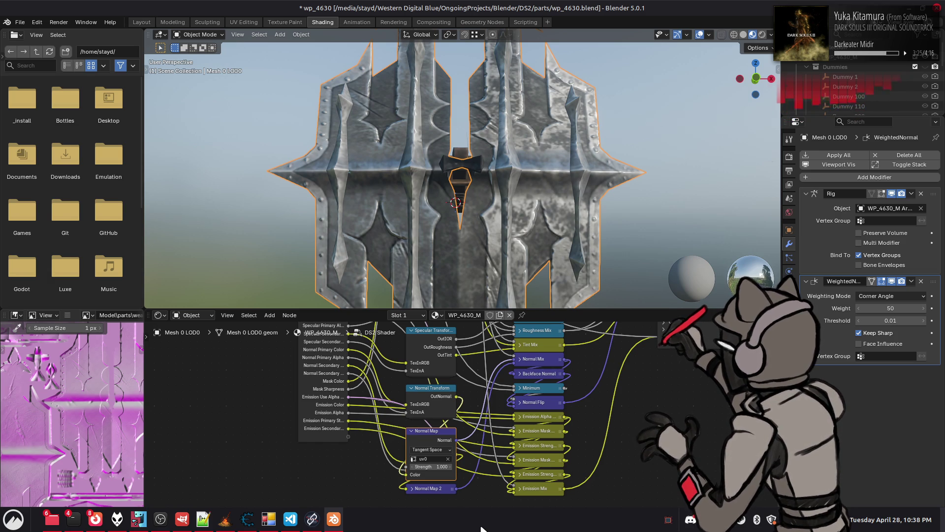
pyautogui.moveTo(424, 256); pyautogui.dragTo(476, 205, button='middle')
pyautogui.hotkey('ctrl', 's')
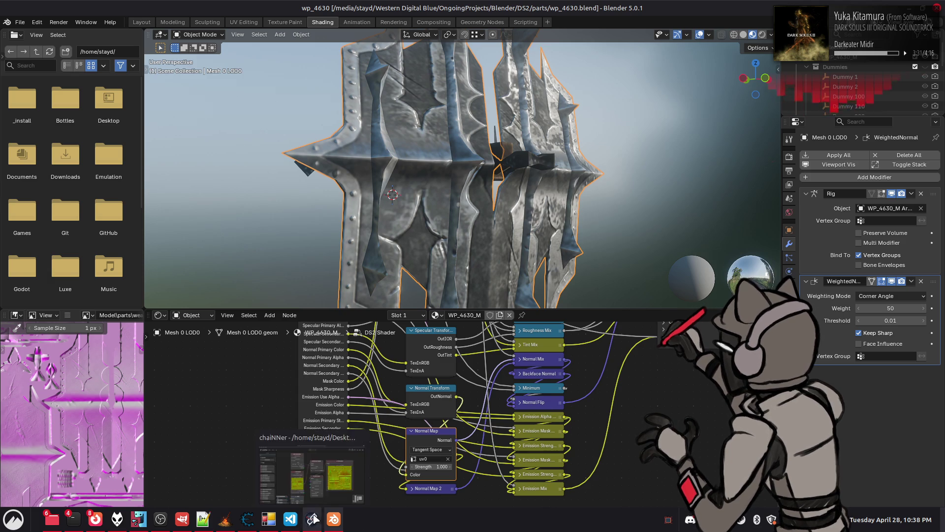
pyautogui.click(182, 519)
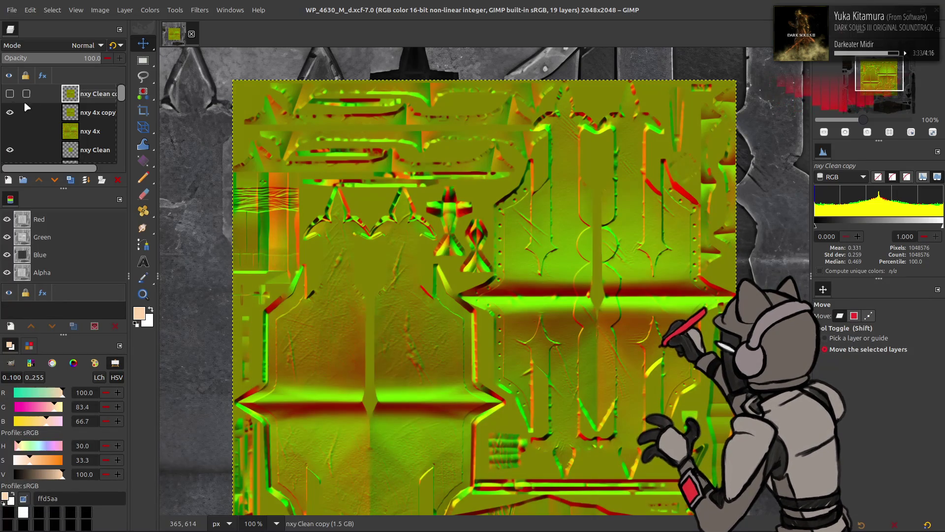
# Delete the 'nxy Clean copy' layer and hide the nxy normal-map layers to reveal the grey texture
pyautogui.click(14, 115)
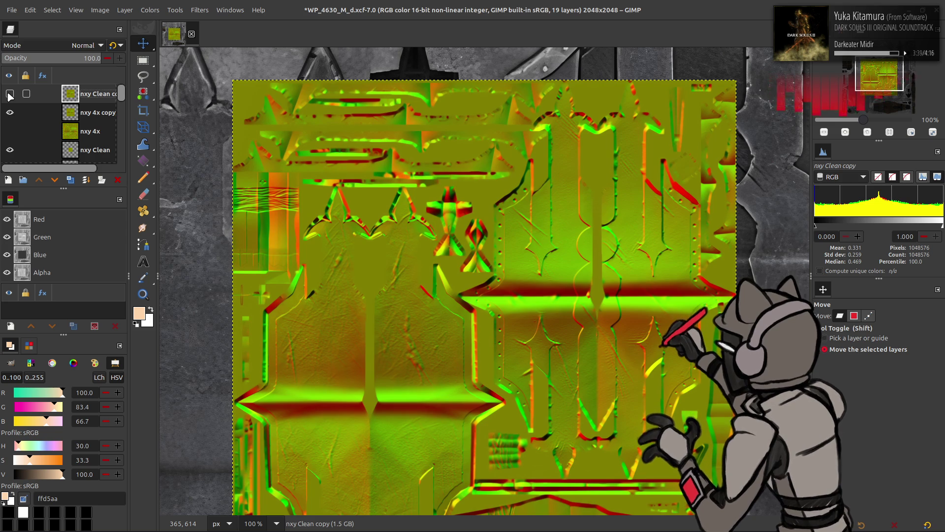
pyautogui.click(117, 180)
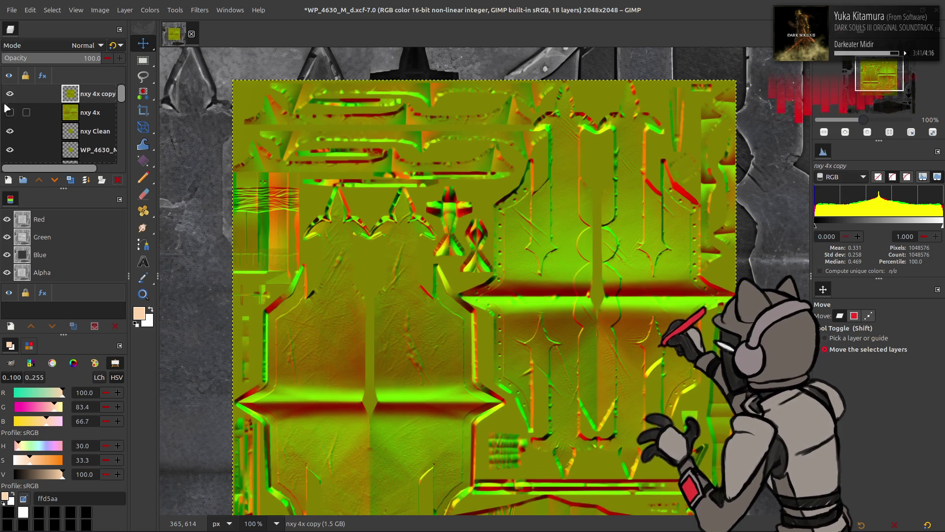
pyautogui.click(8, 97)
pyautogui.scroll(-2, 11, 104)
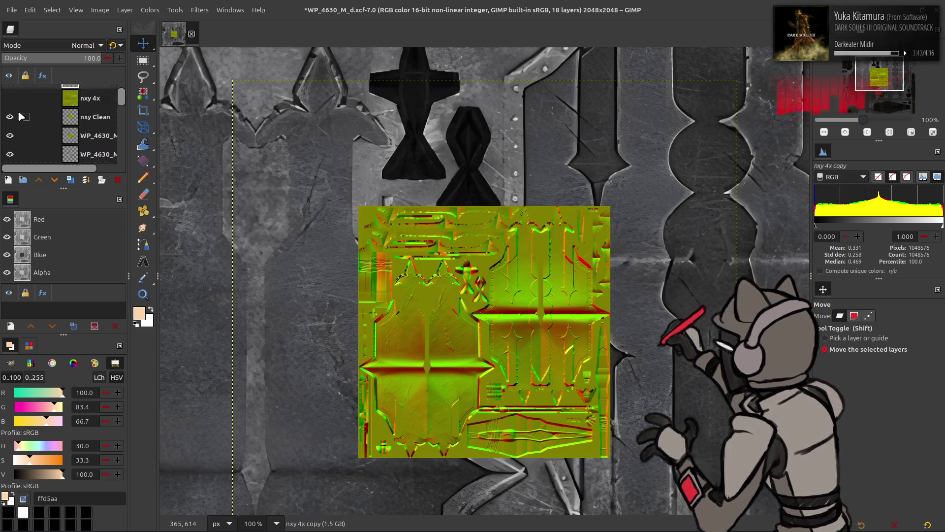
pyautogui.click(9, 102)
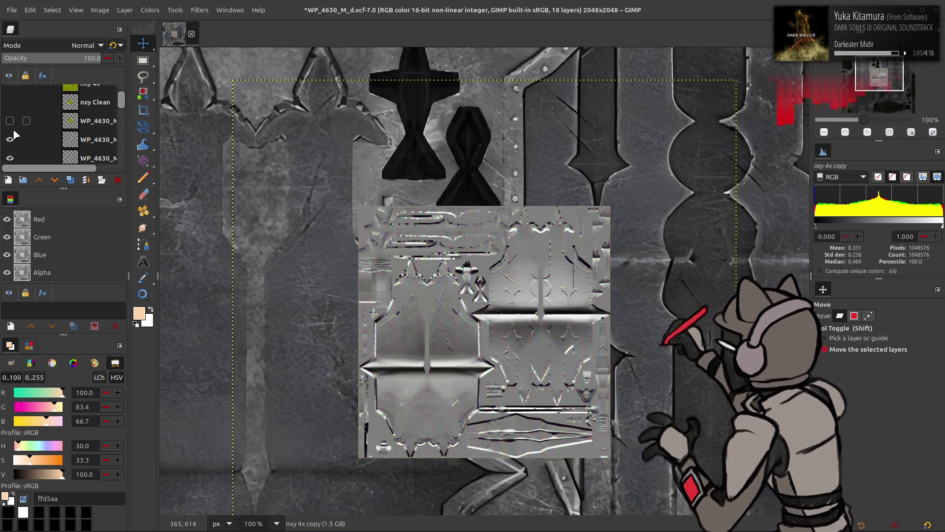
pyautogui.click(9, 121)
pyautogui.scroll(-1, 16, 129)
pyautogui.click(9, 133)
pyautogui.click(9, 152)
pyautogui.scroll(-5, 52, 131)
# Make LSDIRplus the active layer and save WP_4630_M_d.xcf
pyautogui.scroll(1, 54, 131)
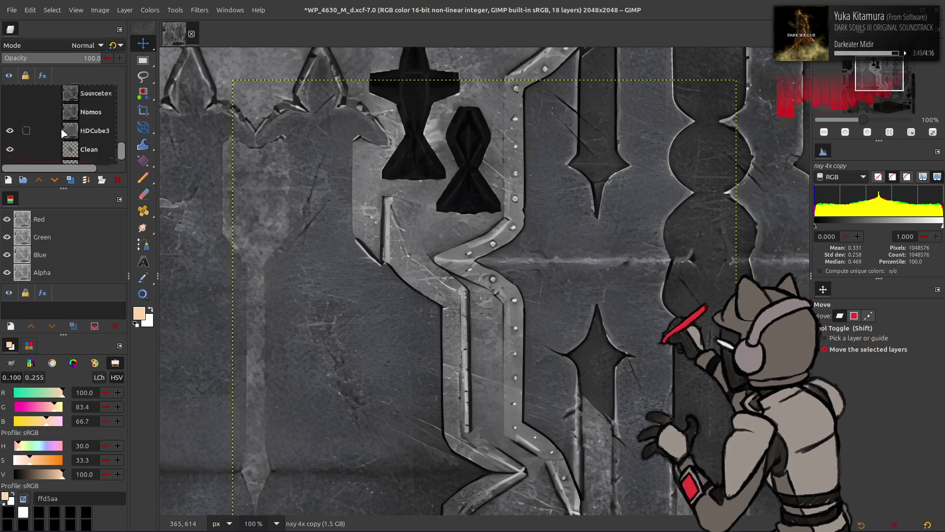
pyautogui.scroll(4, 10, 127)
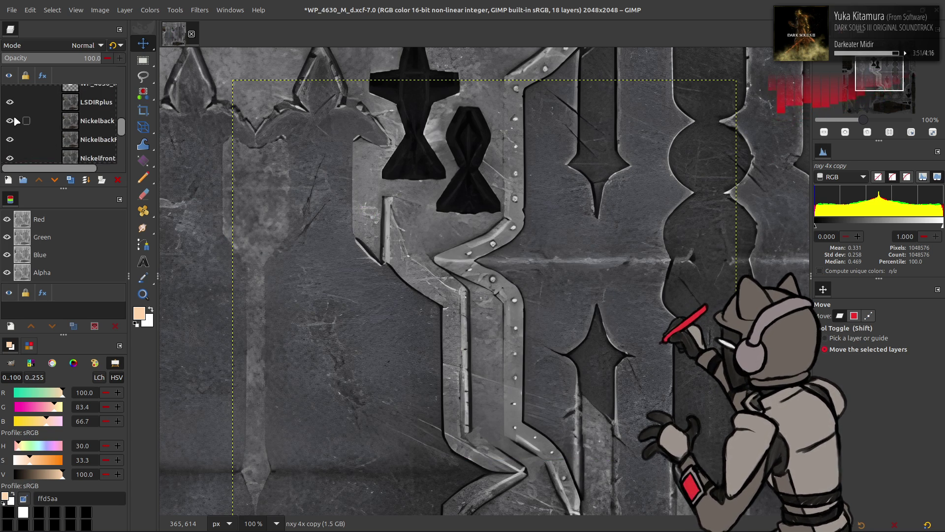
pyautogui.click(96, 101)
pyautogui.hscroll(5, 392, 168)
pyautogui.hotkey('ctrl', 's')
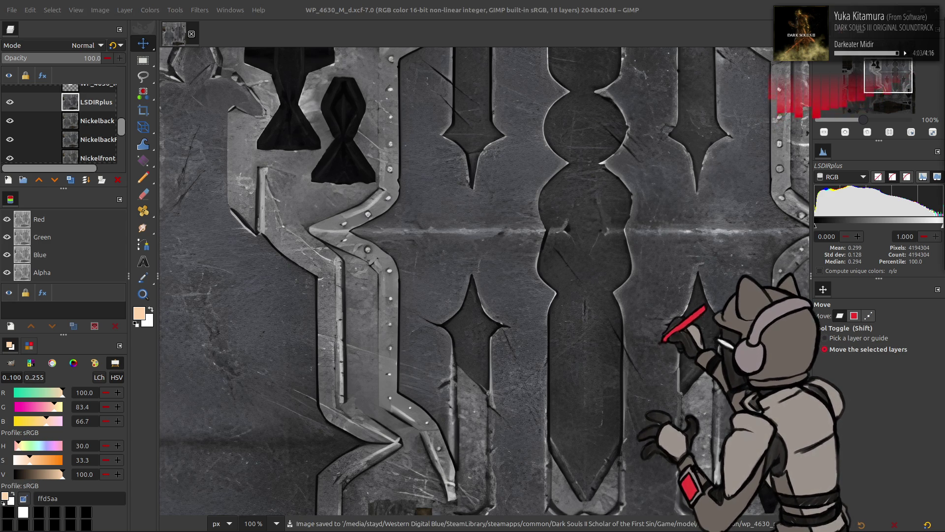
# Pan across the texture and undo a duplicate of the LSDIRplus layer
pyautogui.moveTo(456, 214)
pyautogui.mouseDown(button='middle')
pyautogui.moveTo(539, 257)
pyautogui.moveTo(569, 313)
pyautogui.moveTo(544, 338)
pyautogui.mouseUp(button='middle')
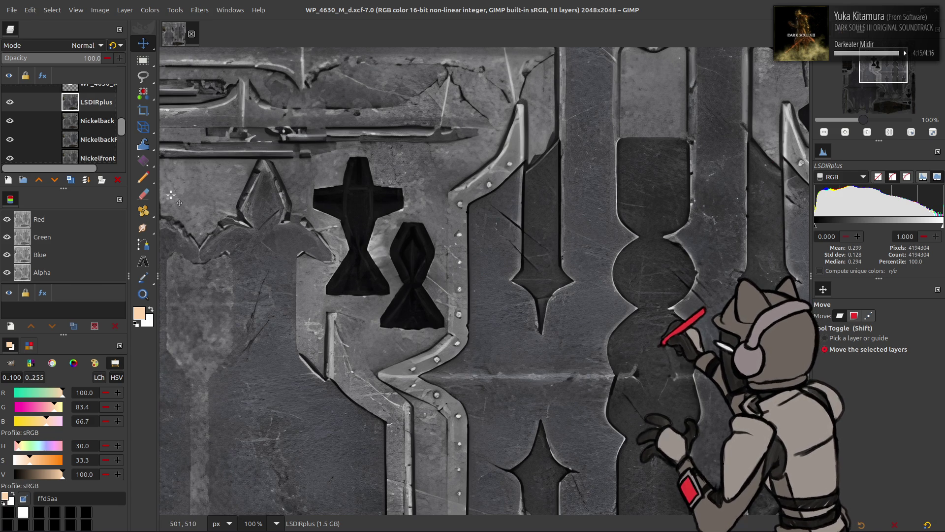
pyautogui.click(70, 179)
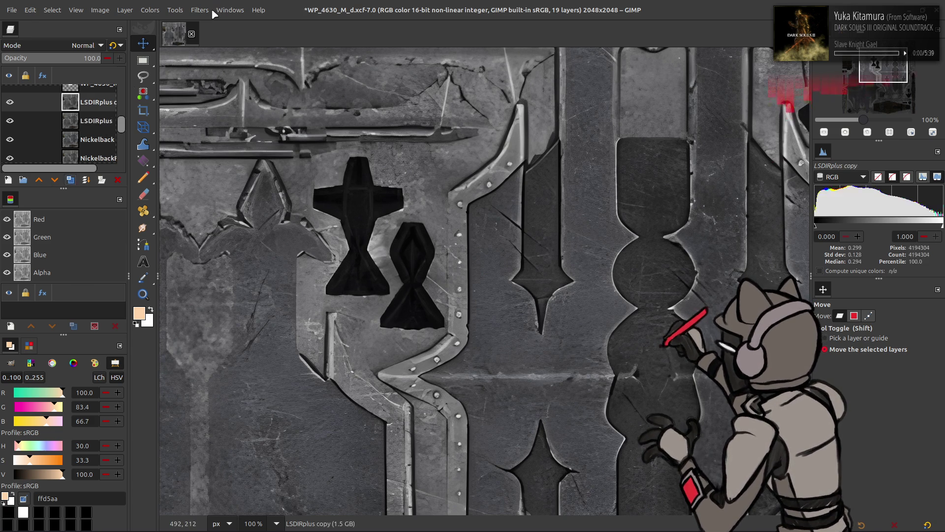
pyautogui.hotkey('ctrl', 'z')
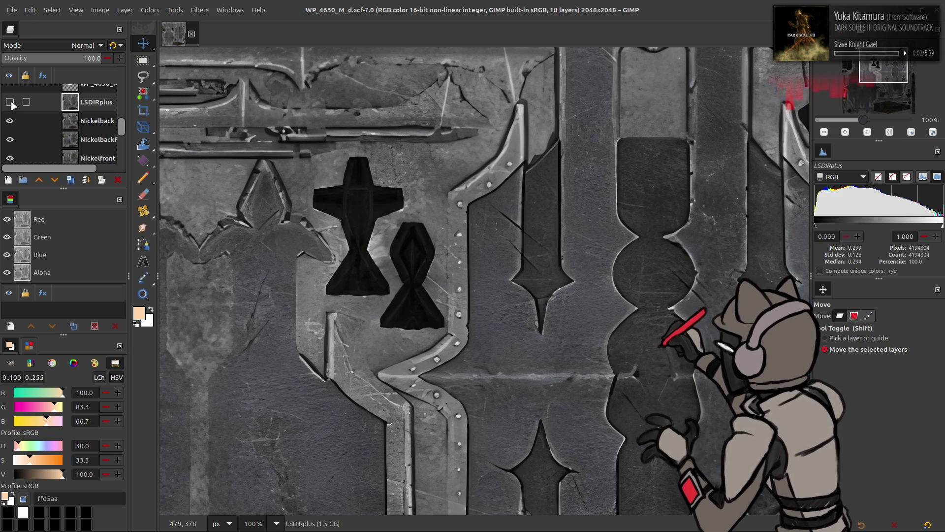
# Hide Nickelback and NickelbackF, then flip Nickelback on and off against LSDIRplus
pyautogui.click(10, 121)
pyautogui.scroll(-1, 11, 124)
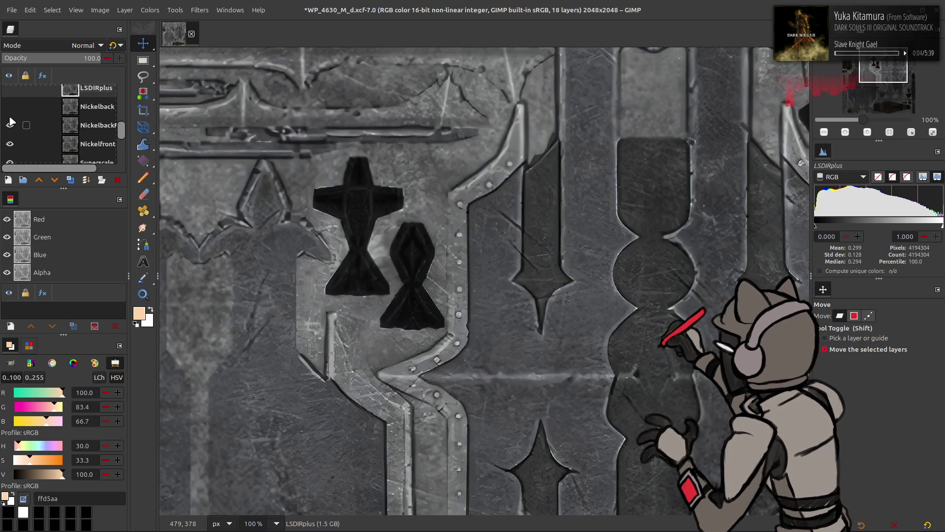
pyautogui.click(10, 125)
pyautogui.scroll(-1, 12, 122)
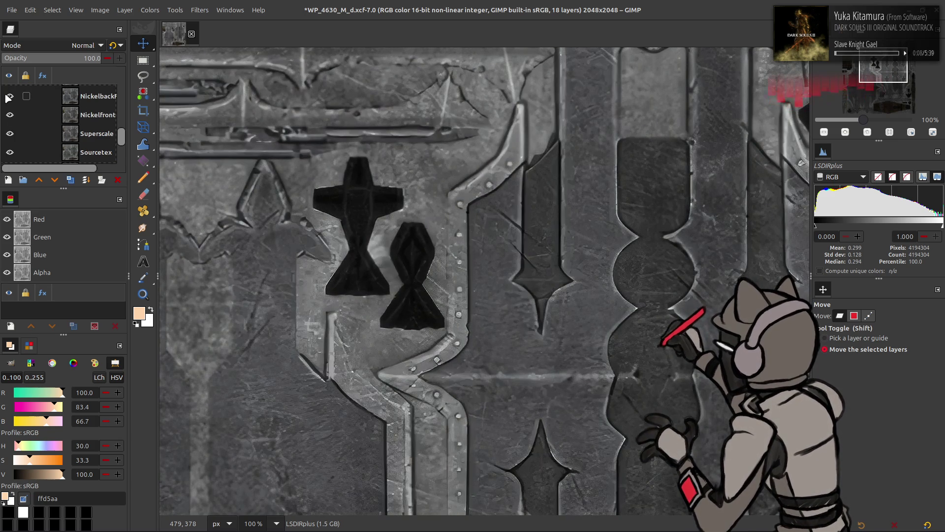
pyautogui.scroll(-5, 269, 139)
pyautogui.hscroll(-5, 193, 135)
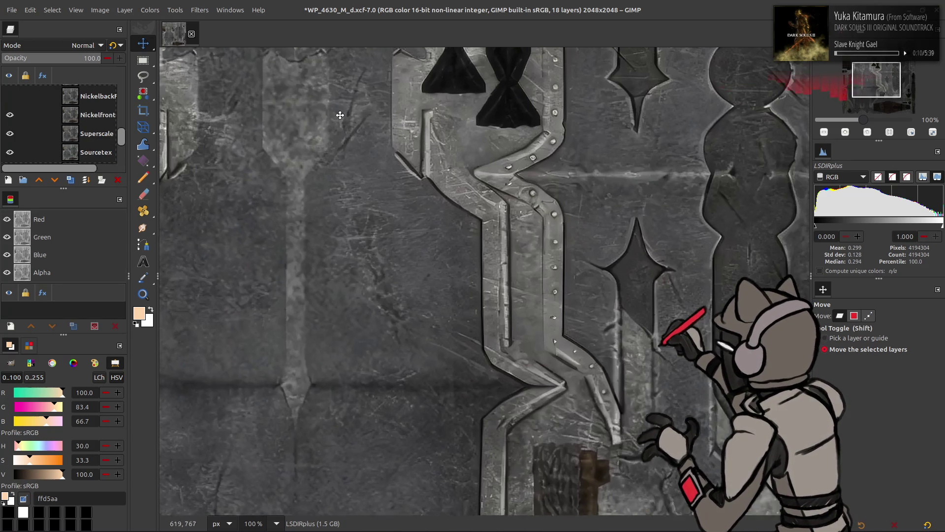
pyautogui.click(9, 96)
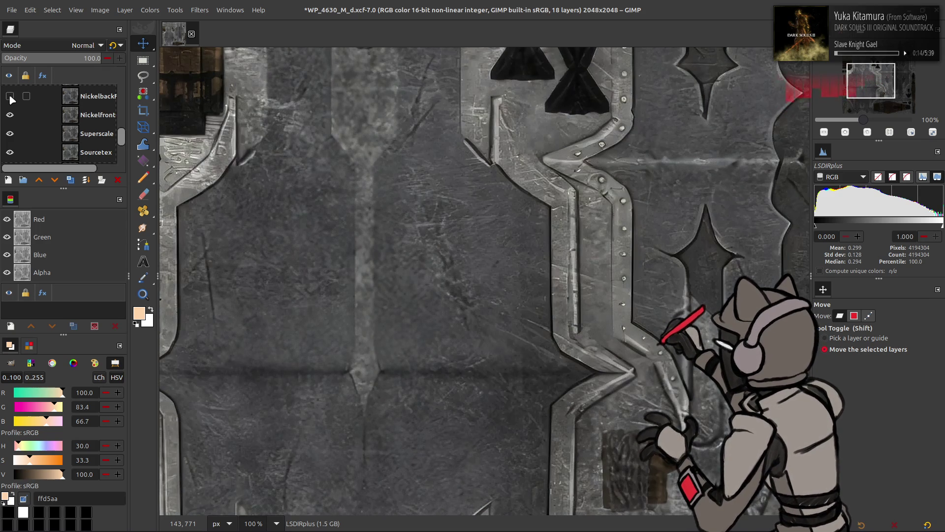
pyautogui.click(10, 96)
pyautogui.scroll(-1, 261, 153)
pyautogui.scroll(-8, 266, 154)
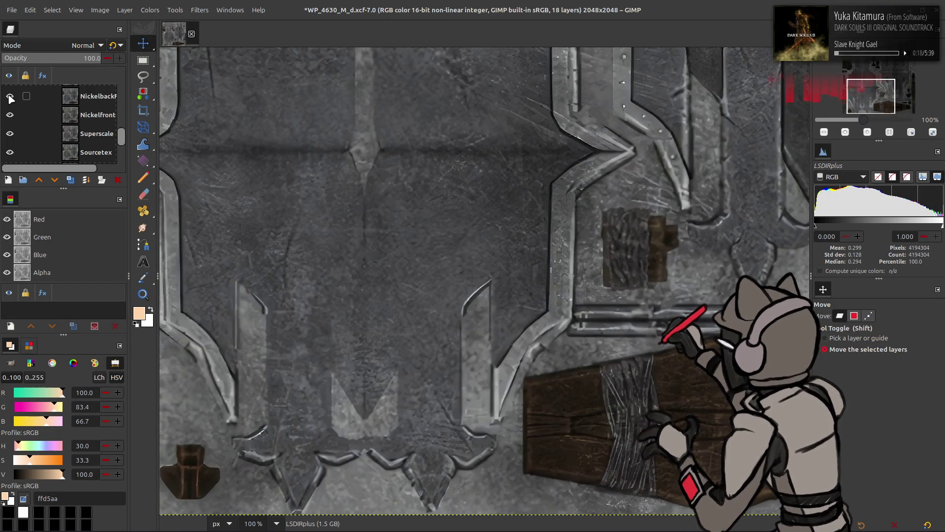
pyautogui.scroll(8, 219, 170)
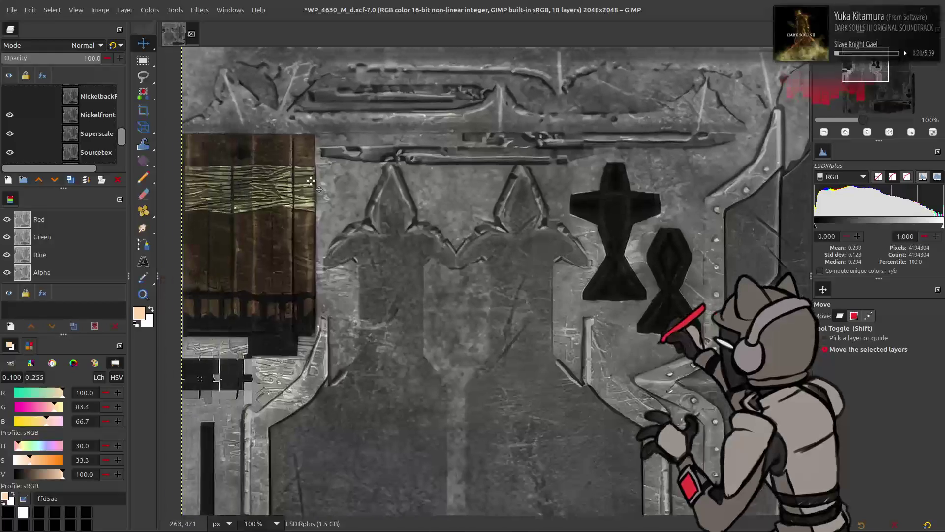
# Repeatedly toggle Nickelback and NickelbackF to compare their upscaled detail
pyautogui.click(7, 101)
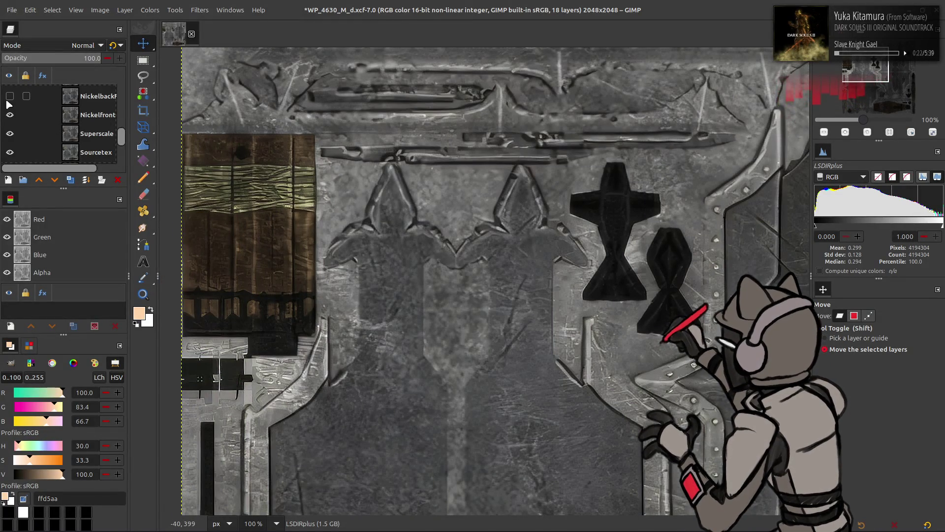
pyautogui.scroll(2, 9, 108)
pyautogui.click(8, 107)
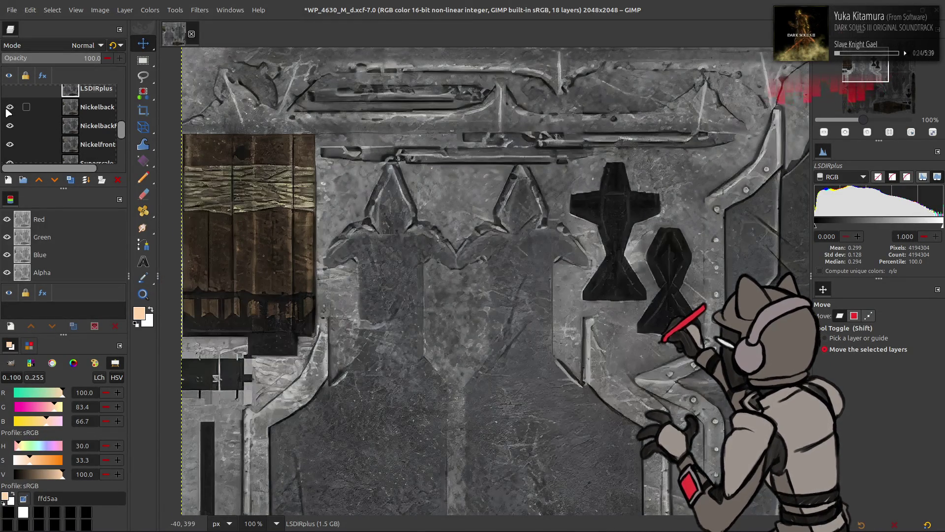
pyautogui.click(9, 107)
pyautogui.click(9, 126)
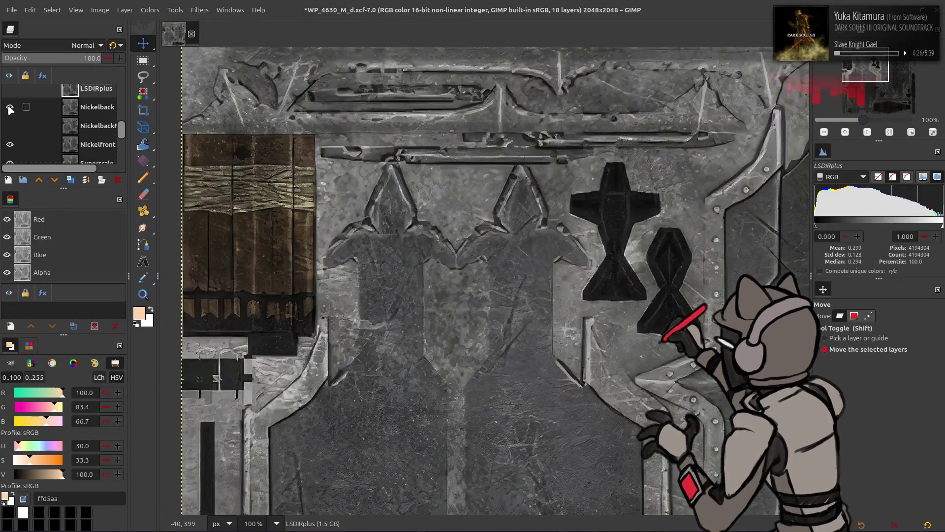
pyautogui.click(9, 107)
pyautogui.click(9, 108)
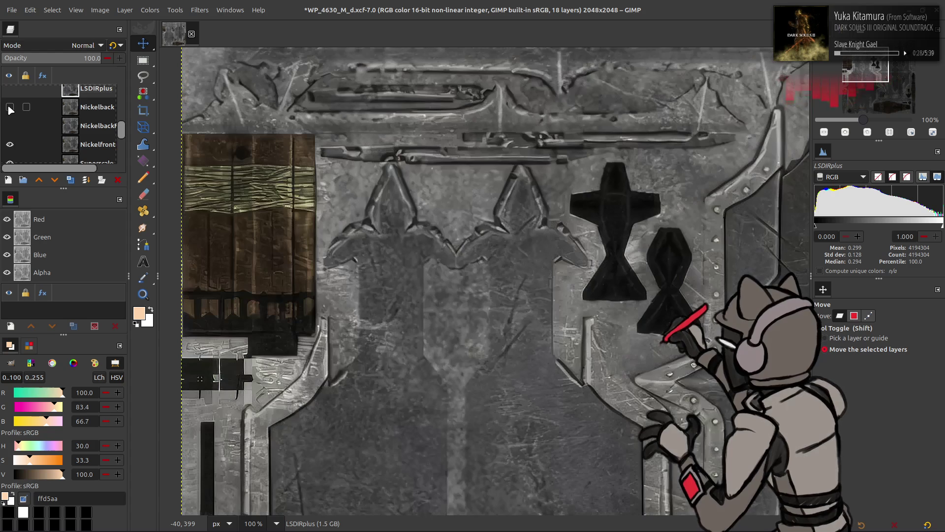
pyautogui.click(9, 107)
pyautogui.click(9, 107)
pyautogui.click(10, 126)
# Flip Nickelback and NickelbackF once more, leave NickelbackF hidden, and pan to another area
pyautogui.click(10, 107)
pyautogui.click(10, 109)
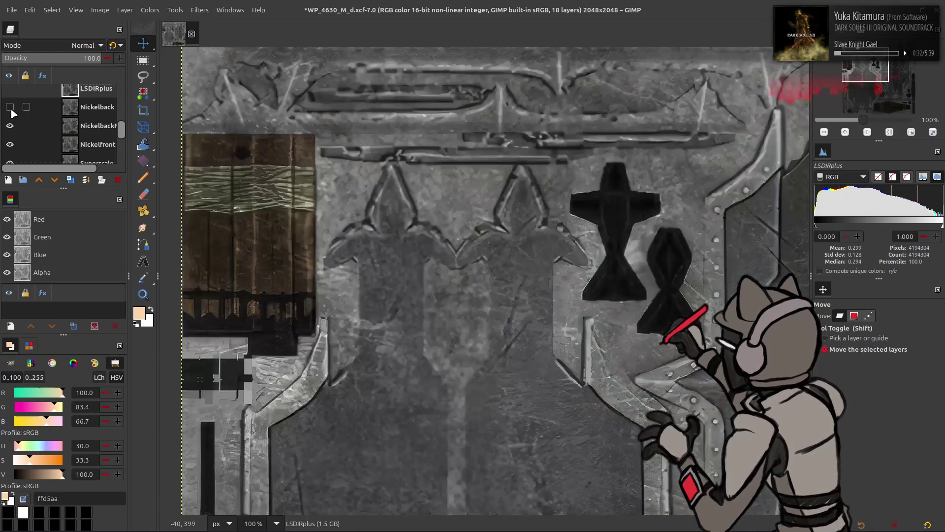
pyautogui.click(10, 126)
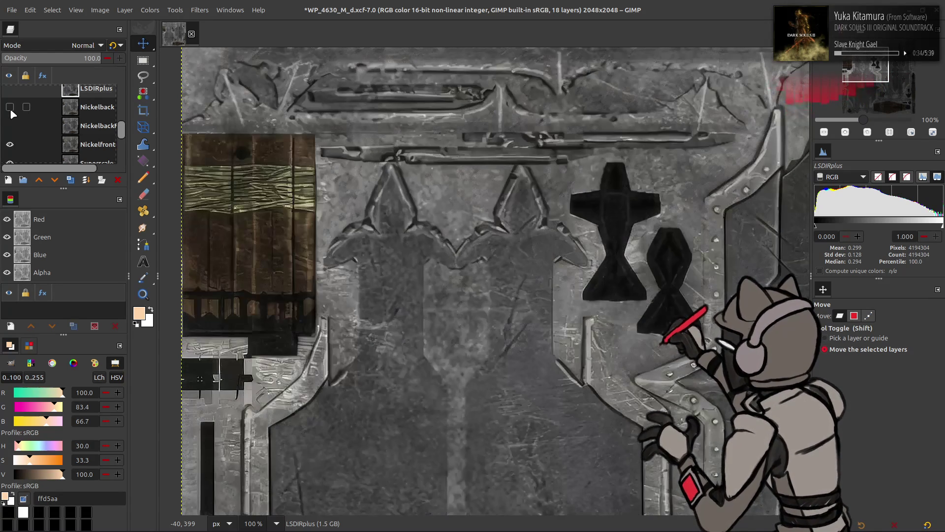
pyautogui.click(10, 126)
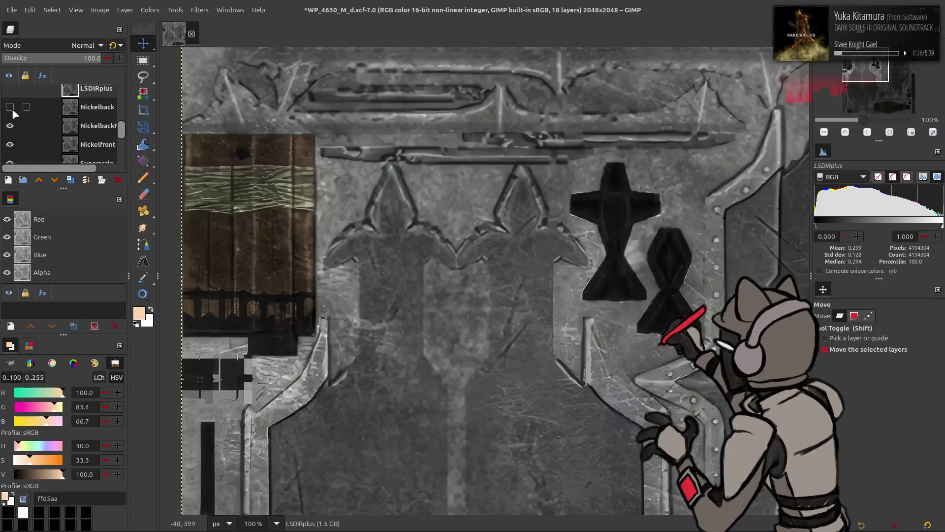
pyautogui.click(10, 144)
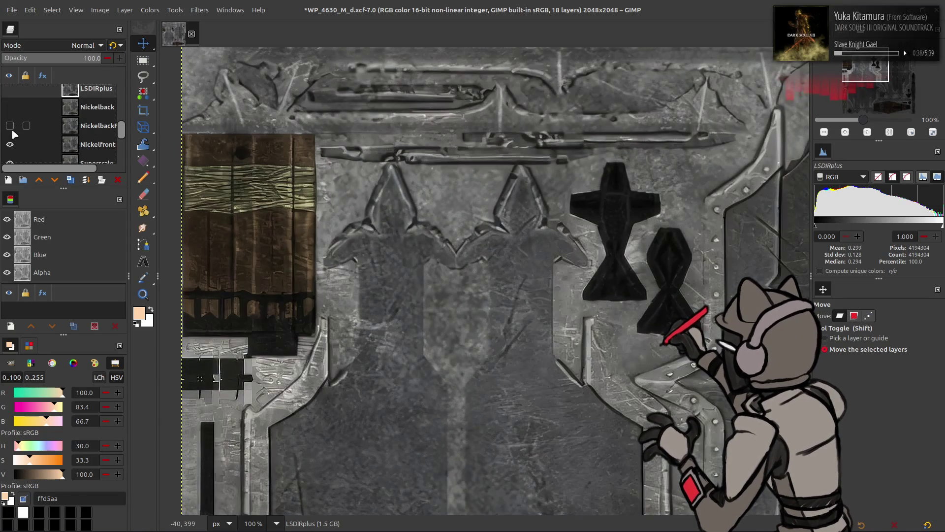
pyautogui.scroll(-1, 18, 129)
pyautogui.scroll(-2, 18, 129)
pyautogui.moveTo(476, 192); pyautogui.dragTo(205, 108, button='middle')
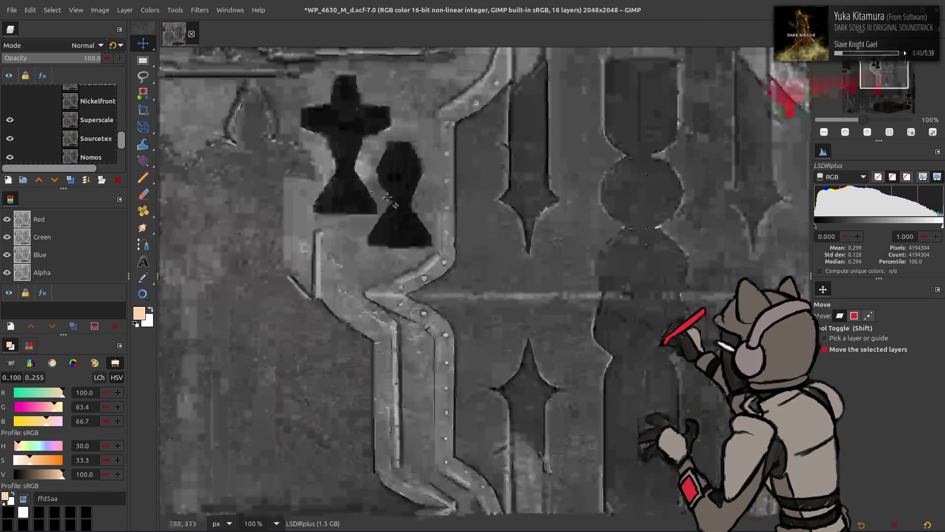
# Toggle Nickelfront and Superscale on and off to compare their detail
pyautogui.click(10, 101)
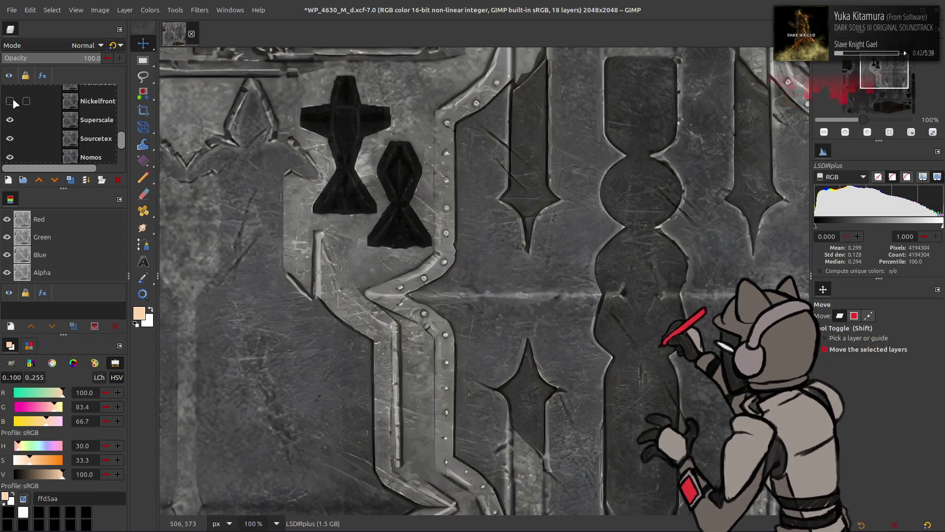
pyautogui.click(10, 101)
pyautogui.scroll(5, 190, 128)
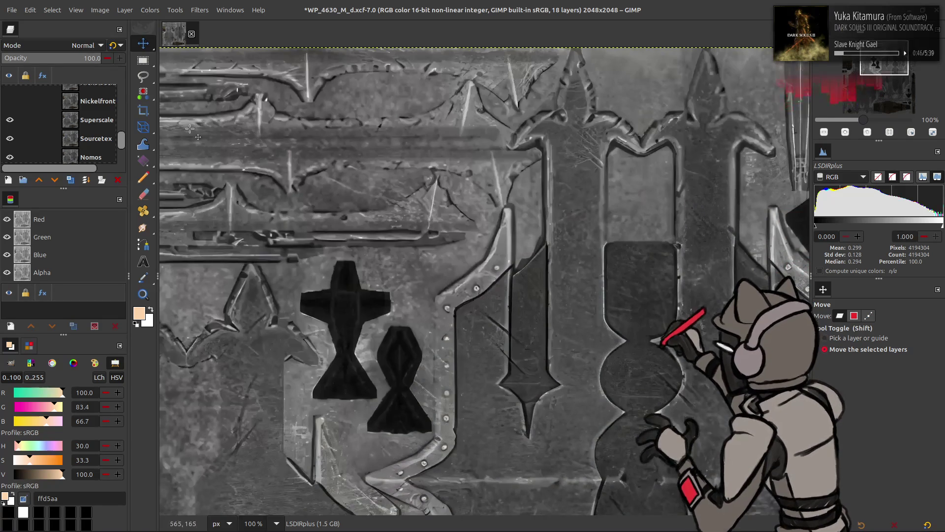
pyautogui.click(10, 119)
pyautogui.click(10, 119)
pyautogui.click(10, 120)
pyautogui.click(10, 119)
pyautogui.scroll(1, 10, 121)
pyautogui.scroll(1, 13, 124)
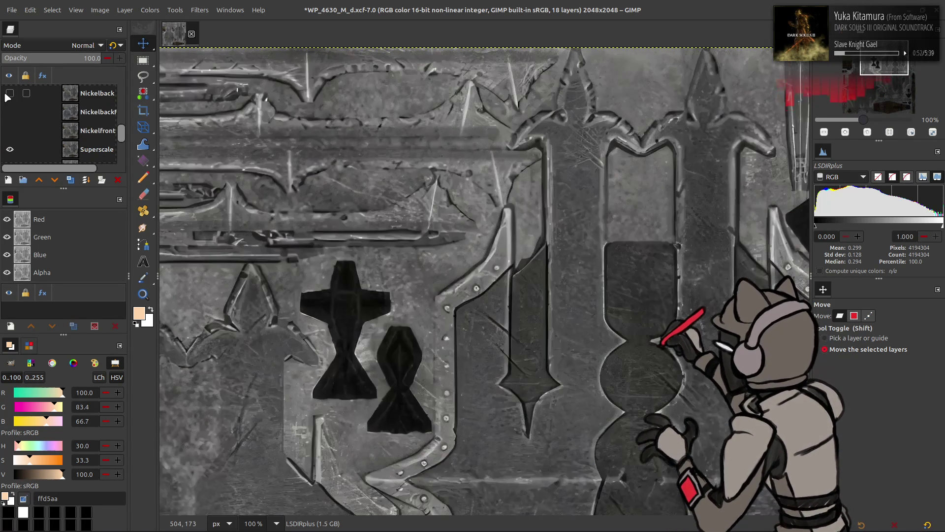
pyautogui.scroll(-2, 7, 99)
# Hide Superscale and Sourcetex, then delete the Nomos layer
pyautogui.click(12, 108)
pyautogui.moveTo(206, 142); pyautogui.dragTo(245, 125, button='middle')
pyautogui.scroll(-2, 245, 126)
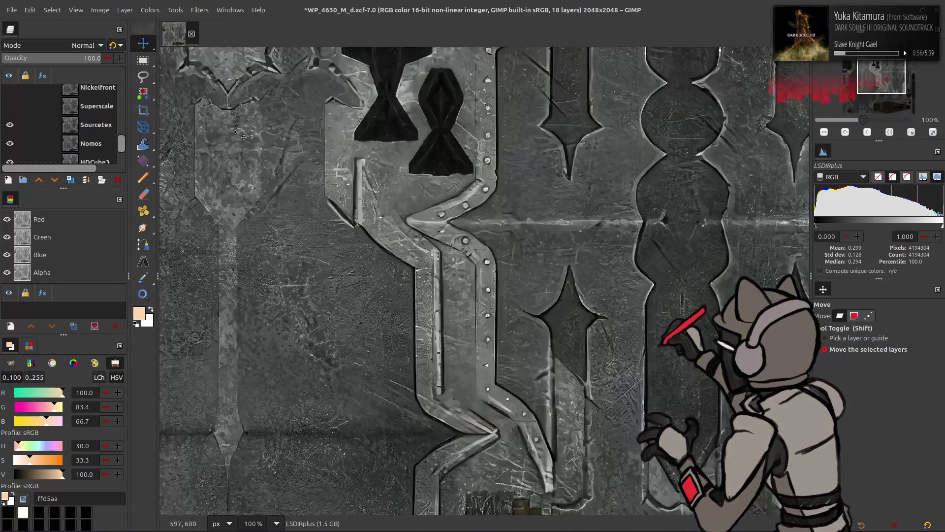
pyautogui.click(11, 126)
pyautogui.click(71, 144)
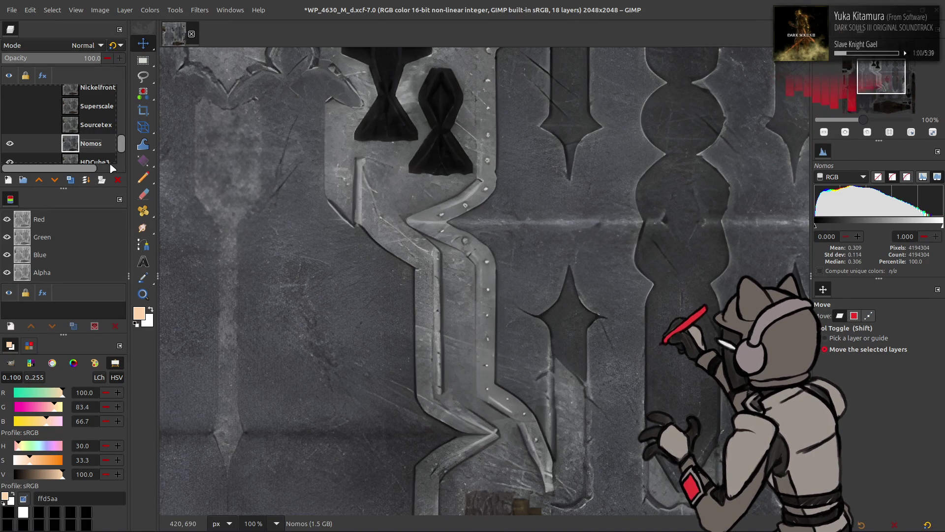
pyautogui.click(117, 180)
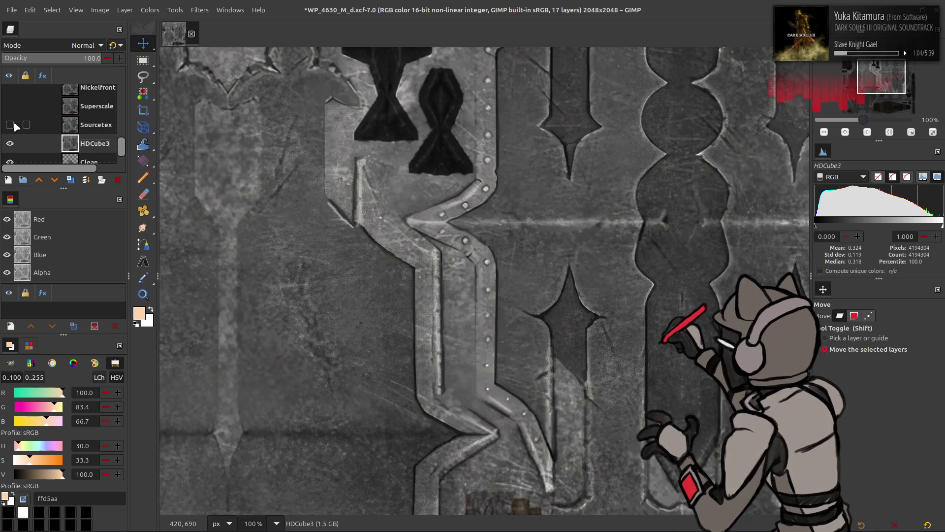
# Select NickelbackFS and toggle its visibility repeatedly to compare its detail
pyautogui.scroll(1, 16, 127)
pyautogui.click(3, 99)
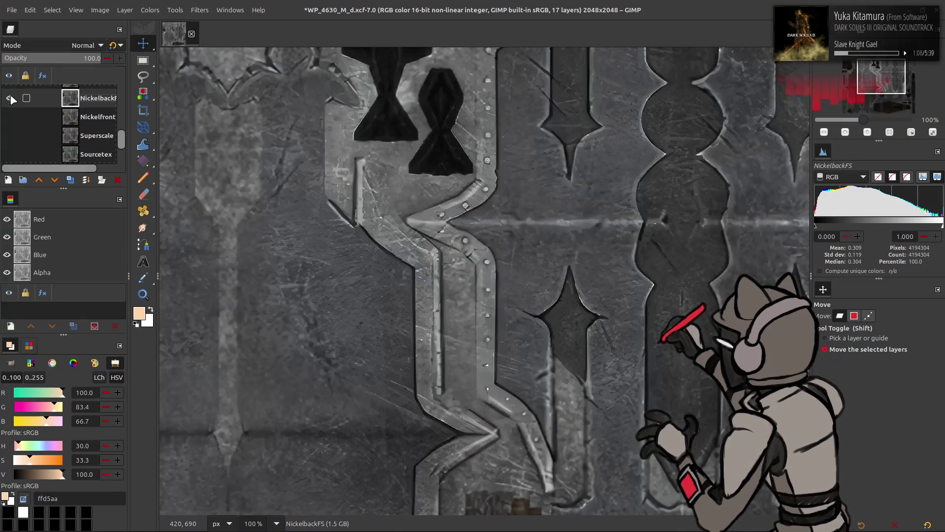
pyautogui.click(10, 97)
pyautogui.scroll(5, 256, 160)
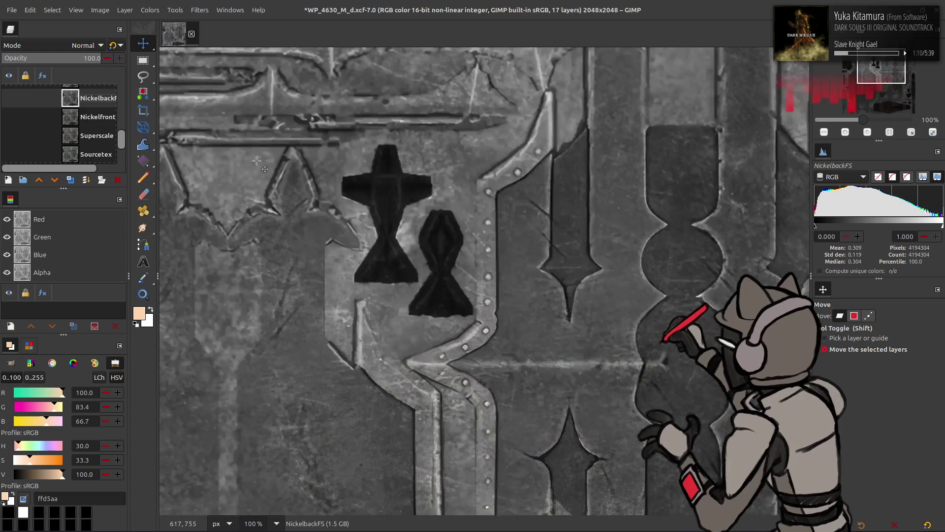
pyautogui.click(9, 99)
pyautogui.click(9, 99)
pyautogui.click(9, 98)
pyautogui.click(9, 99)
pyautogui.click(9, 98)
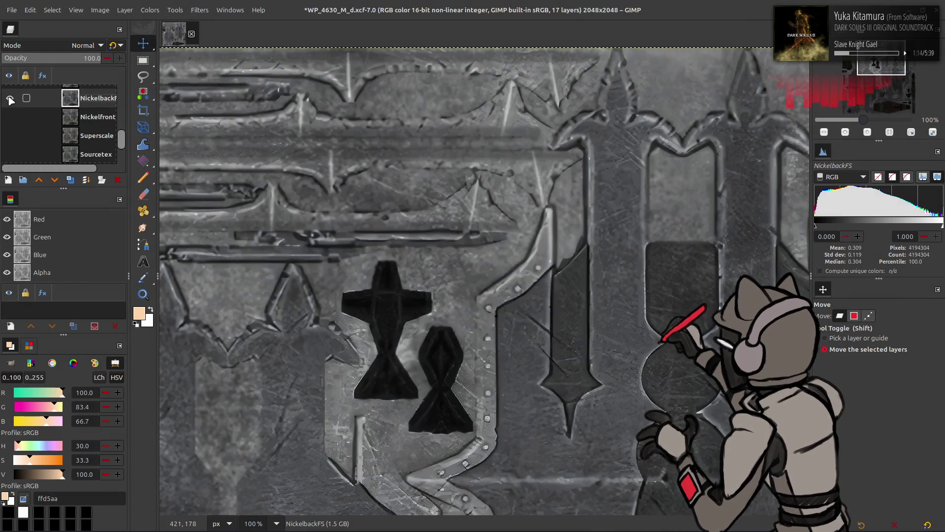
# Toggle the LSDIRplus layer off and on repeatedly to compare its detail
pyautogui.scroll(2, 10, 100)
pyautogui.click(10, 108)
pyautogui.click(10, 107)
pyautogui.click(10, 107)
pyautogui.click(10, 107)
pyautogui.click(10, 108)
pyautogui.click(10, 107)
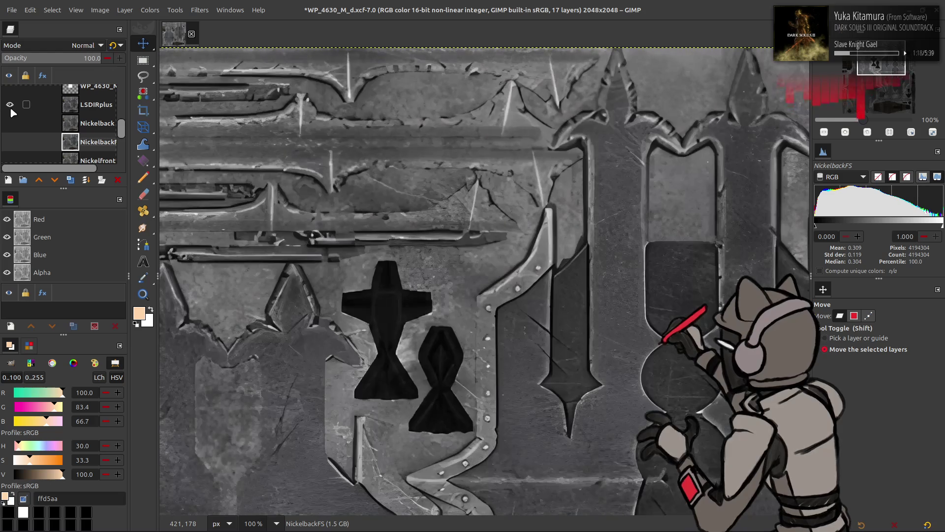
pyautogui.click(10, 108)
pyautogui.scroll(-3, 278, 143)
pyautogui.scroll(-10, 278, 144)
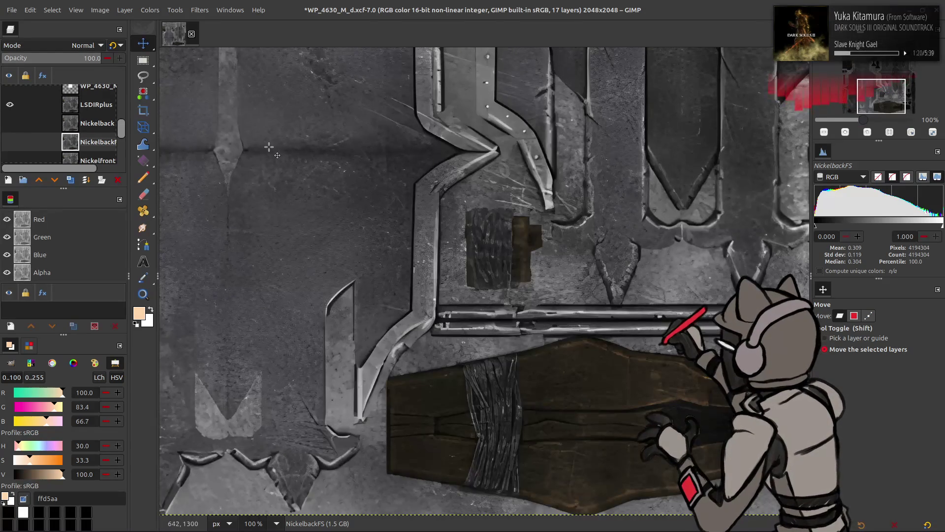
pyautogui.click(10, 106)
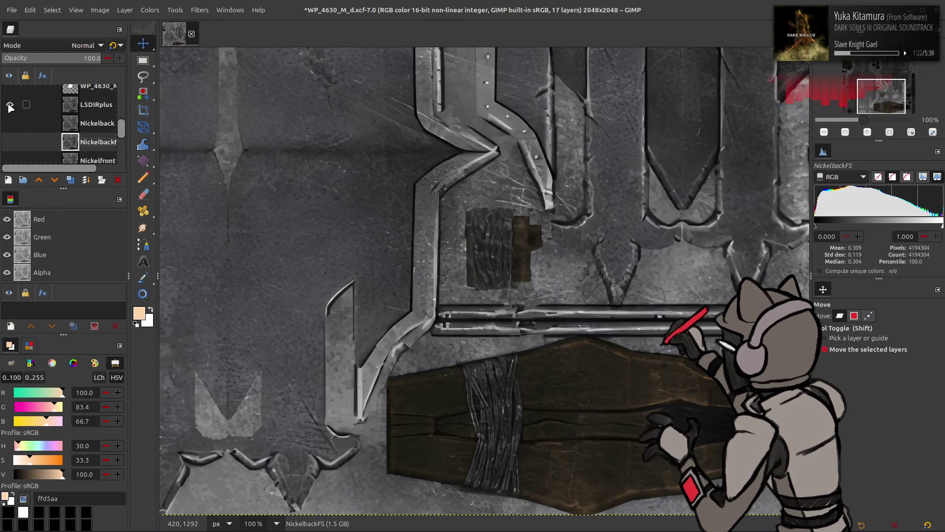
pyautogui.click(10, 105)
pyautogui.click(10, 106)
# Duplicate the HDCube3 layer and launch the G'MIC-Qt filter window
pyautogui.scroll(-2, 10, 107)
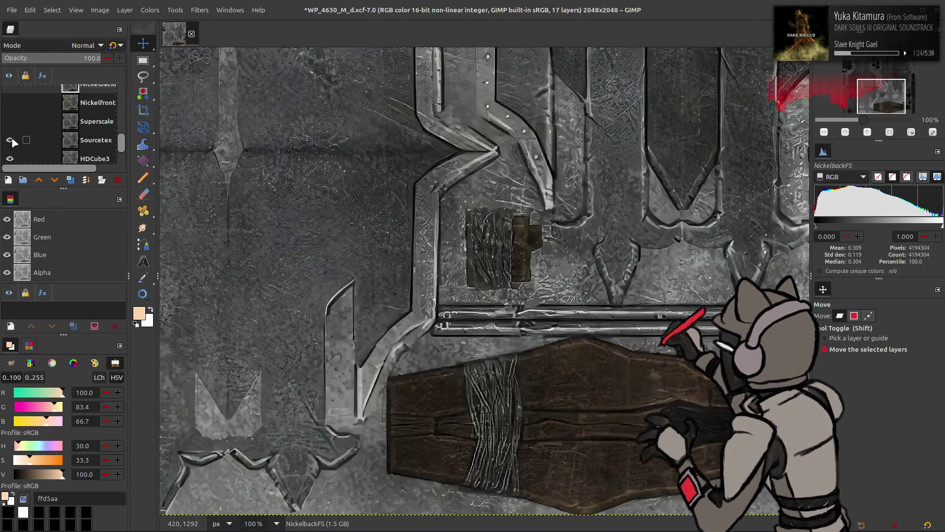
pyautogui.scroll(-2, 20, 126)
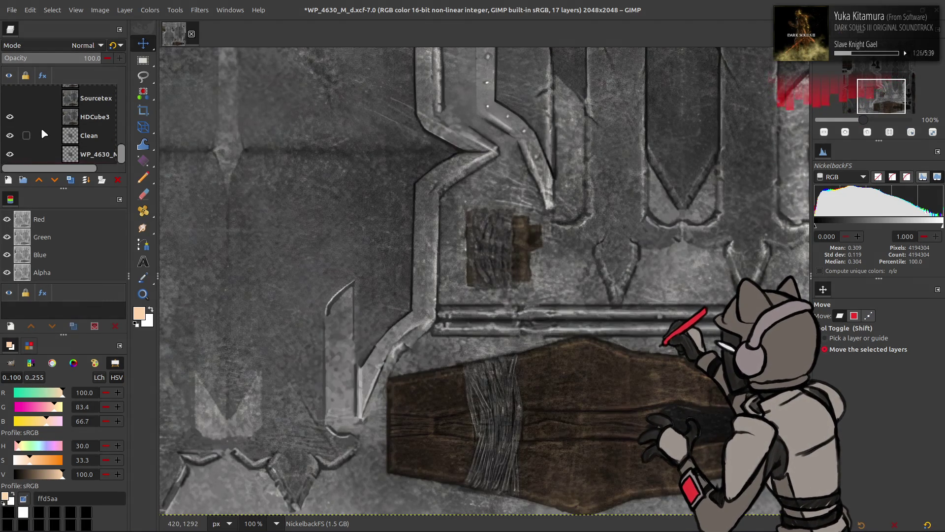
pyautogui.click(41, 120)
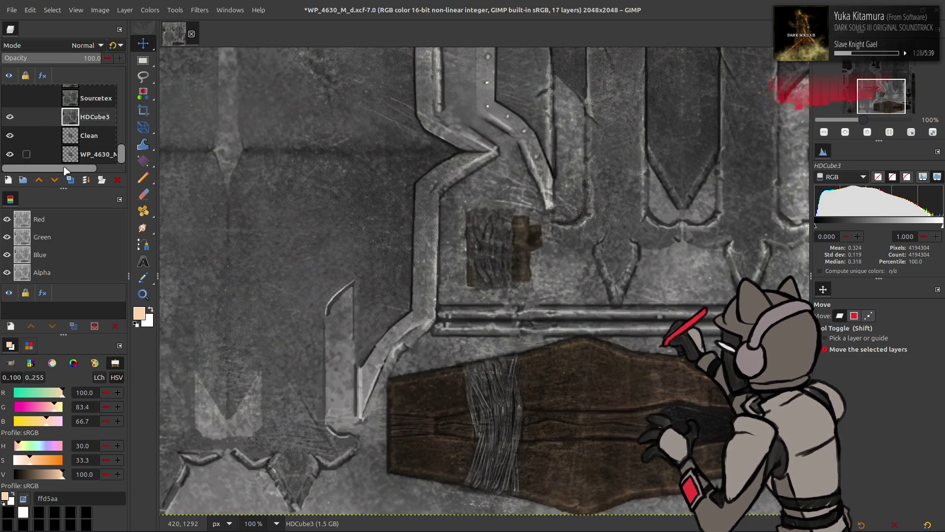
pyautogui.click(70, 180)
pyautogui.click(200, 9)
pyautogui.click(247, 253)
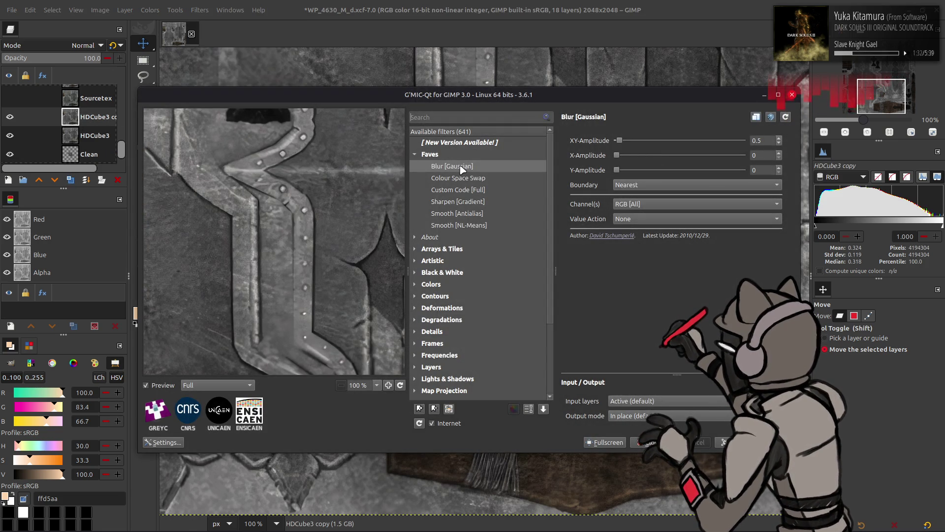
# Apply G'MIC Smooth [Antialias] to the HDCube3 copy with Smoothness 0 and Amplitude 100
pyautogui.click(473, 213)
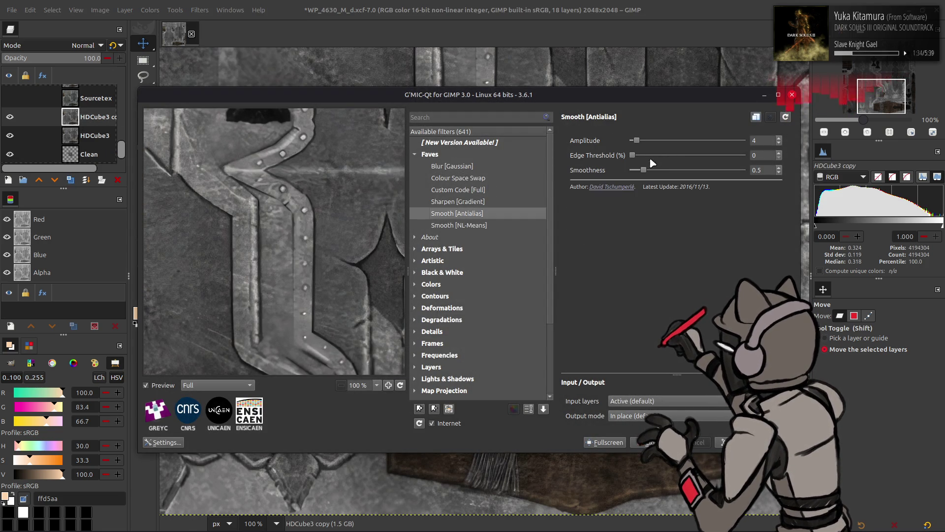
pyautogui.moveTo(331, 241); pyautogui.dragTo(357, 206)
pyautogui.moveTo(644, 170); pyautogui.dragTo(631, 170)
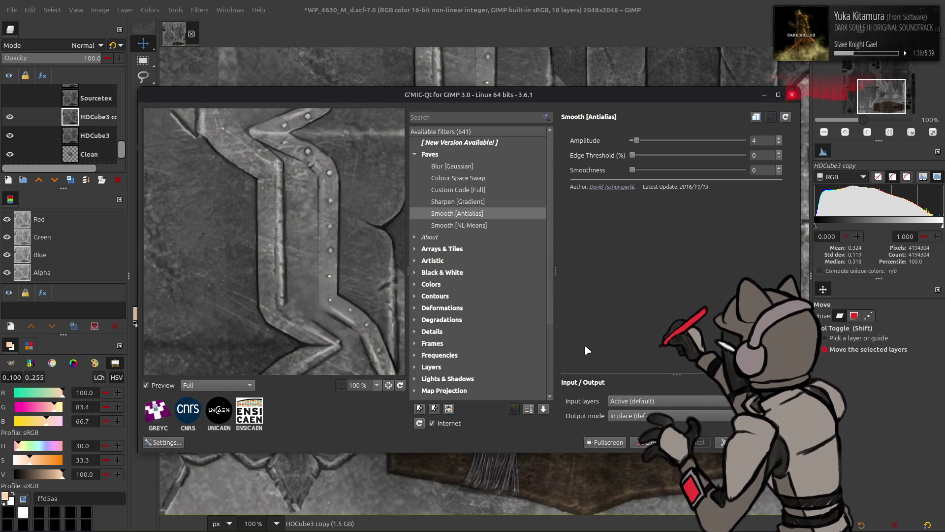
pyautogui.moveTo(636, 140); pyautogui.dragTo(743, 140)
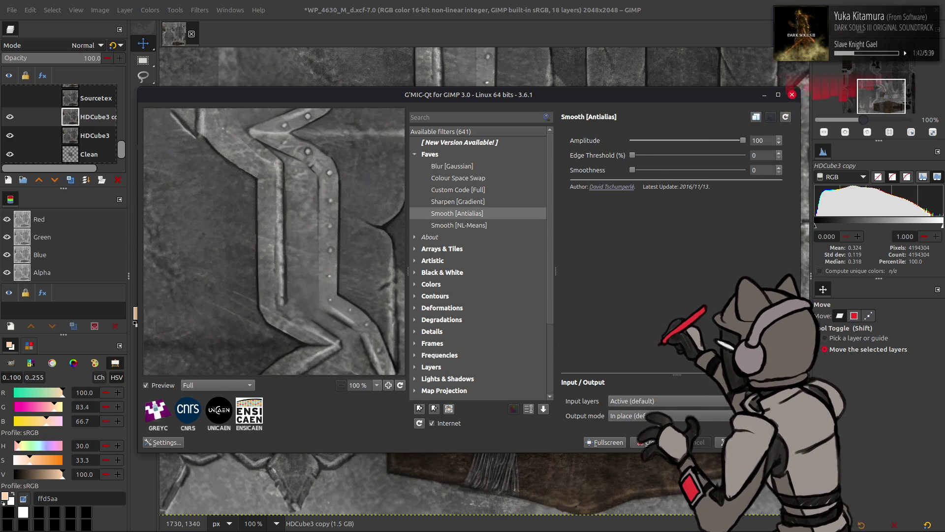
pyautogui.press('Return')
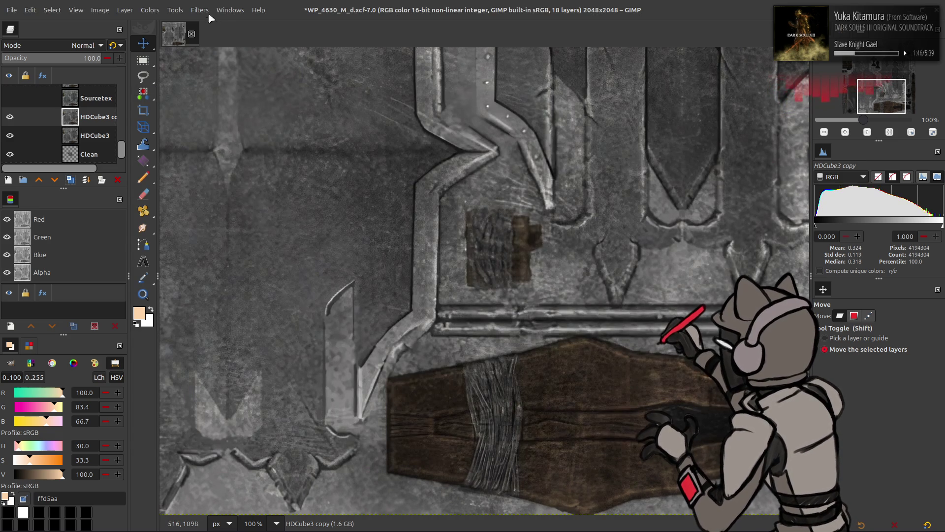
# Reapply Smooth [Antialias] to the copy with Amplitude lowered to 16
pyautogui.click(206, 11)
pyautogui.click(244, 254)
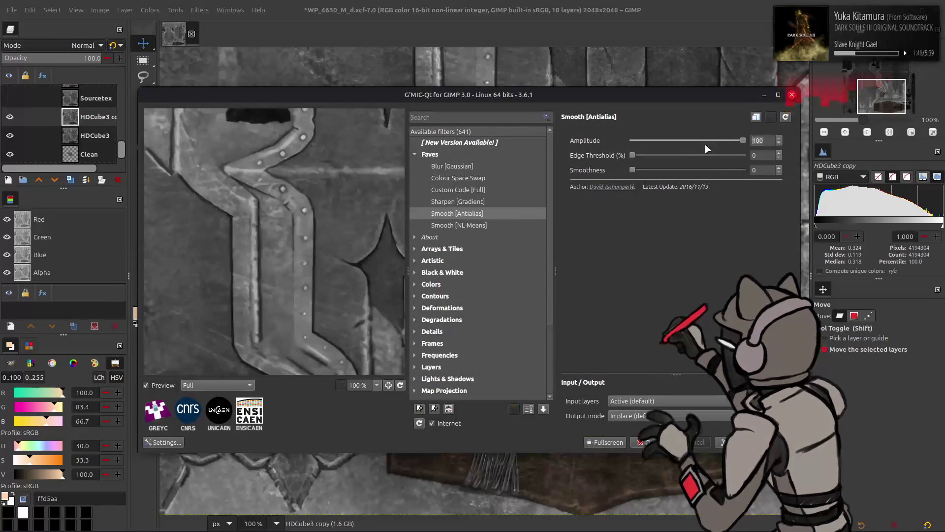
pyautogui.moveTo(742, 140); pyautogui.dragTo(649, 140)
pyautogui.press('Return')
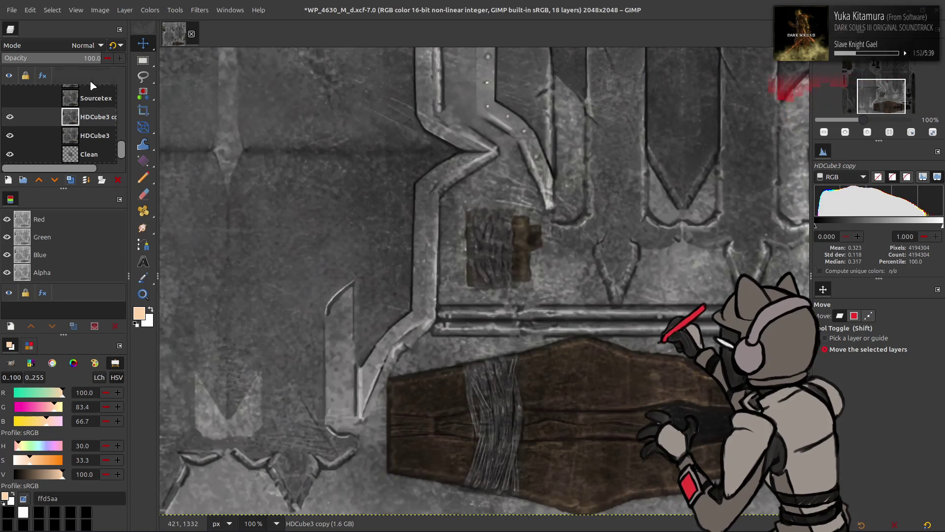
# Set the smoothed HDCube3 copy to LCh Color mode and merge it down
pyautogui.click(82, 47)
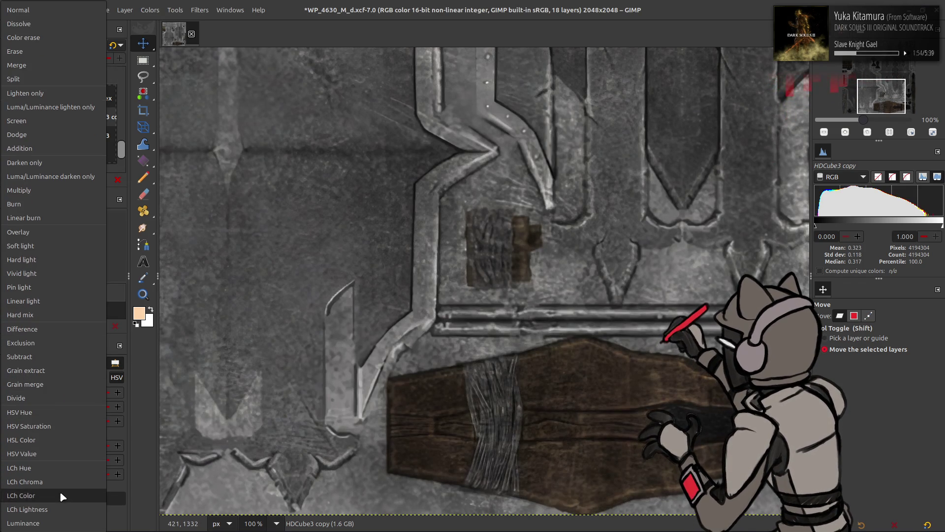
pyautogui.click(60, 492)
pyautogui.click(86, 179)
# Try an LCh Color copy of the Sourcetex layer, then delete that copy
pyautogui.click(10, 98)
pyautogui.click(91, 98)
pyautogui.click(70, 180)
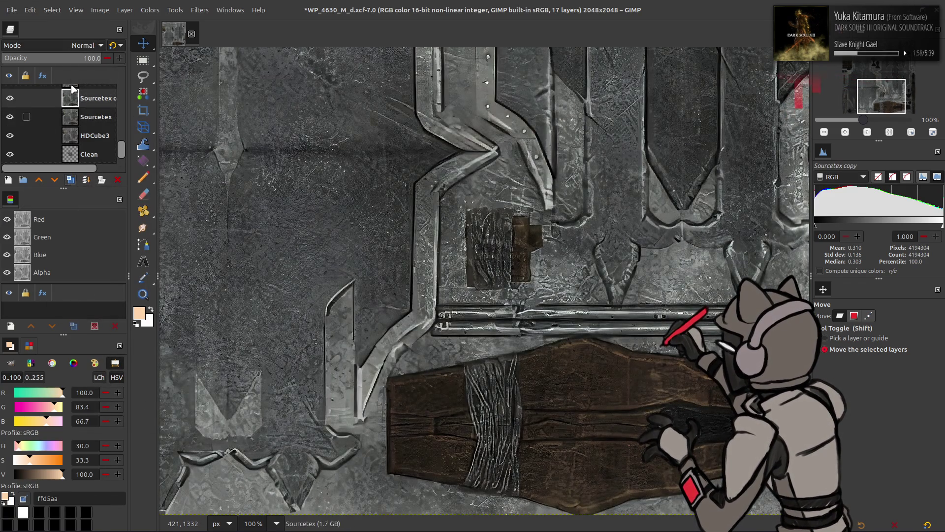
pyautogui.click(73, 46)
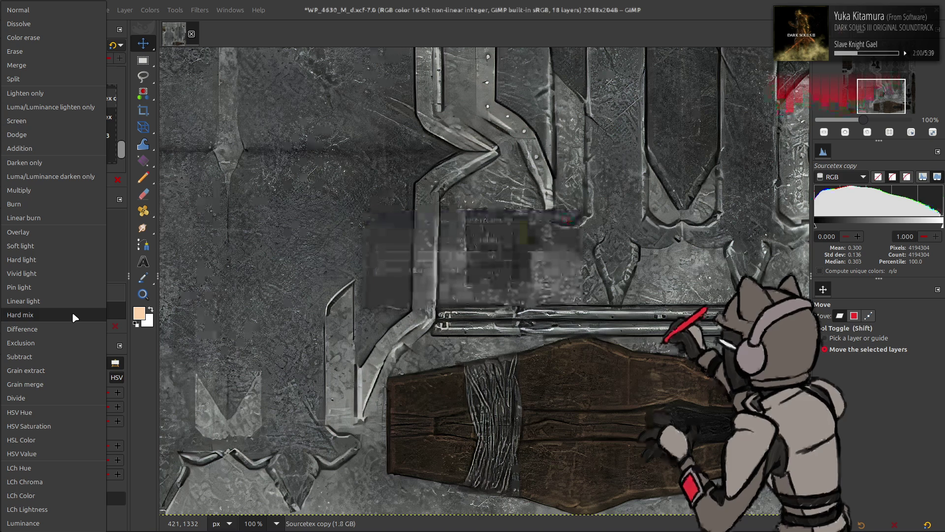
pyautogui.click(71, 494)
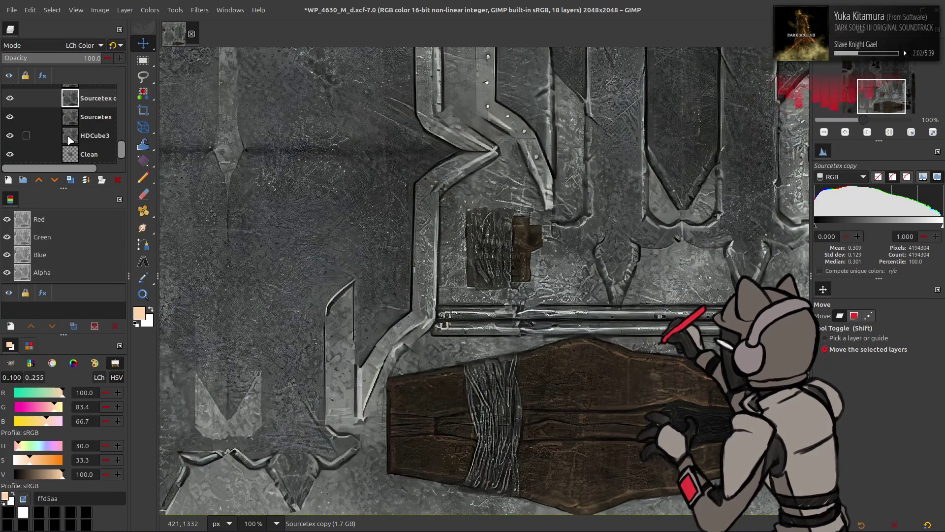
pyautogui.scroll(1, 70, 141)
pyautogui.rightClick(79, 114)
pyautogui.click(109, 246)
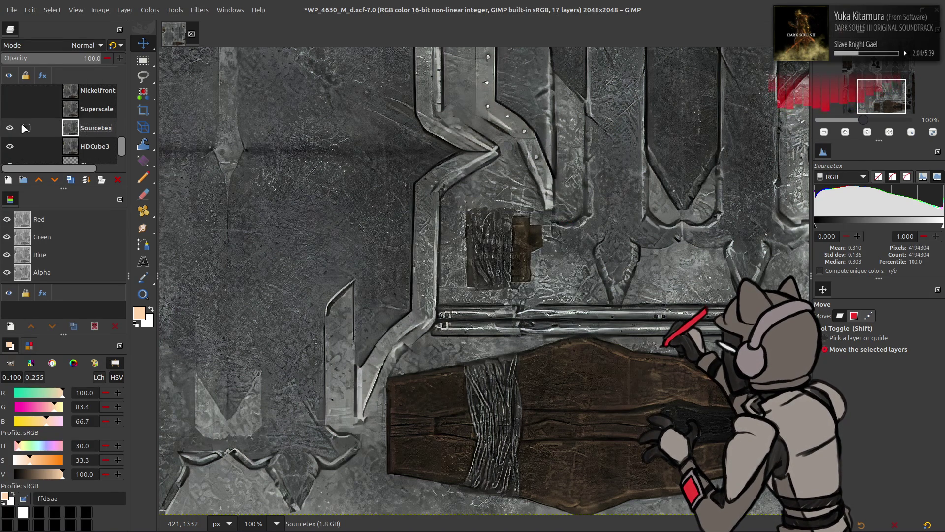
# Test LCh Color copies of the Superscale and Nickelfront layers, undoing each
pyautogui.click(99, 116)
pyautogui.hotkey('shift', 'ctrl', 'd')
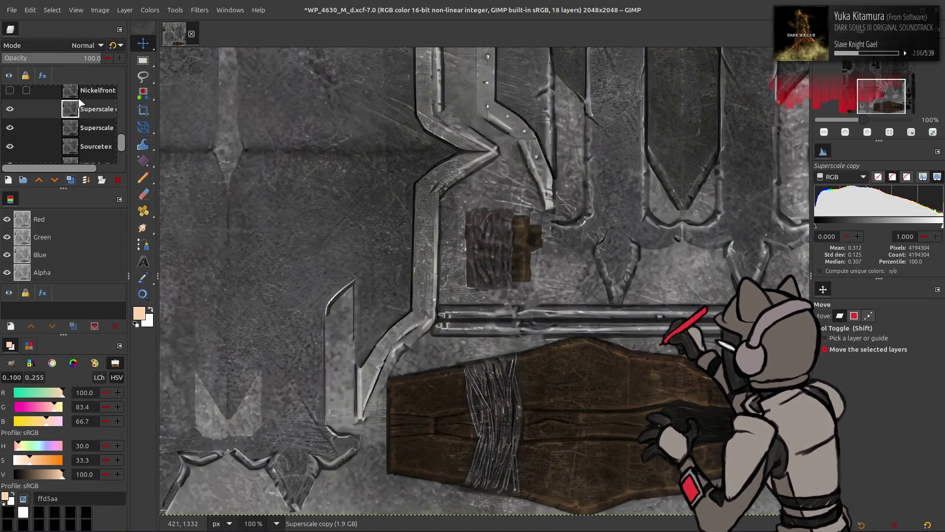
pyautogui.click(84, 45)
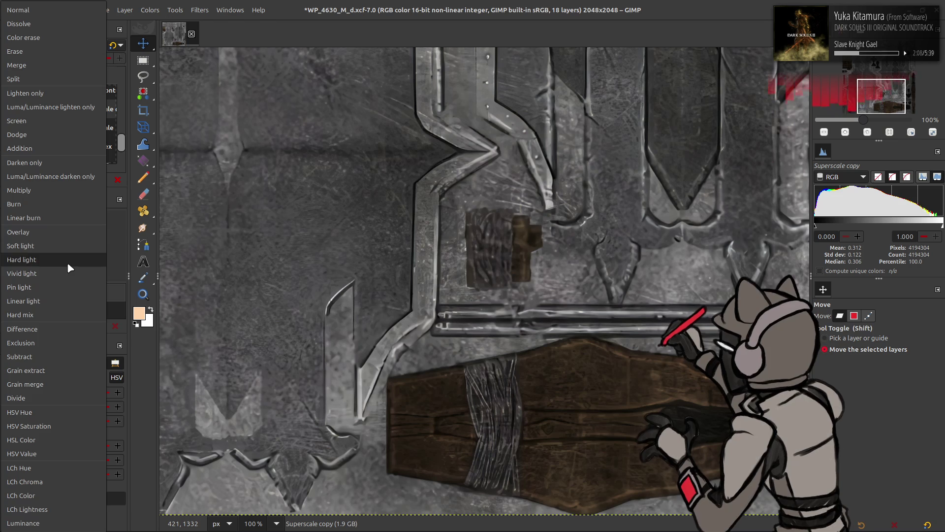
pyautogui.click(54, 497)
pyautogui.hotkey('ctrl', 'z')
pyautogui.hotkey('ctrl', 'z')
pyautogui.click(72, 125)
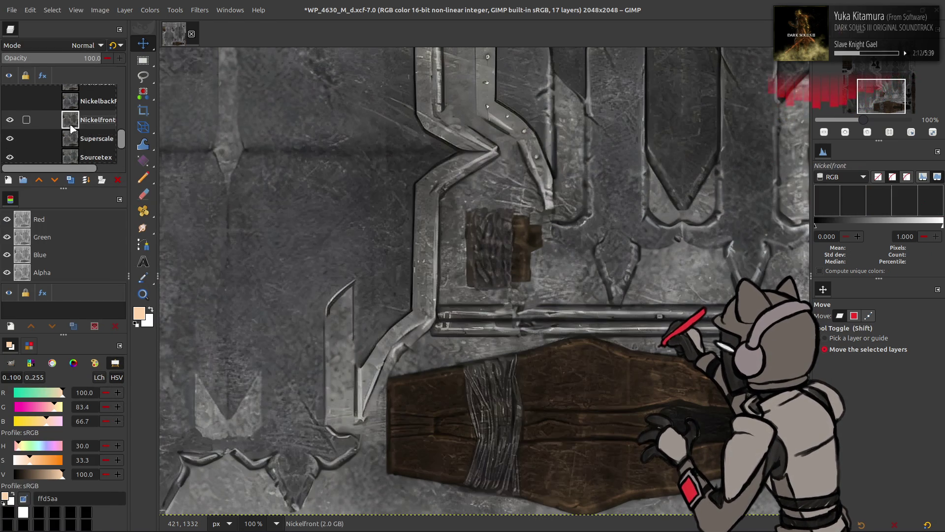
pyautogui.click(70, 179)
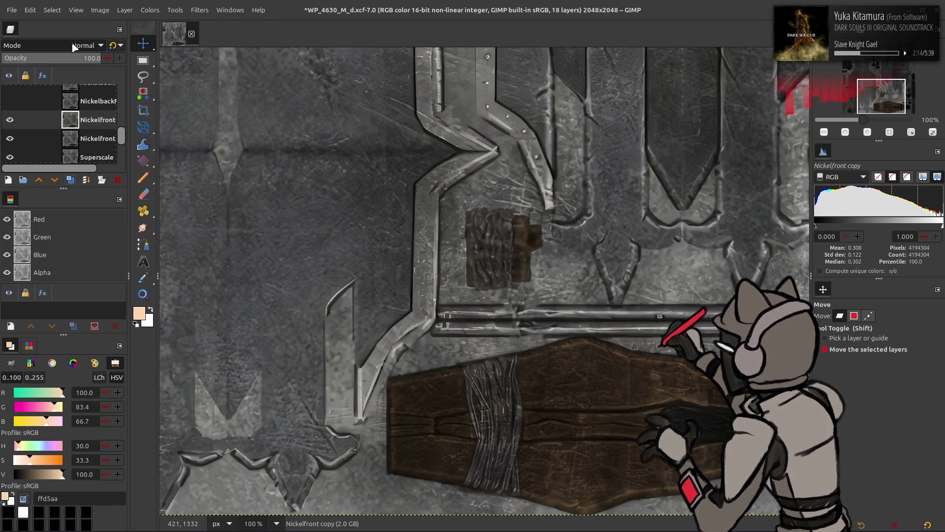
pyautogui.click(72, 46)
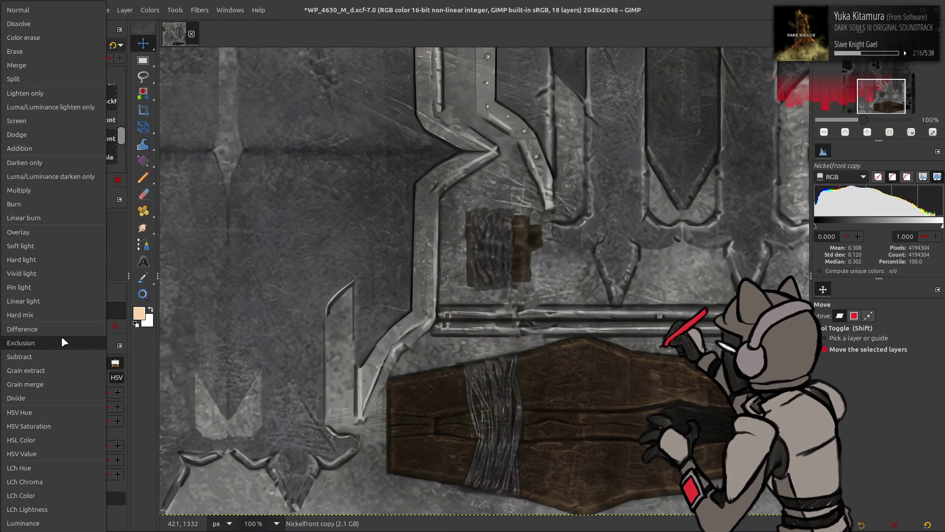
pyautogui.click(51, 493)
pyautogui.hotkey('ctrl', 'z')
pyautogui.hotkey('ctrl', 'z')
# Try a smoothed NickelbackFS copy in LCh Color mode, then undo it
pyautogui.click(10, 116)
pyautogui.click(40, 115)
pyautogui.click(74, 180)
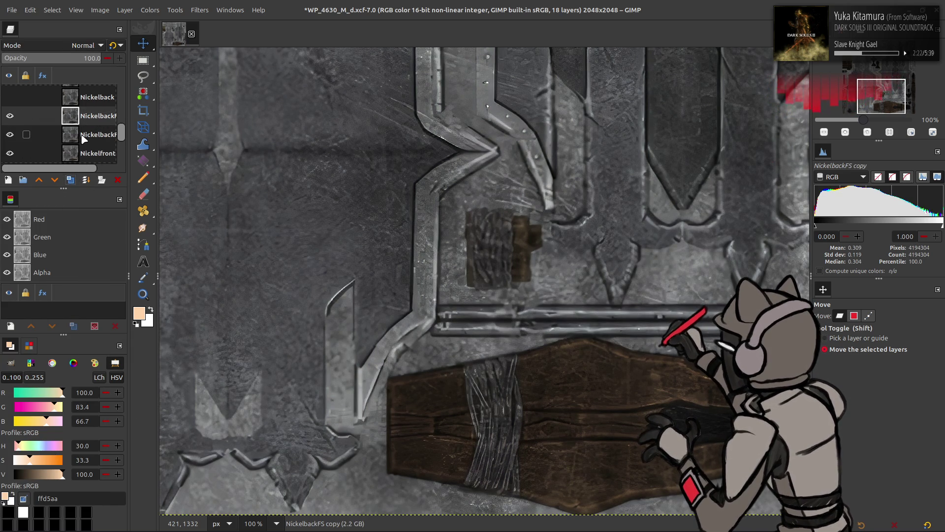
pyautogui.hotkey('ctrl', 'f')
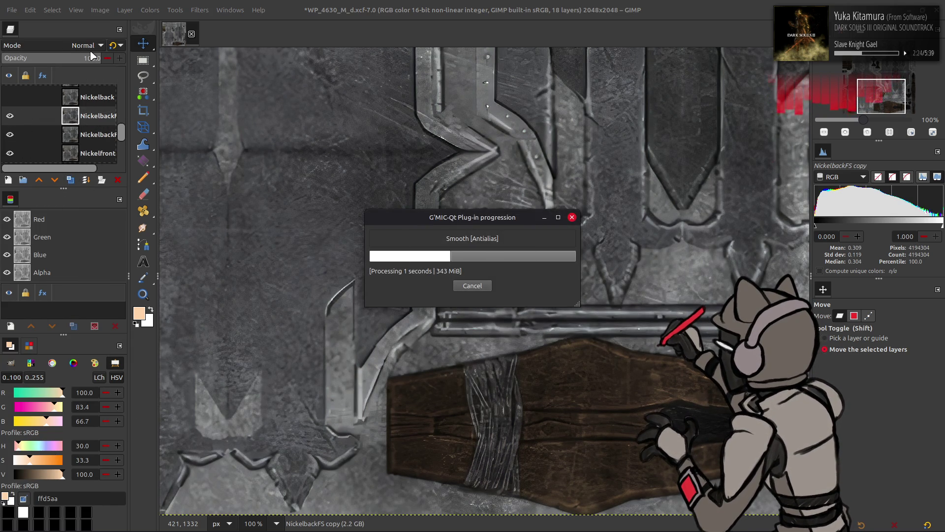
pyautogui.click(76, 50)
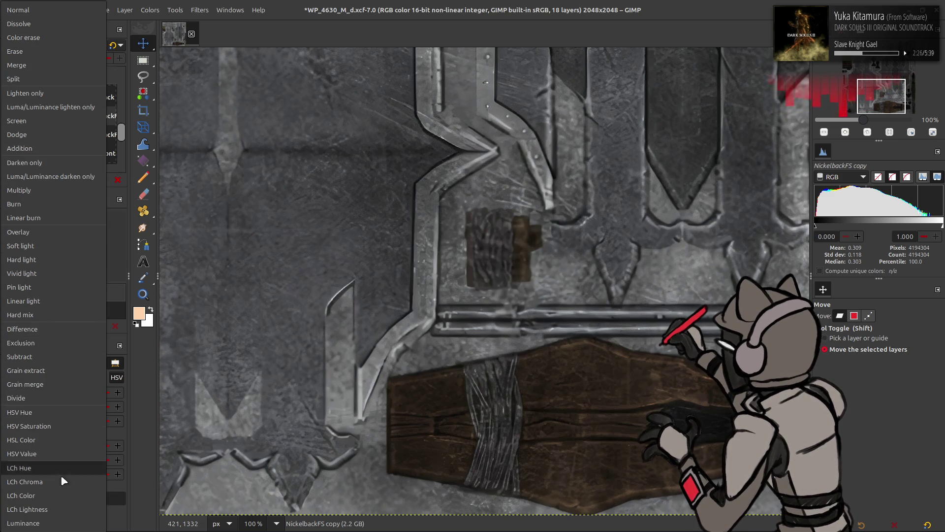
pyautogui.click(63, 494)
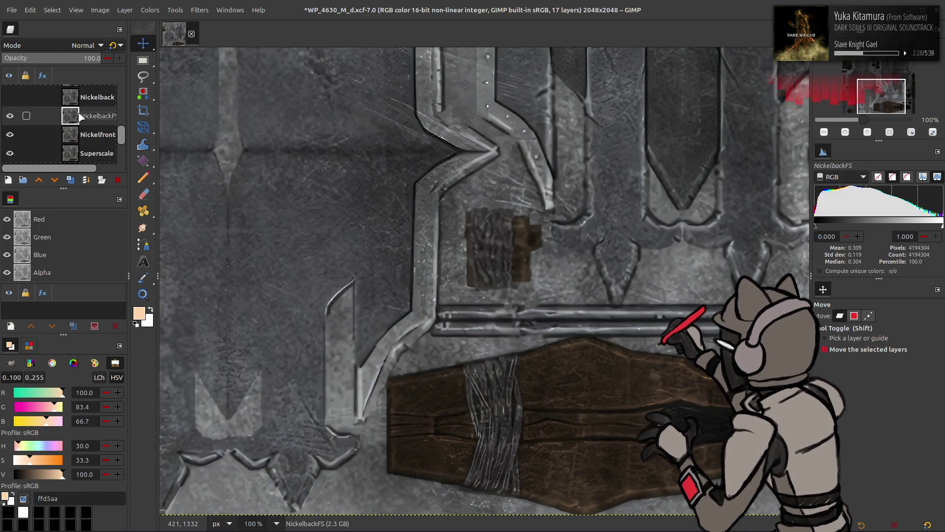
pyautogui.hotkey('ctrl', 'z')
pyautogui.hotkey('ctrl', 'z')
pyautogui.hotkey('ctrl', 'z')
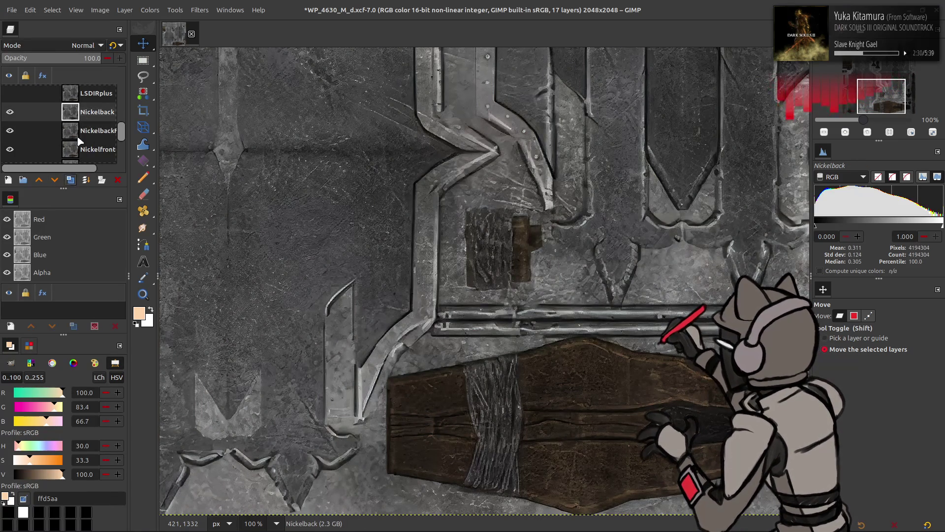
# Try a Nickelback copy in Vivid light, then LCh Color, and undo it
pyautogui.click(70, 179)
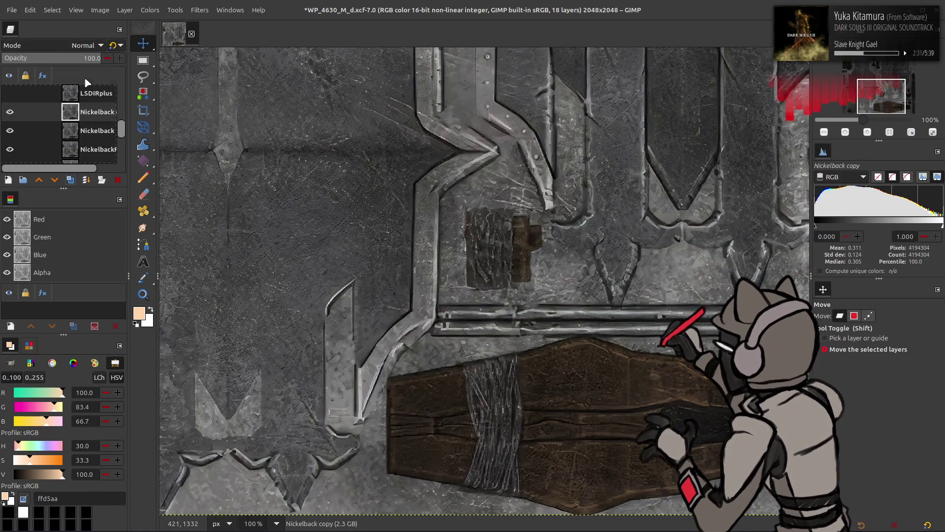
pyautogui.click(76, 48)
pyautogui.click(51, 314)
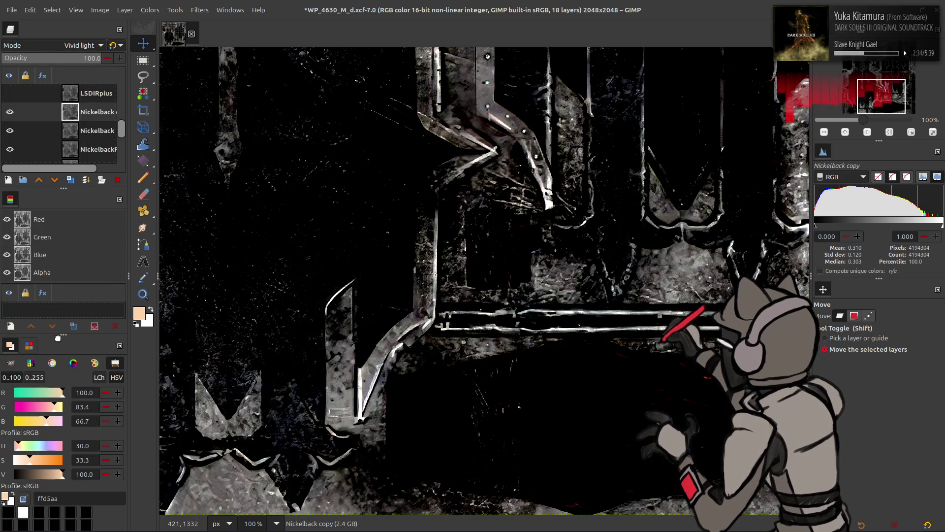
pyautogui.click(71, 48)
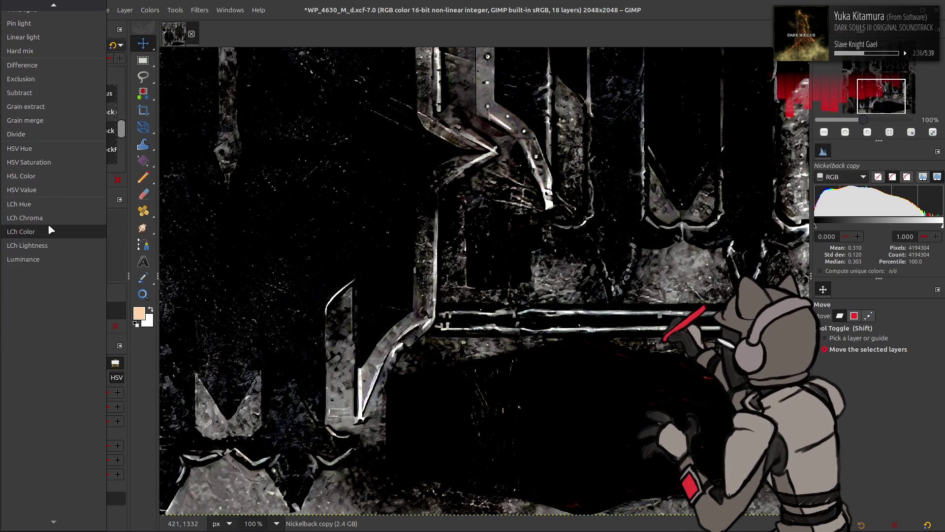
pyautogui.click(48, 223)
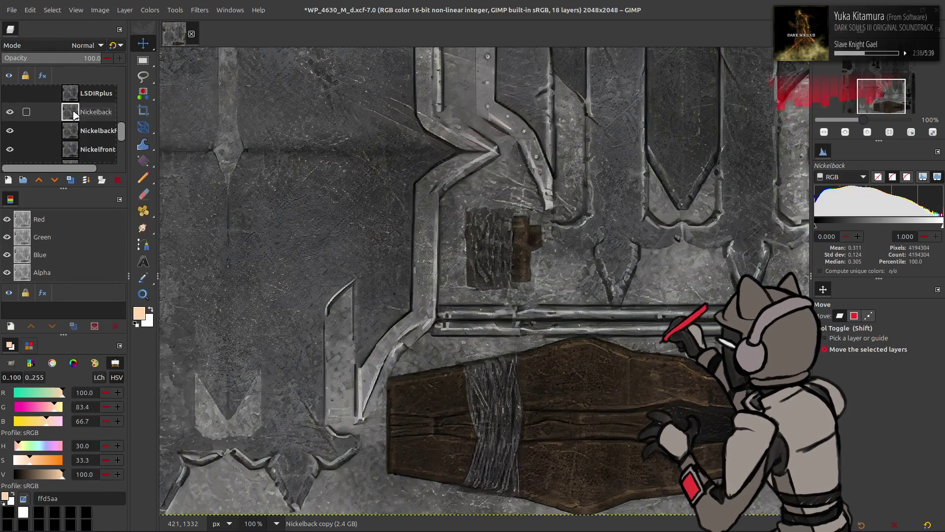
pyautogui.hotkey('ctrl', 'z')
# Merge an LCh Color copy of LSDIRplus down into it and save WP_4630_M_d.xcf
pyautogui.click(70, 180)
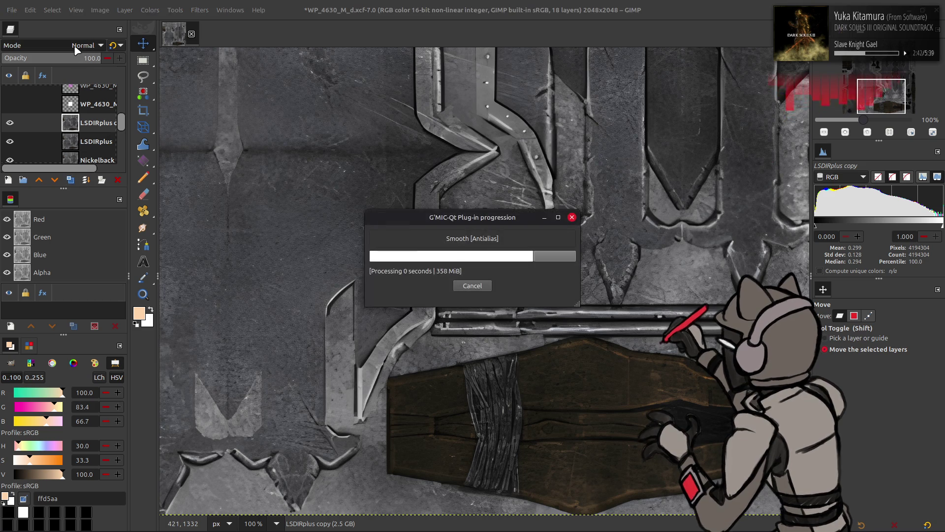
pyautogui.click(73, 48)
pyautogui.scroll(-3, 64, 336)
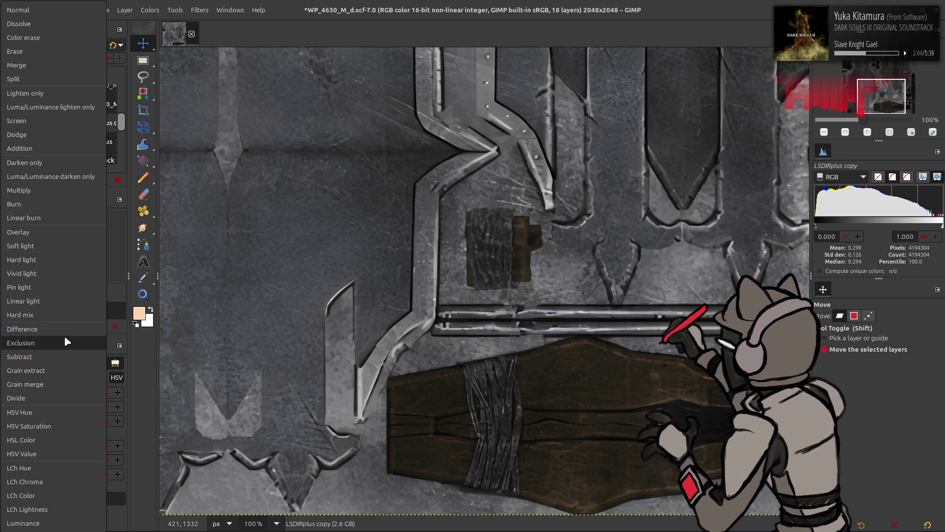
pyautogui.click(48, 495)
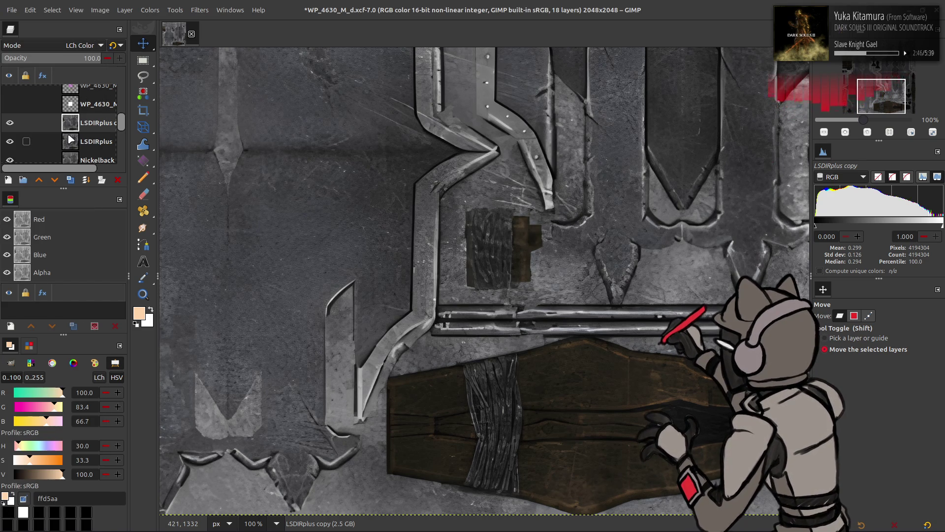
pyautogui.hotkey('ctrl', 'e')
pyautogui.hotkey('ctrl', 's')
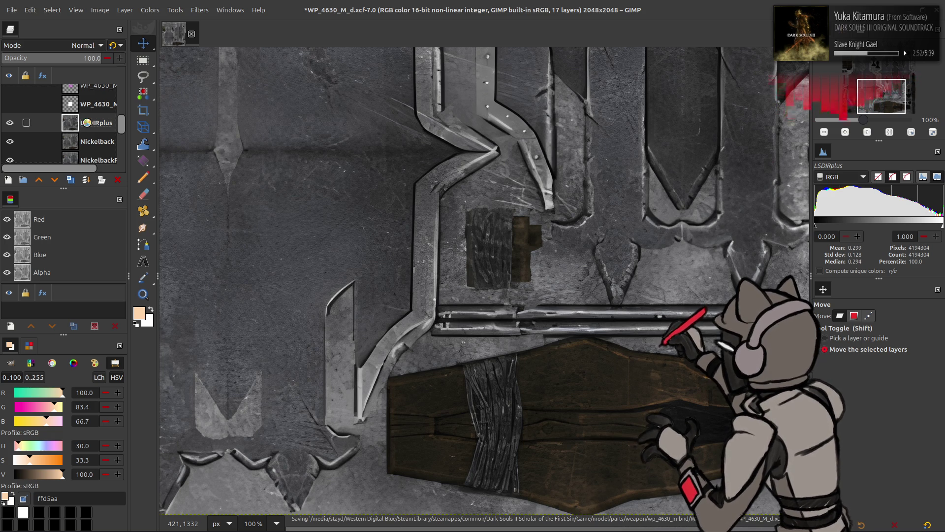
pyautogui.scroll(3, 100, 128)
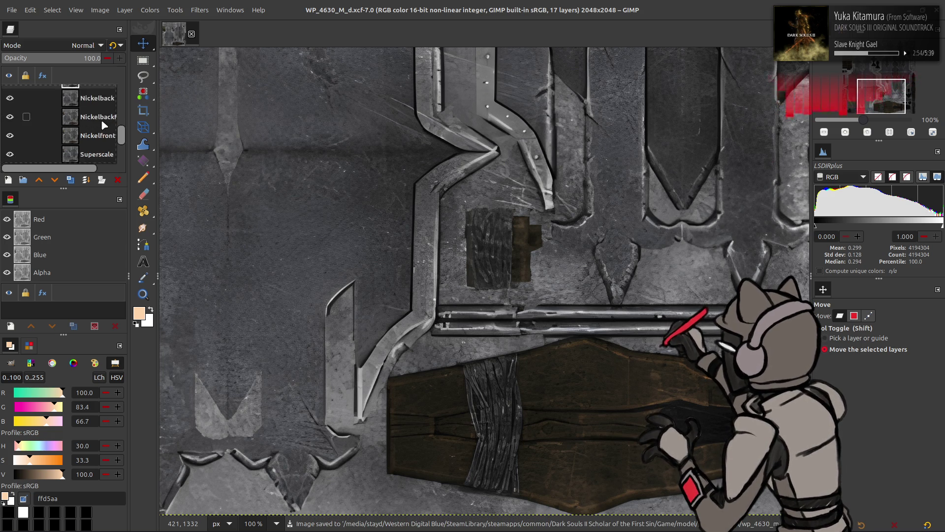
# Duplicate the Clean layer, move it up, and scale the copy to 400%
pyautogui.click(92, 140)
pyautogui.click(74, 179)
pyautogui.moveTo(85, 143)
pyautogui.mouseDown()
pyautogui.moveTo(86, 72)
pyautogui.moveTo(74, 99)
pyautogui.moveTo(17, 109)
pyautogui.mouseUp()
pyautogui.click(124, 10)
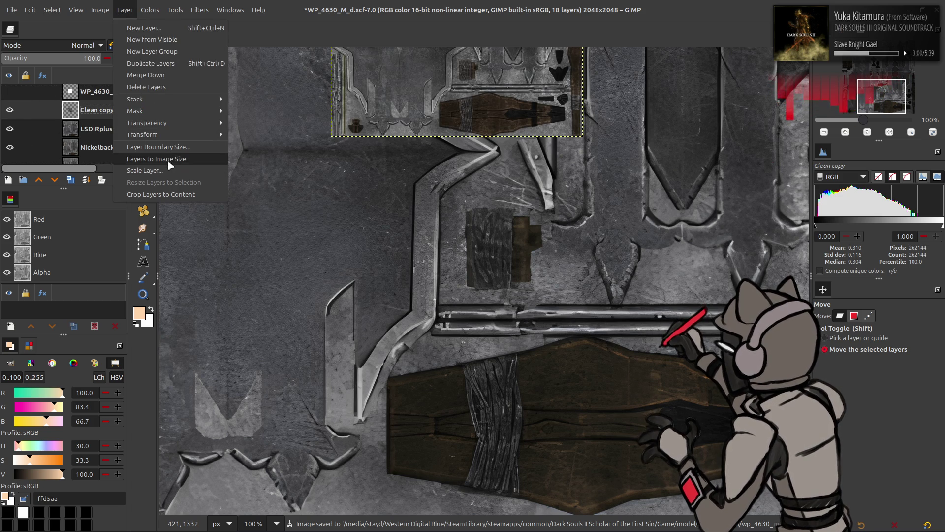
pyautogui.click(141, 159)
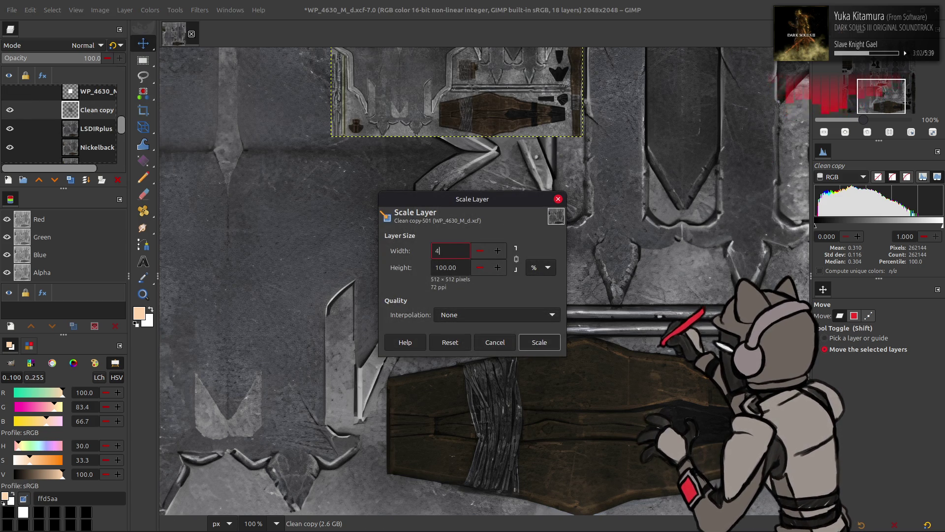
pyautogui.click(538, 342)
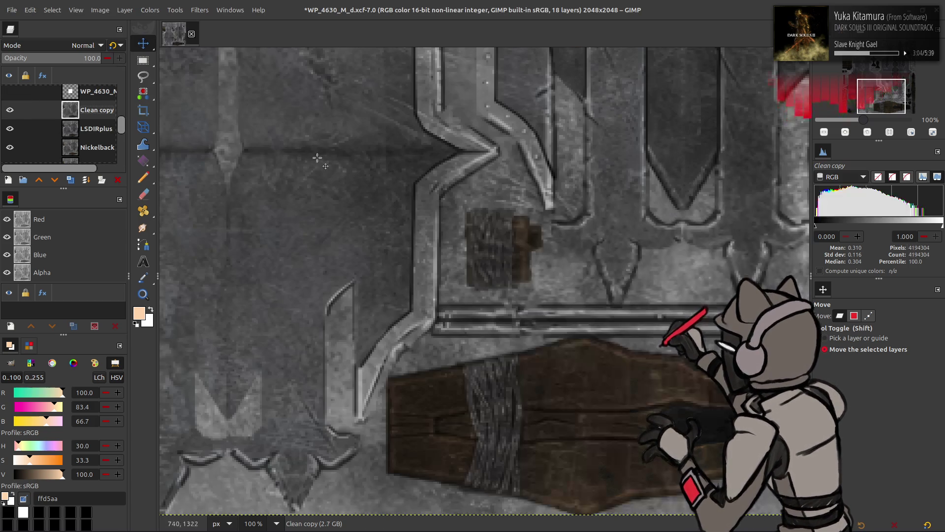
# Apply G'MIC Blur [Gaussian] at amplitude 16 to Clean copy and move it below Sourcetex
pyautogui.click(199, 10)
pyautogui.click(257, 253)
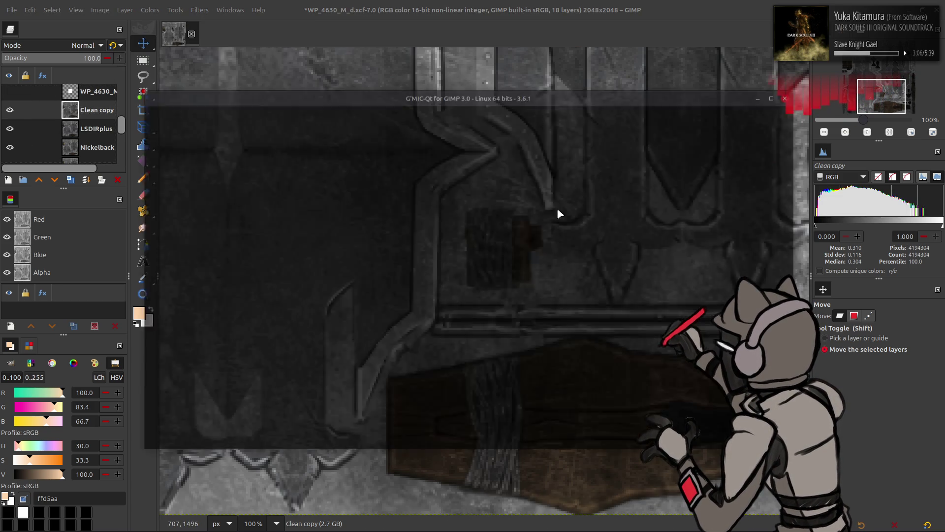
pyautogui.doubleClick(763, 140)
pyautogui.write('16')
pyautogui.press('Return')
pyautogui.click(773, 443)
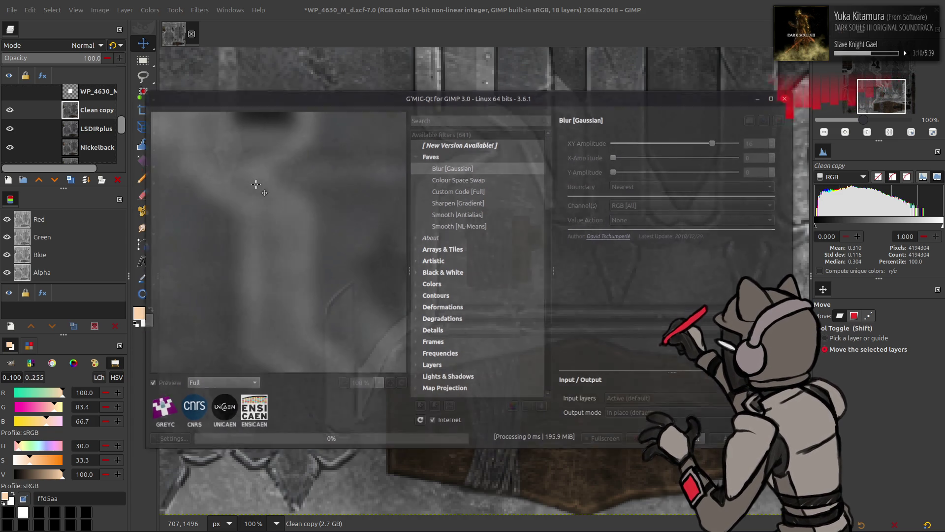
pyautogui.moveTo(98, 148)
pyautogui.mouseDown()
pyautogui.moveTo(94, 162)
pyautogui.moveTo(95, 110)
pyautogui.moveTo(80, 133)
pyautogui.mouseUp()
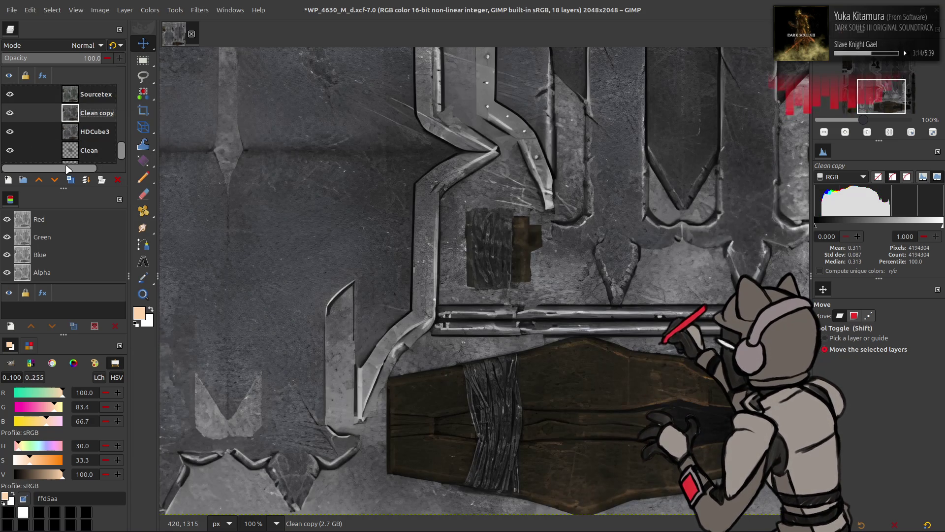
# Hide Clean copy and create duplicates up to Clean copy #6, placing them among the upscaled layers
pyautogui.click(10, 113)
pyautogui.click(71, 179)
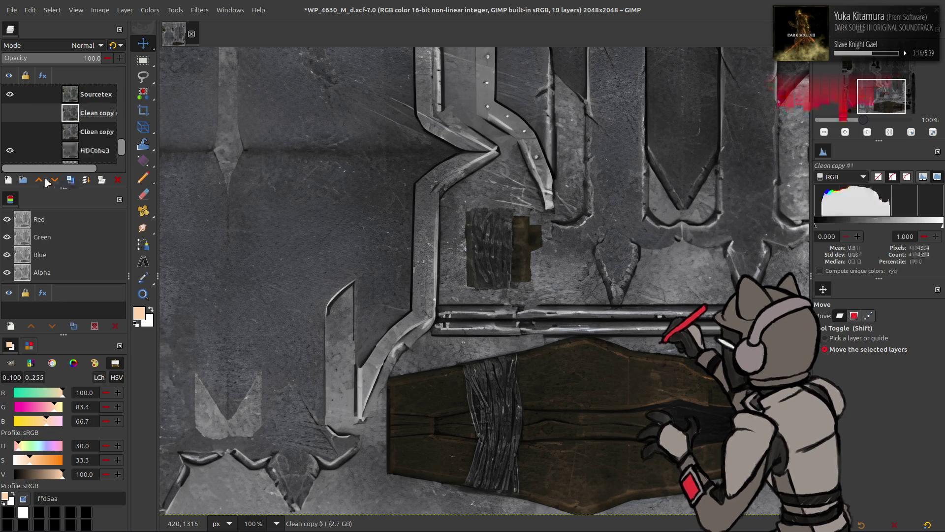
pyautogui.scroll(2, 54, 146)
pyautogui.click(70, 180)
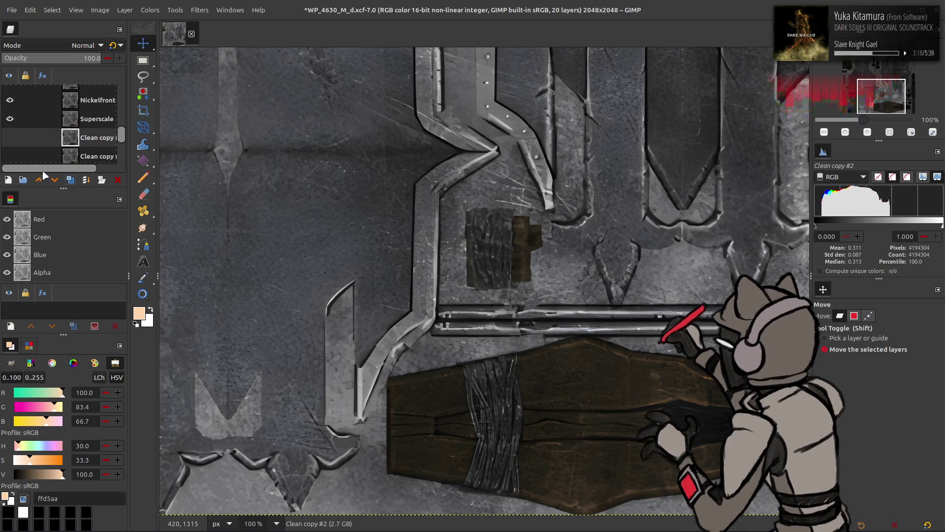
pyautogui.click(41, 182)
pyautogui.click(70, 180)
pyautogui.click(39, 180)
pyautogui.click(71, 180)
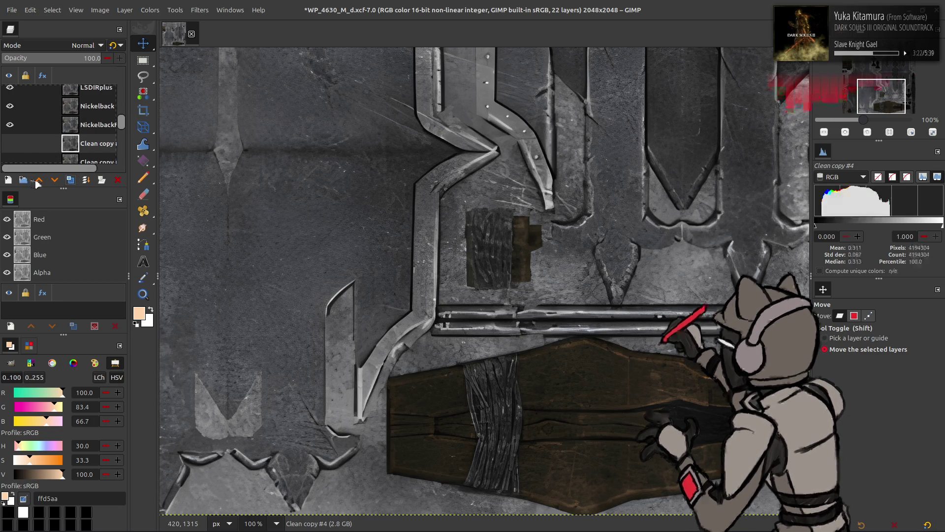
pyautogui.hotkey('ctrl', 'z')
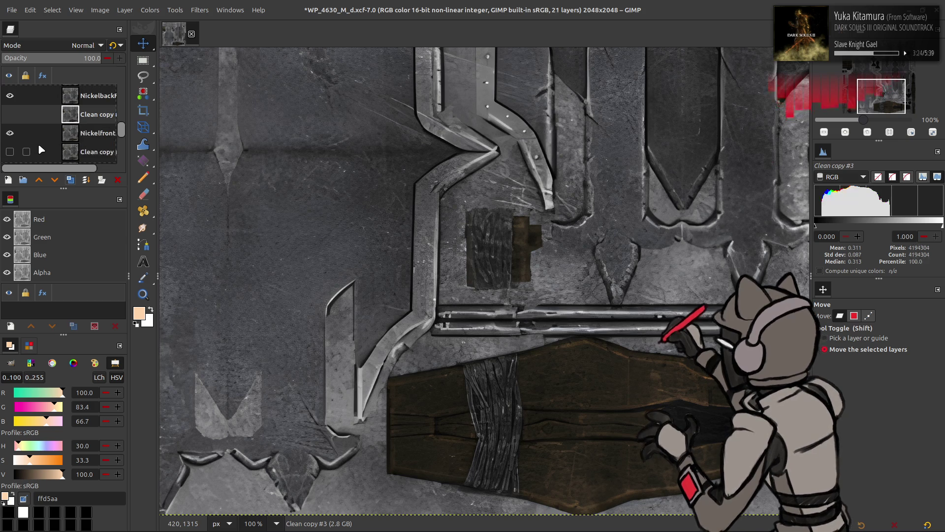
pyautogui.hotkey('ctrl', 'y')
pyautogui.hotkey('ctrl', 'shift', 'd')
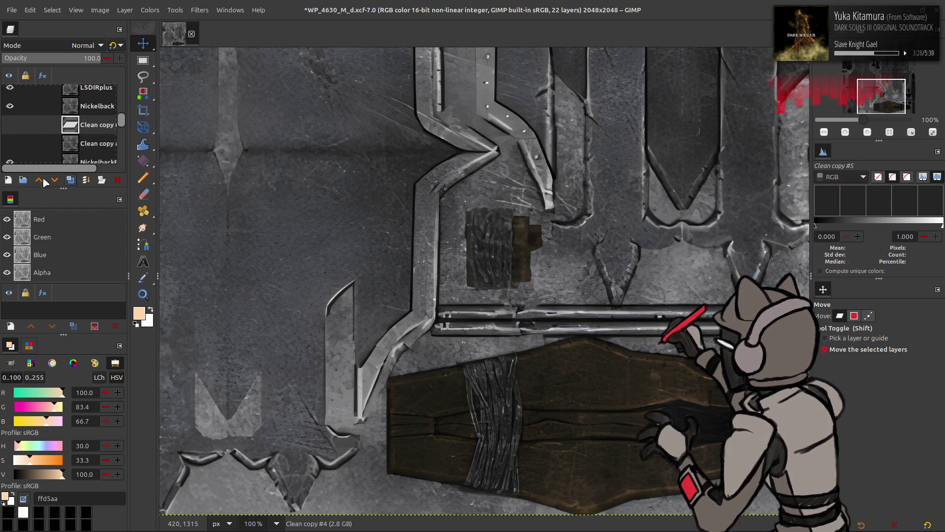
pyautogui.click(70, 179)
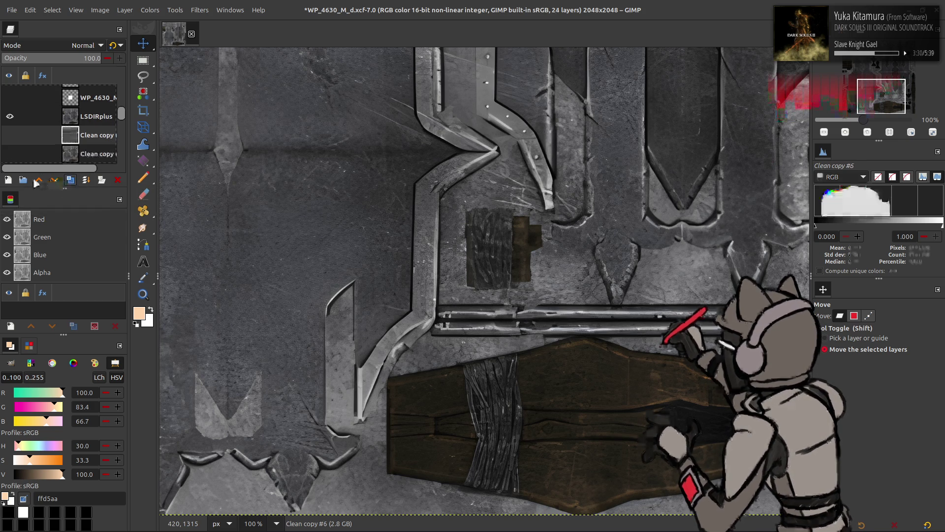
# Merge a Grain extract copy of LSDIRplus into Clean copy #6, set it to Overlay, and merge into LSDIRplus
pyautogui.click(94, 134)
pyautogui.click(70, 179)
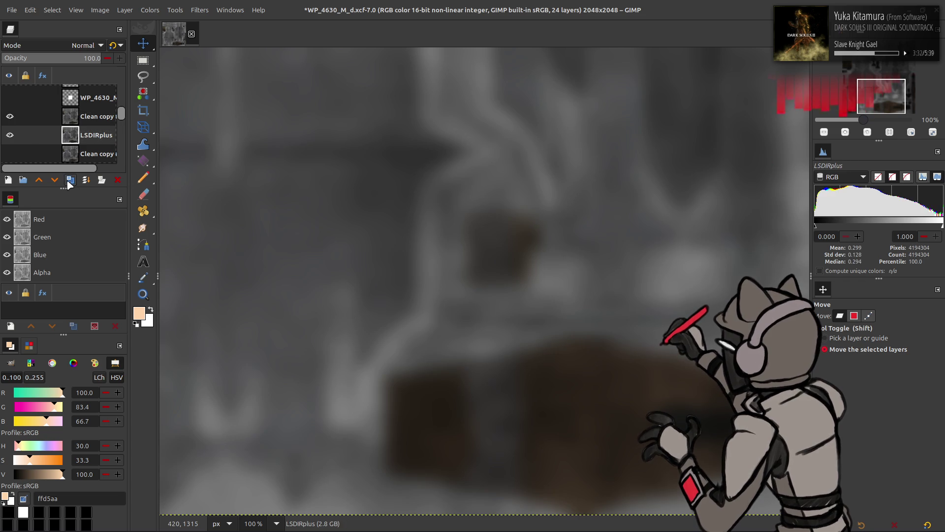
pyautogui.click(40, 179)
pyautogui.click(84, 45)
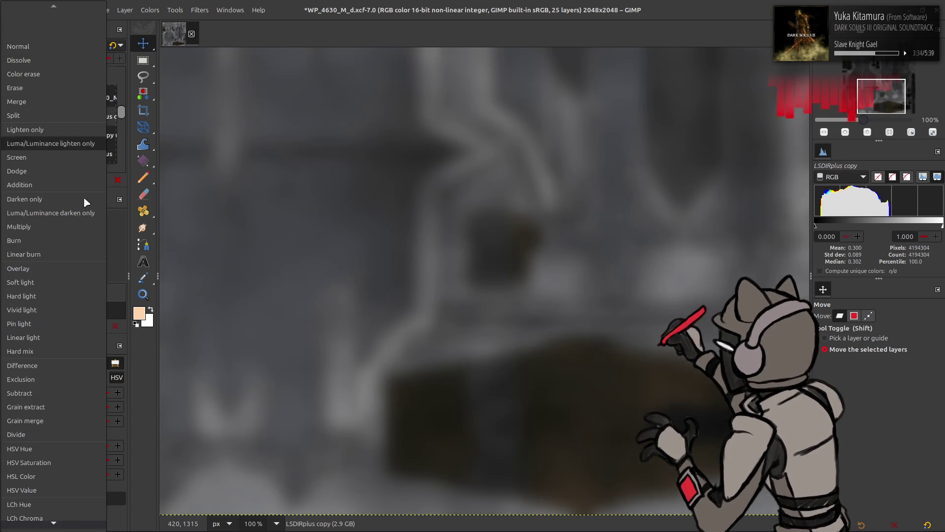
pyautogui.click(76, 405)
pyautogui.hotkey('ctrl', 'shift', 'm')
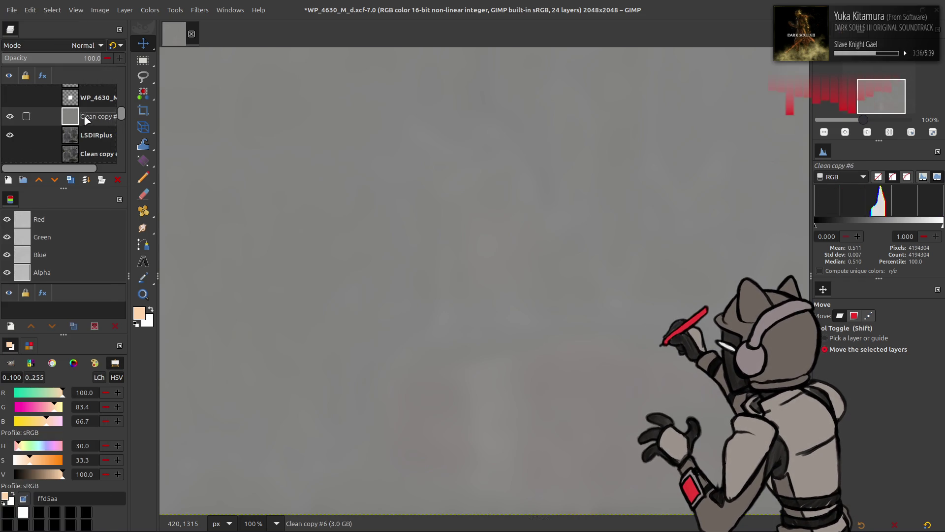
pyautogui.click(82, 45)
pyautogui.click(55, 276)
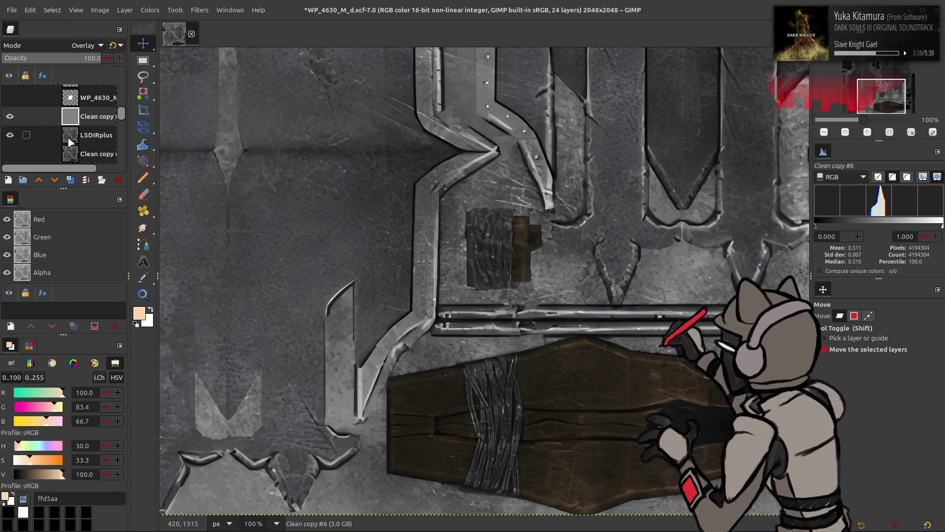
pyautogui.rightClick(10, 116)
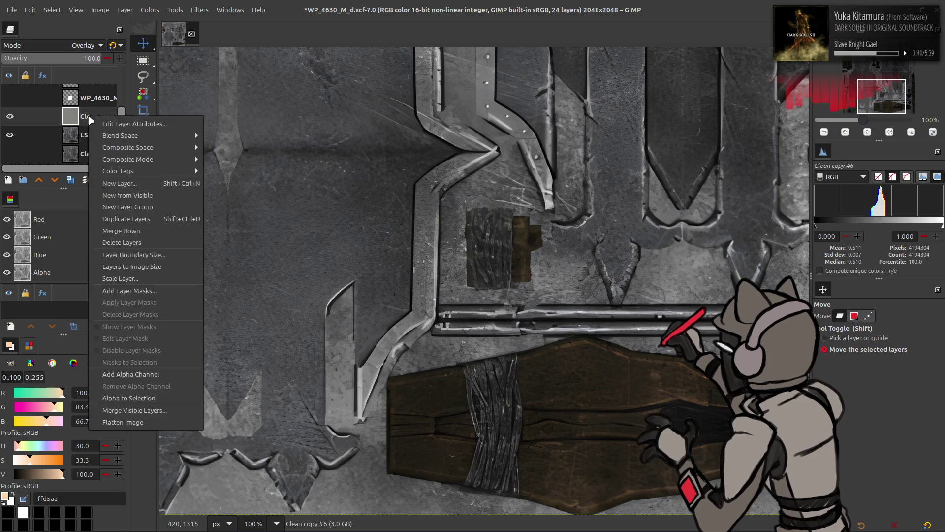
pyautogui.click(116, 235)
# Blend Nickelback's Grain extract detail through Clean copy #5 as Overlay into Nickelback, then hide Nickelback
pyautogui.click(94, 154)
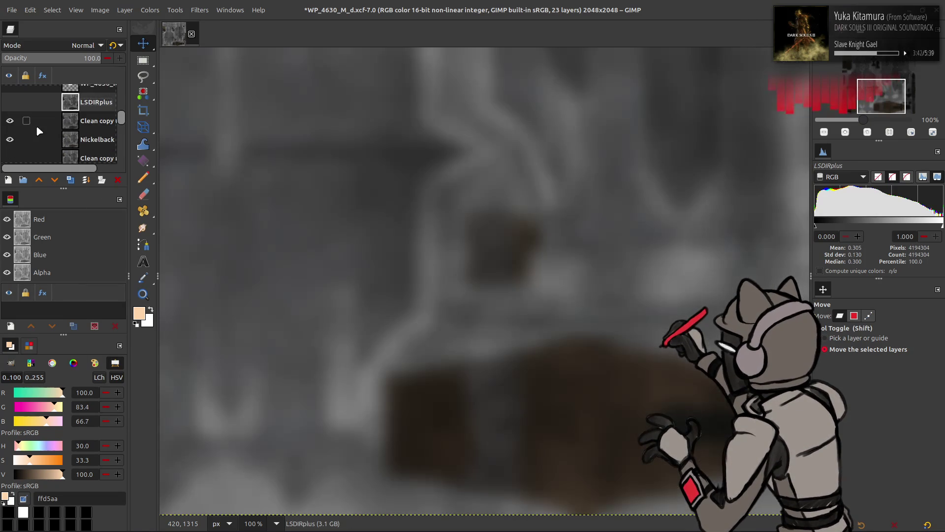
pyautogui.click(70, 179)
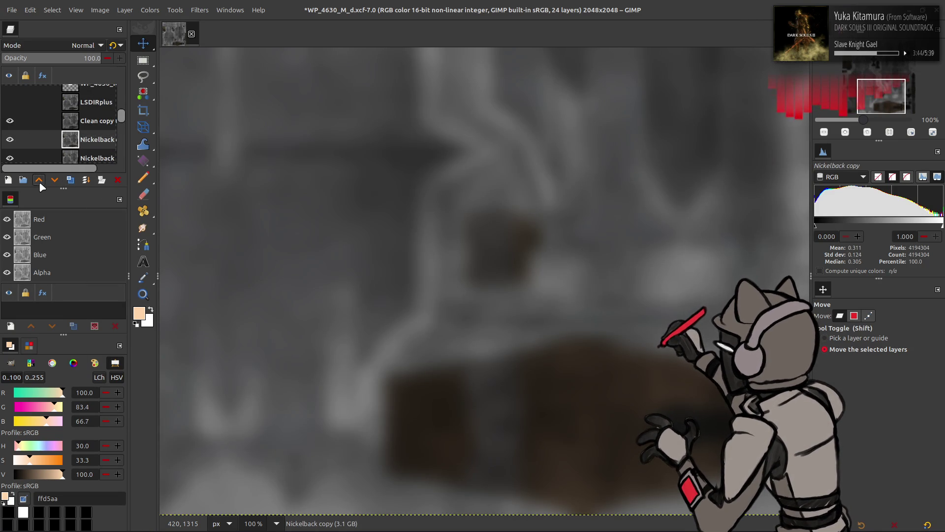
pyautogui.click(65, 46)
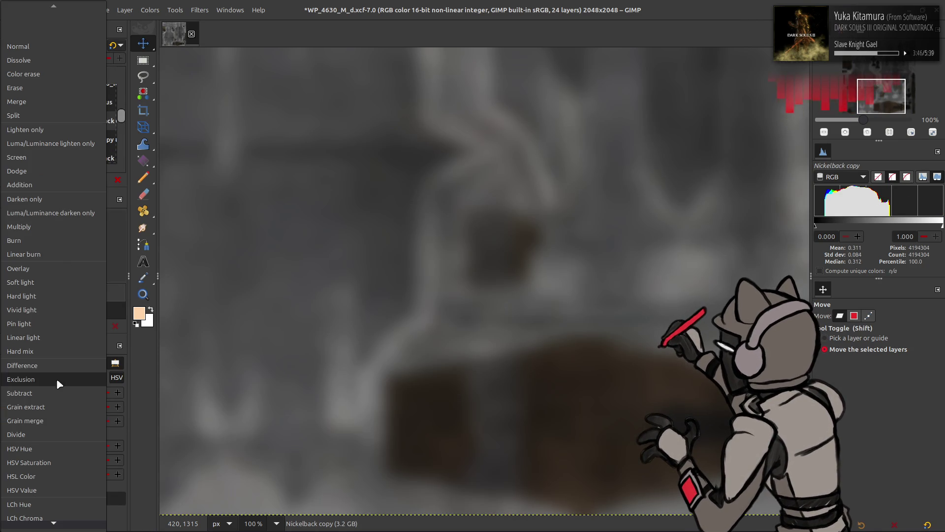
pyautogui.click(30, 407)
pyautogui.rightClick(89, 129)
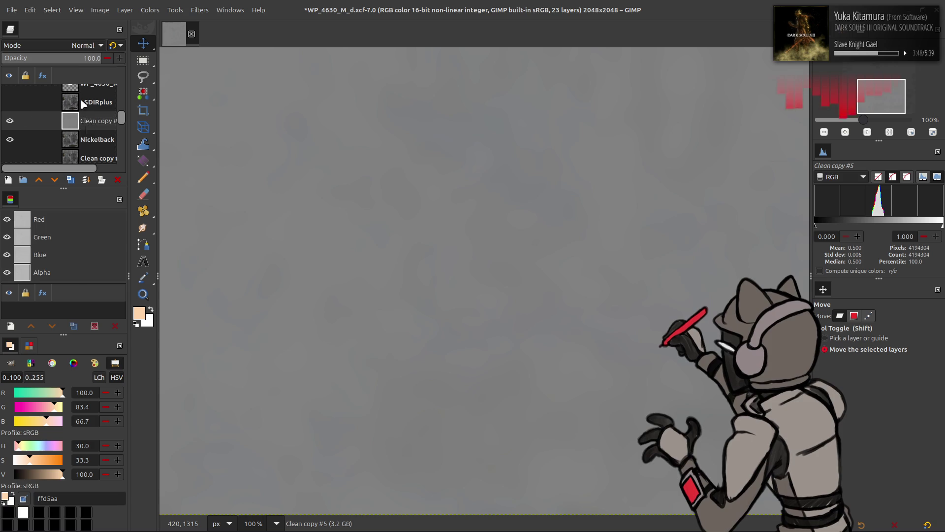
pyautogui.click(118, 251)
pyautogui.click(65, 45)
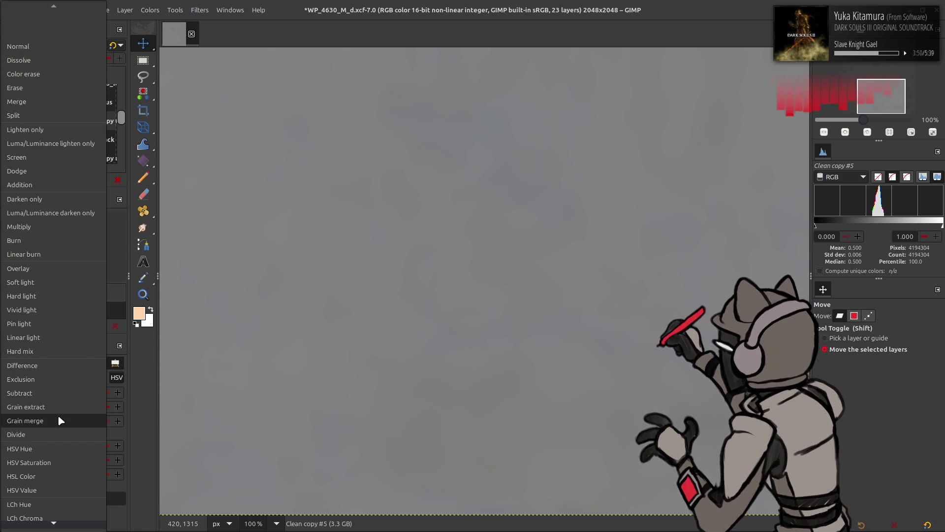
pyautogui.click(37, 270)
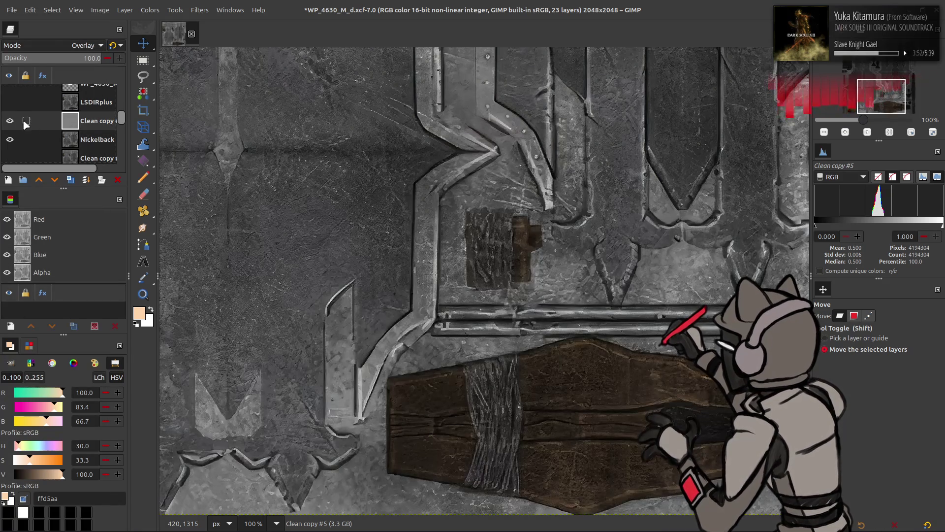
pyautogui.rightClick(67, 124)
pyautogui.click(97, 247)
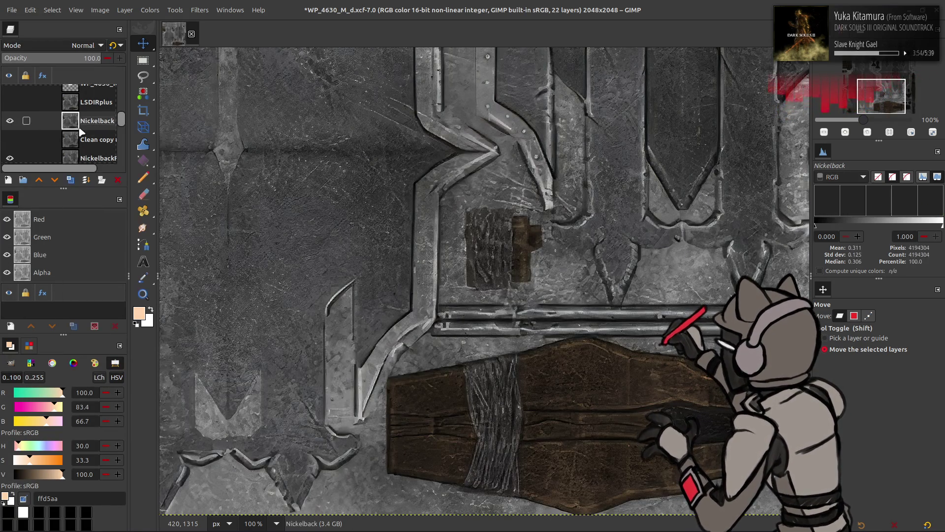
pyautogui.click(9, 123)
# Add NickelbackFS Grain extract detail via Clean copy #4 in Overlay mode, merged into NickelbackFS
pyautogui.click(94, 158)
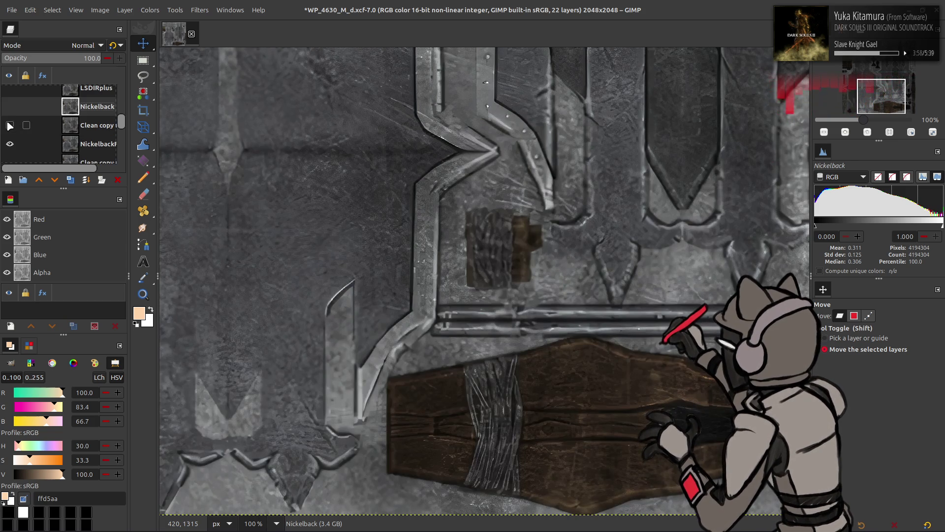
pyautogui.click(70, 179)
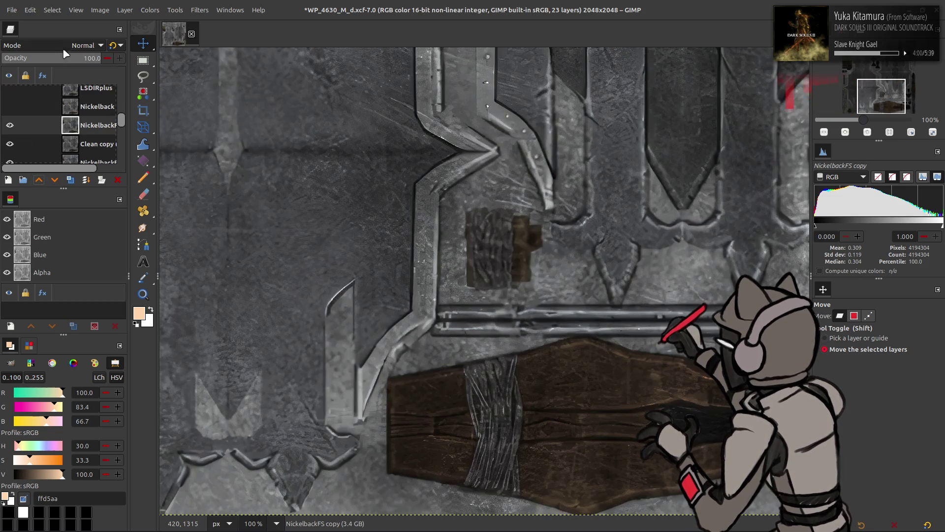
pyautogui.click(62, 41)
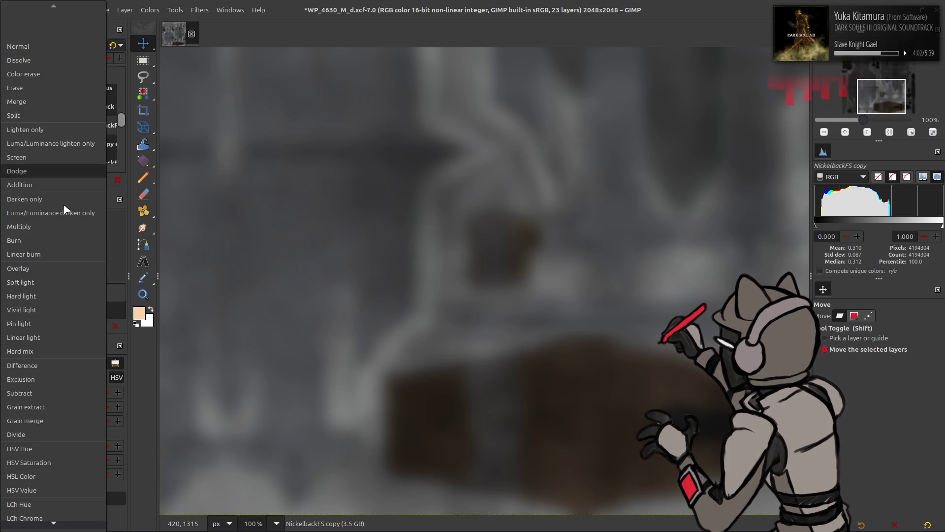
pyautogui.click(50, 408)
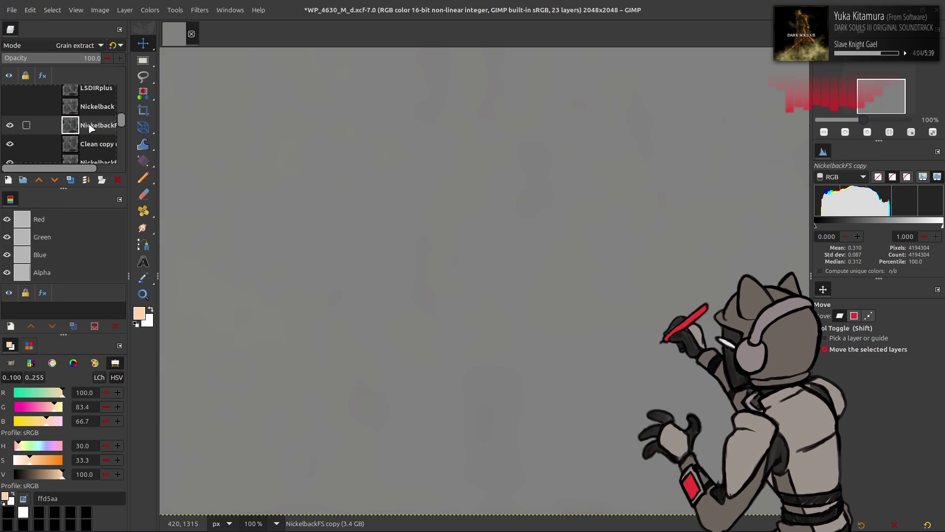
pyautogui.click(86, 179)
pyautogui.click(74, 46)
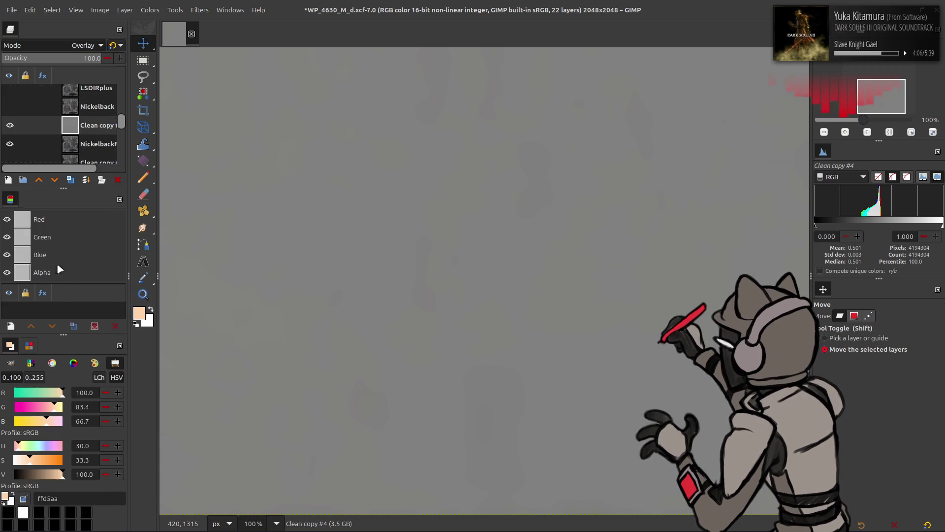
pyautogui.click(57, 267)
pyautogui.click(86, 179)
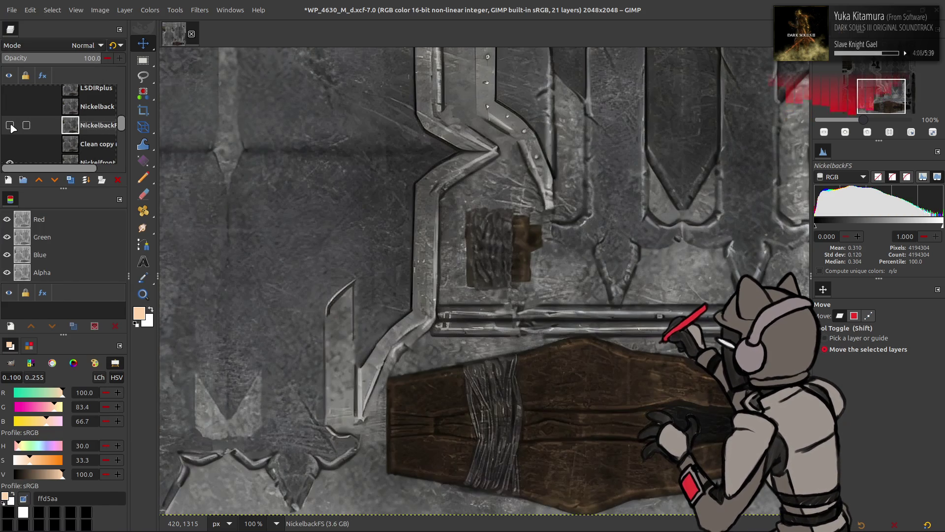
# Blur a Nickelfront copy, Grain extract it into Clean copy #3, Overlay-merge into Nickelfront, then hide it
pyautogui.scroll(-2, 11, 129)
pyautogui.click(74, 134)
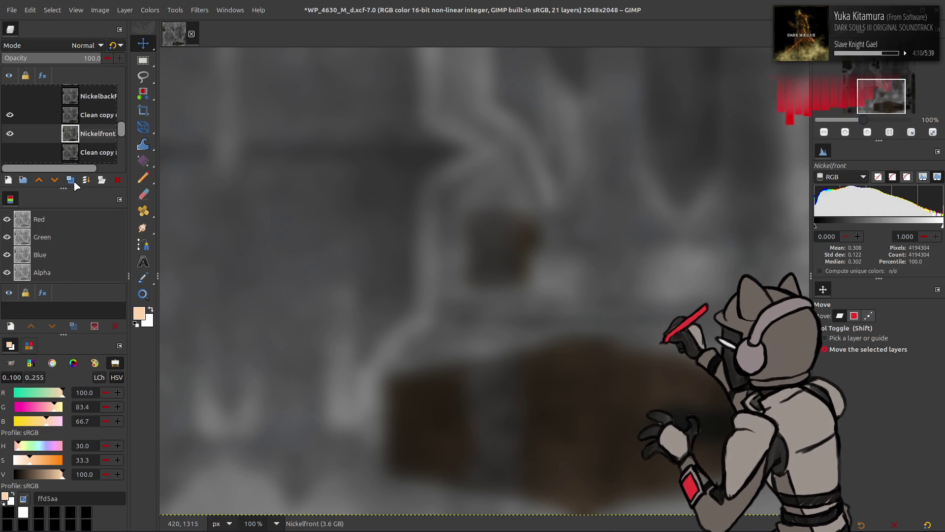
pyautogui.click(71, 180)
pyautogui.hotkey('ctrl', 'f')
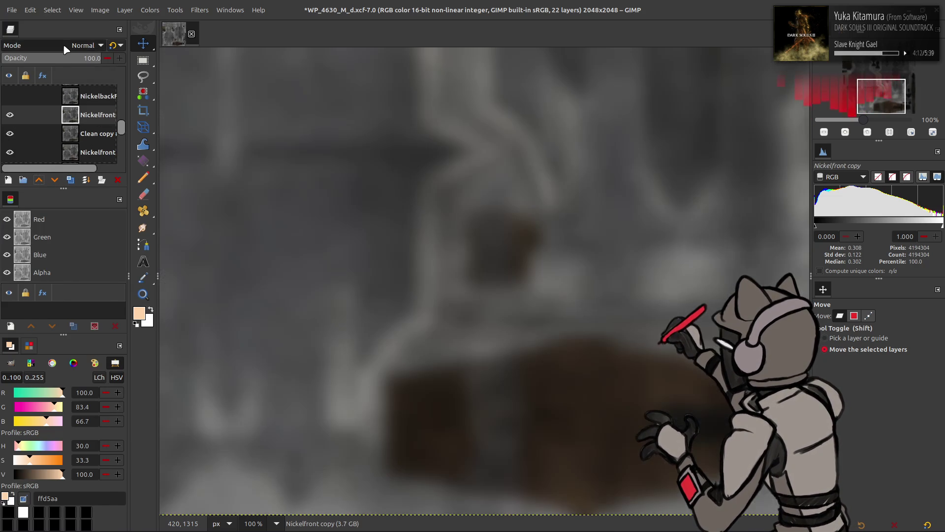
pyautogui.click(84, 45)
pyautogui.click(54, 406)
pyautogui.click(86, 180)
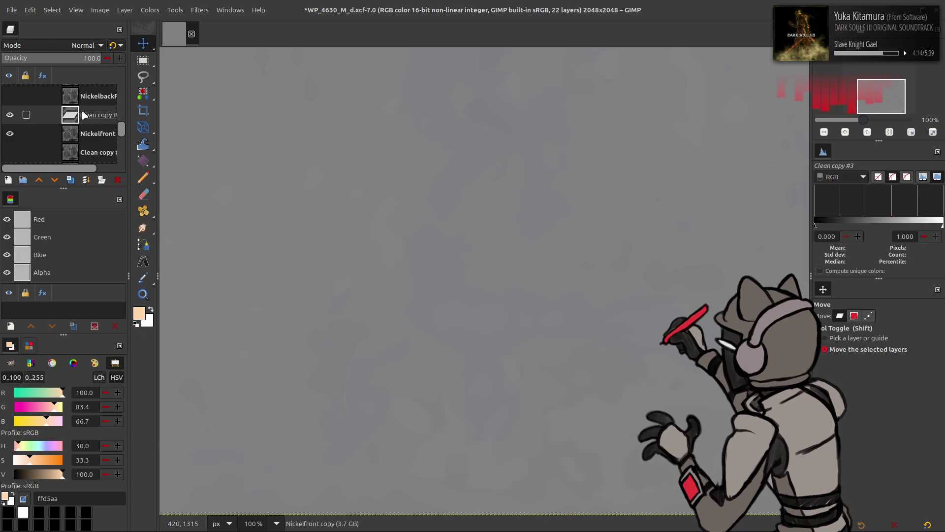
pyautogui.click(84, 45)
pyautogui.click(57, 268)
pyautogui.click(86, 180)
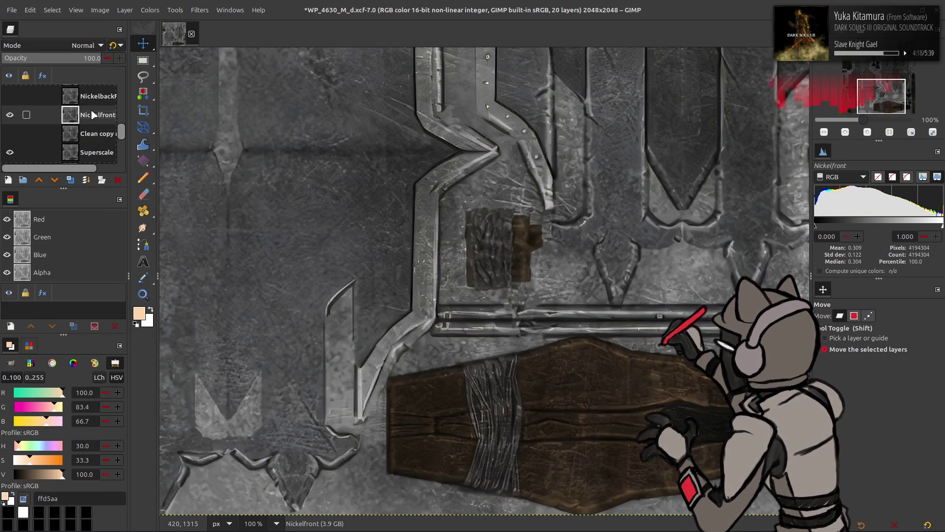
pyautogui.click(10, 115)
# Blur a Superscale copy, Grain extract it into Clean copy #2, and Overlay-merge into Superscale
pyautogui.scroll(-1, 11, 120)
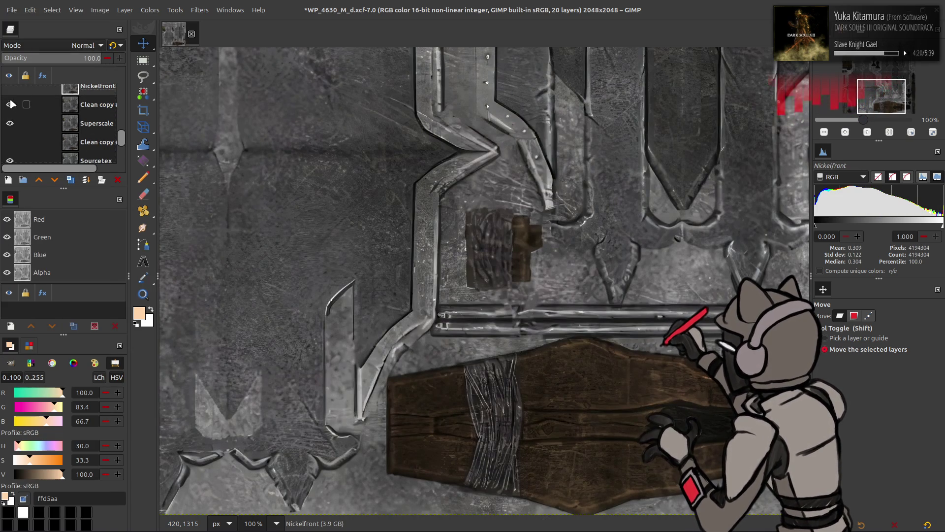
pyautogui.click(9, 105)
pyautogui.click(93, 124)
pyautogui.click(70, 180)
pyautogui.moveTo(71, 123); pyautogui.dragTo(42, 96)
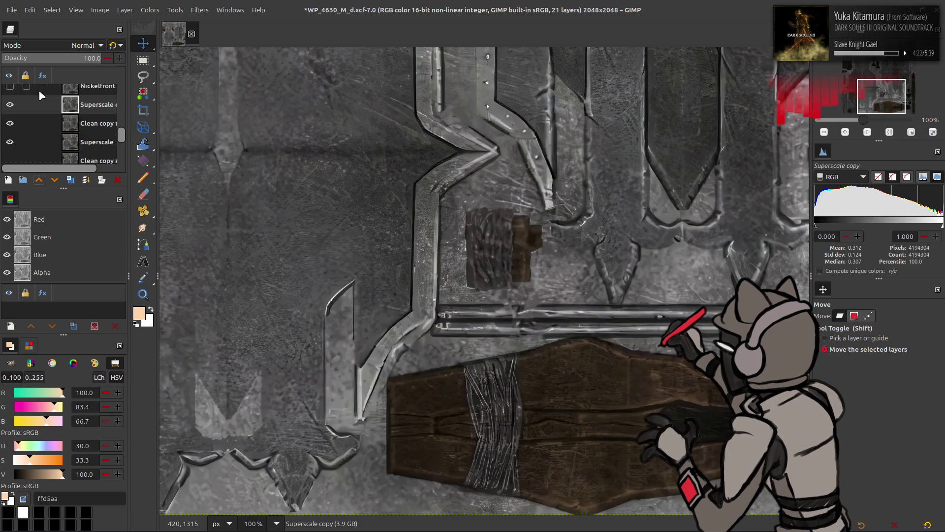
pyautogui.hotkey('ctrl', 'f')
pyautogui.click(84, 45)
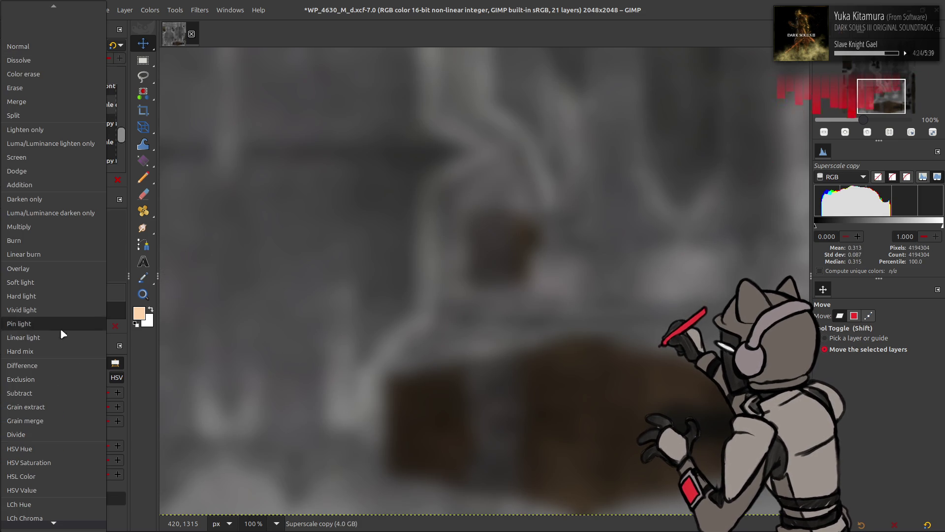
pyautogui.click(50, 406)
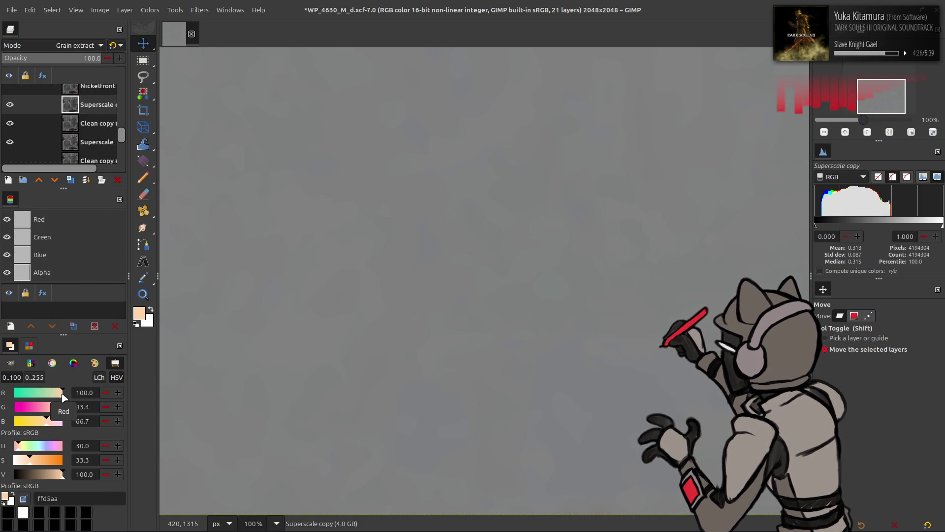
pyautogui.click(86, 180)
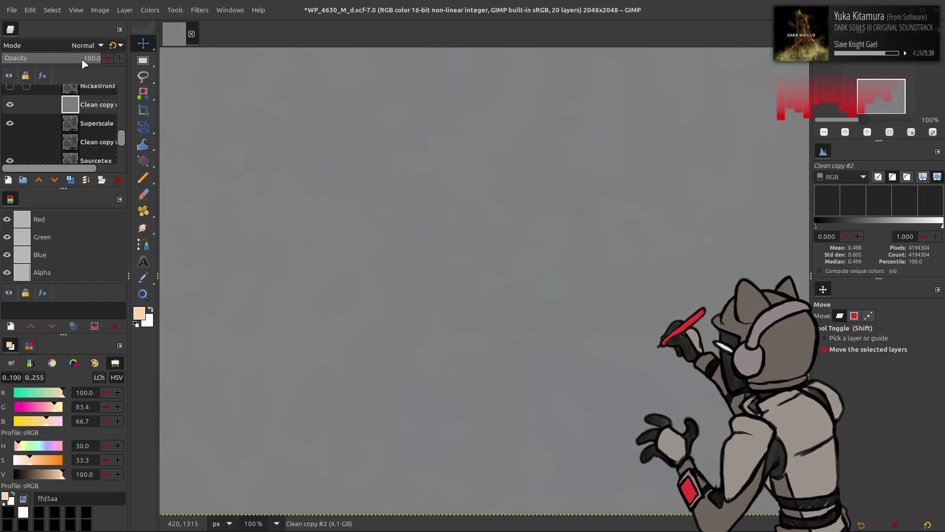
pyautogui.click(83, 45)
pyautogui.click(54, 268)
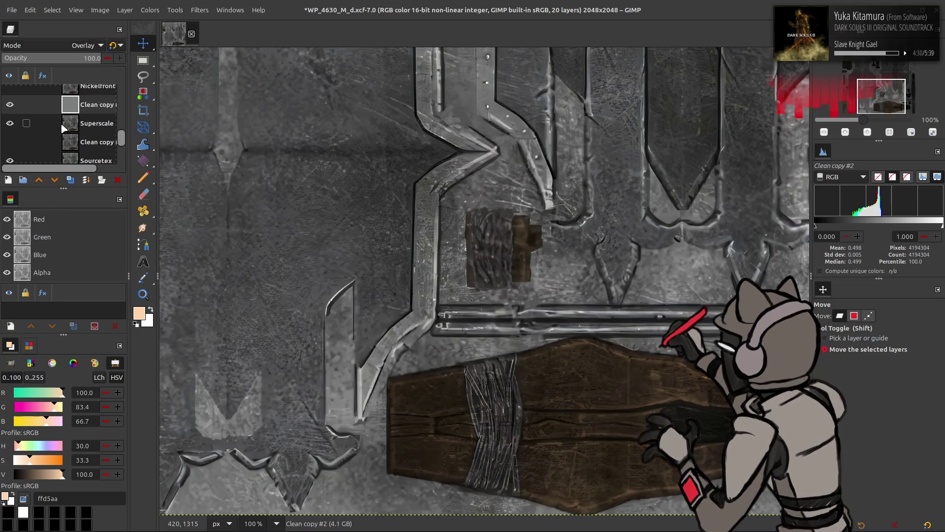
pyautogui.click(86, 180)
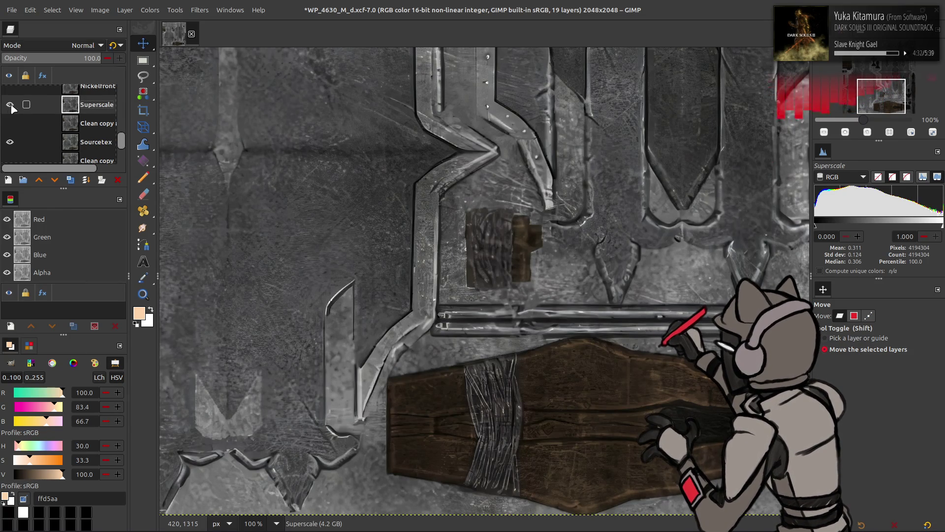
# Grain extract a Sourcetex copy into Clean copy #1, set it to Overlay, and merge into Sourcetex
pyautogui.click(81, 142)
pyautogui.click(70, 180)
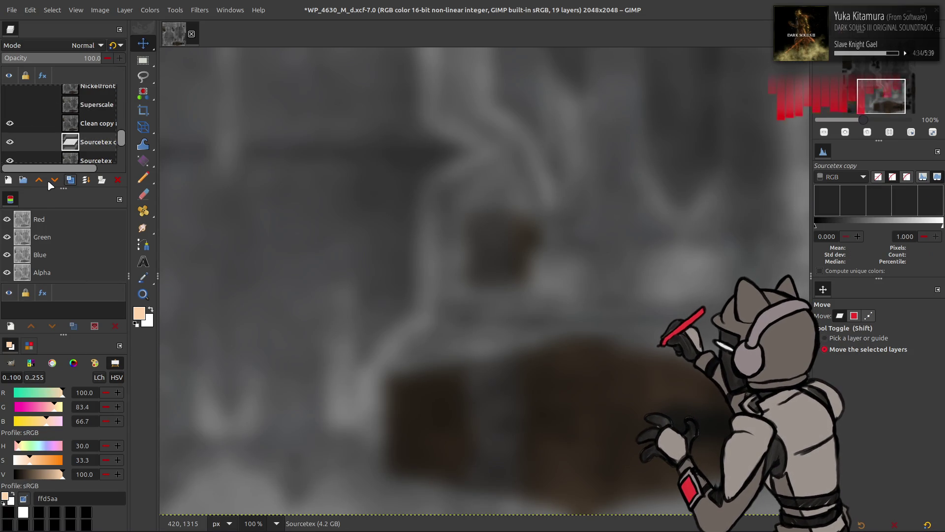
pyautogui.click(38, 180)
pyautogui.scroll(-15, 74, 50)
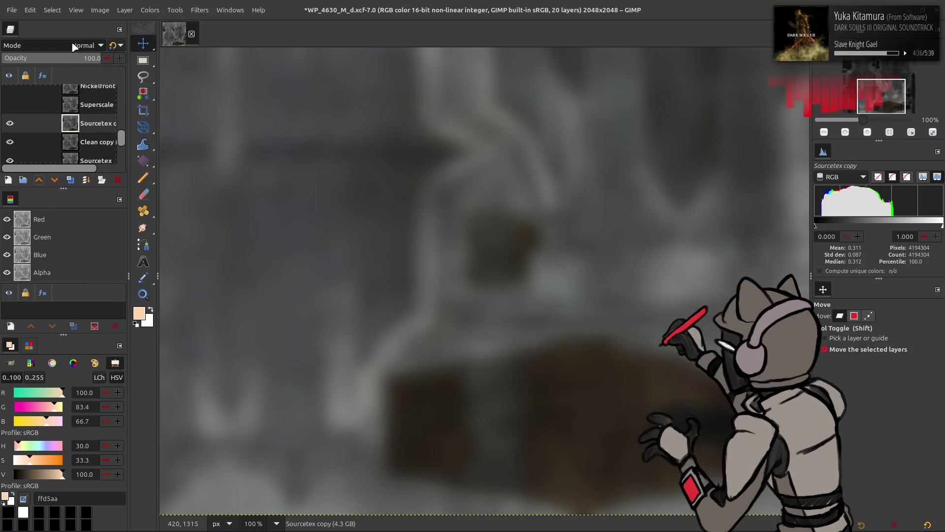
pyautogui.click(37, 345)
pyautogui.click(10, 344)
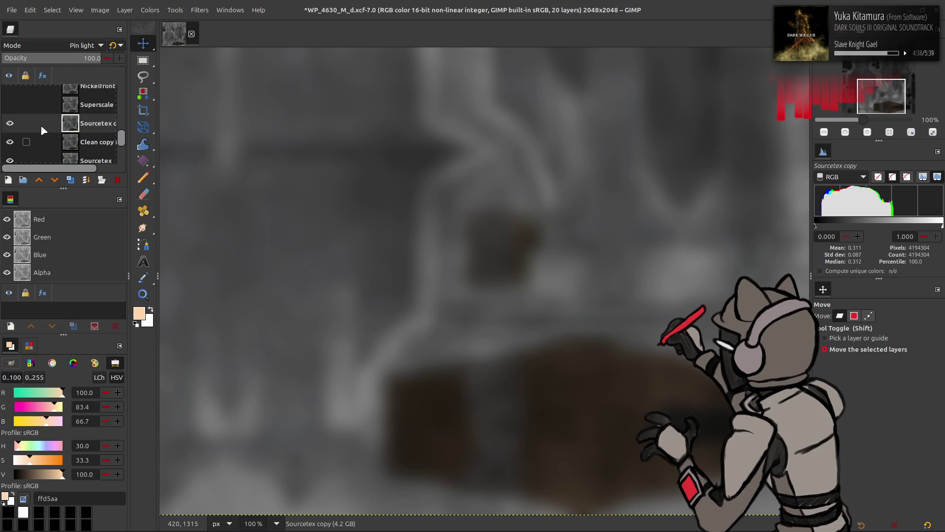
pyautogui.scroll(-1, 60, 49)
pyautogui.click(60, 48)
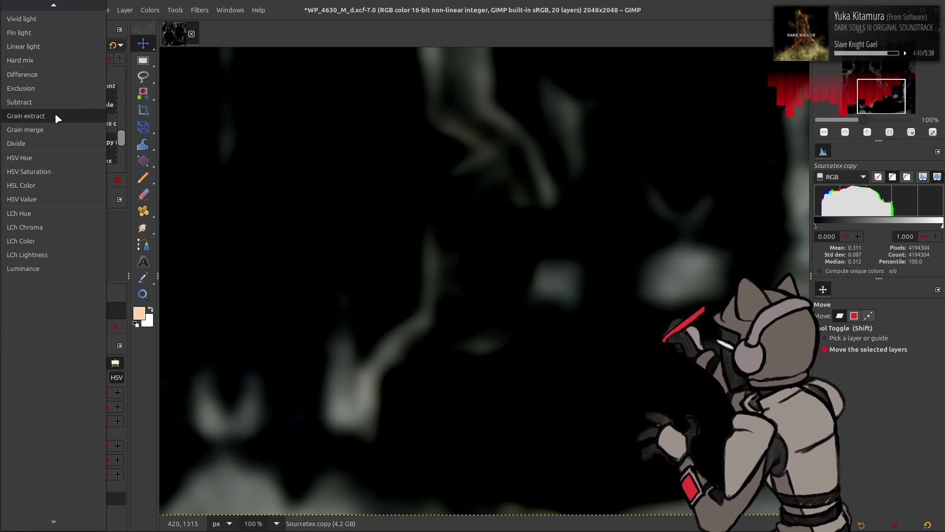
pyautogui.click(55, 113)
pyautogui.rightClick(90, 119)
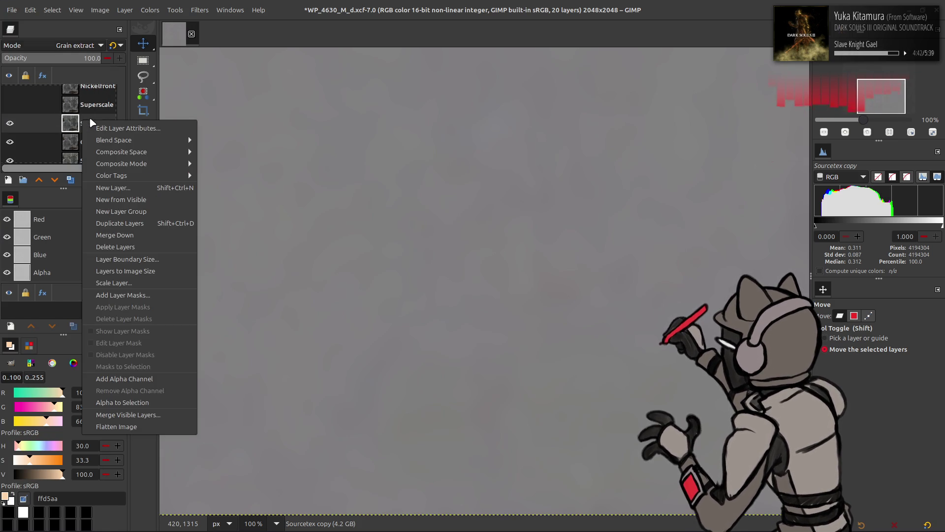
pyautogui.click(113, 259)
pyautogui.click(80, 48)
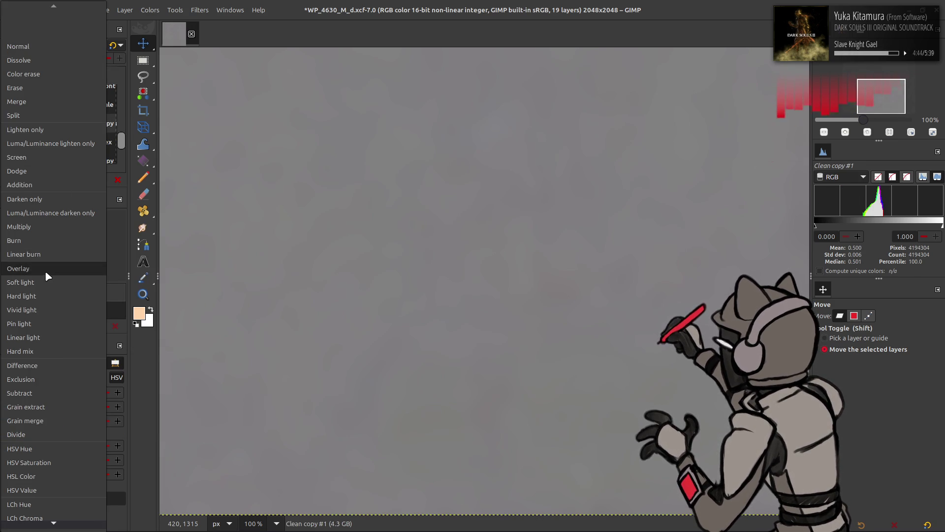
pyautogui.click(46, 270)
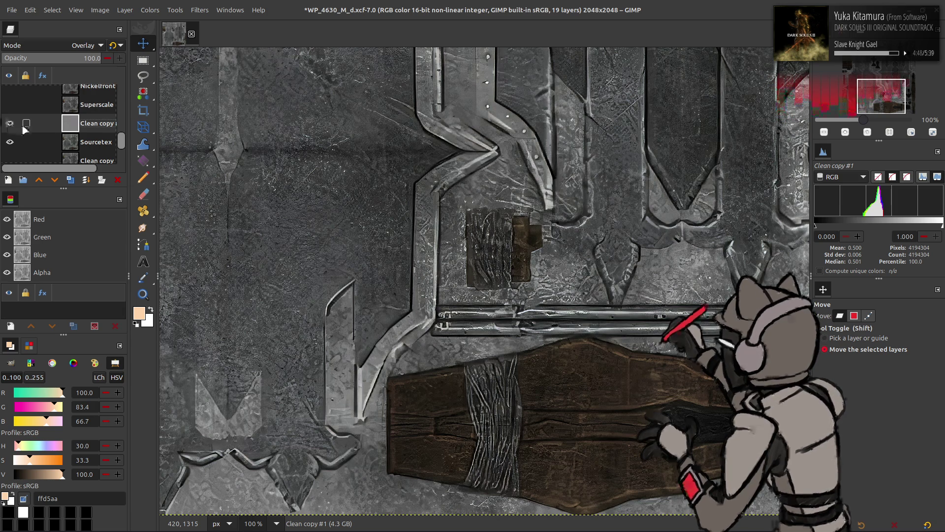
pyautogui.press('Delete')
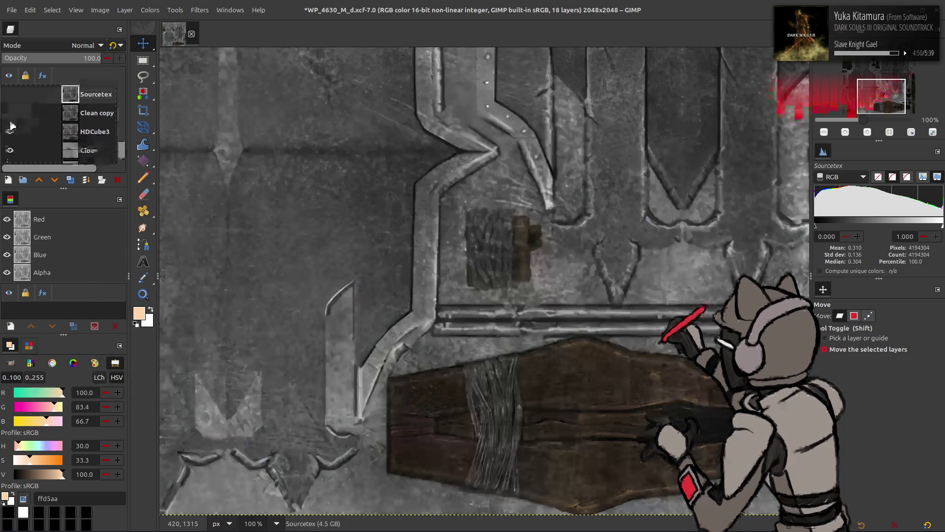
# Show HDCube3, Grain extract its copy into Clean copy, set Overlay, merge into HDCube3, and save
pyautogui.click(10, 131)
pyautogui.click(93, 131)
pyautogui.click(71, 180)
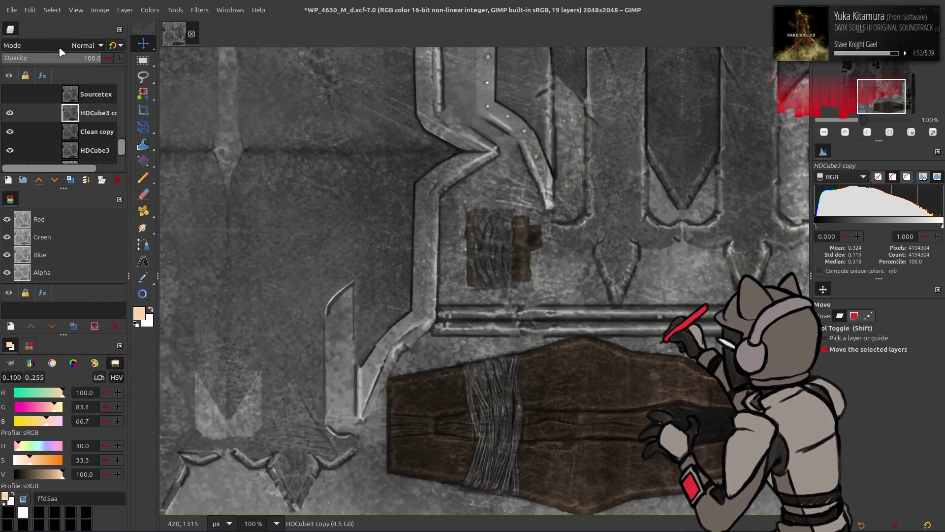
pyautogui.click(63, 46)
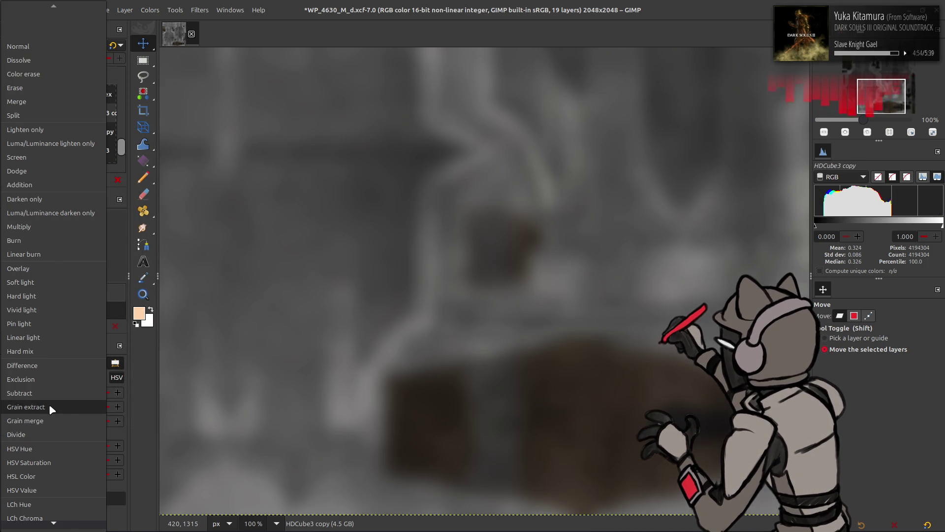
pyautogui.click(49, 404)
pyautogui.rightClick(79, 114)
pyautogui.click(133, 208)
pyautogui.rightClick(79, 114)
pyautogui.press('Escape')
pyautogui.click(63, 45)
pyautogui.click(59, 266)
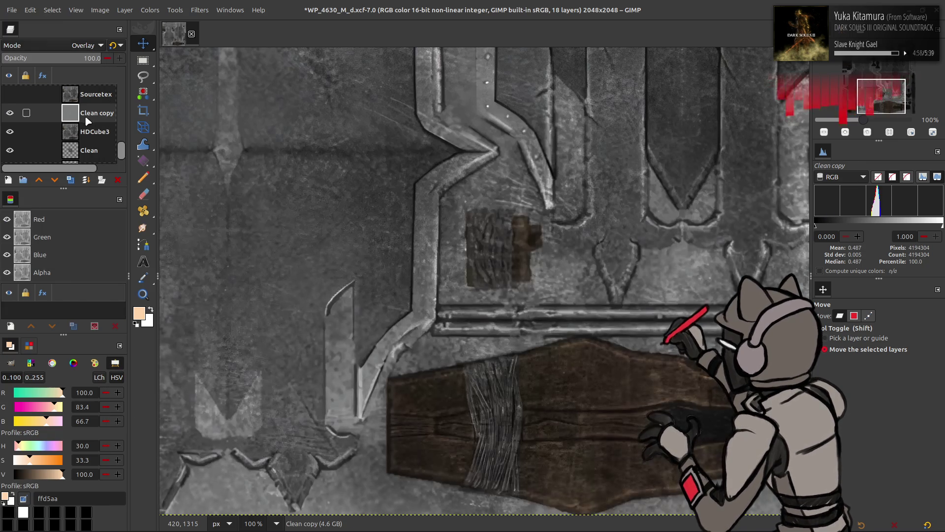
pyautogui.rightClick(85, 120)
pyautogui.press('Escape')
pyautogui.hotkey('ctrl', 's')
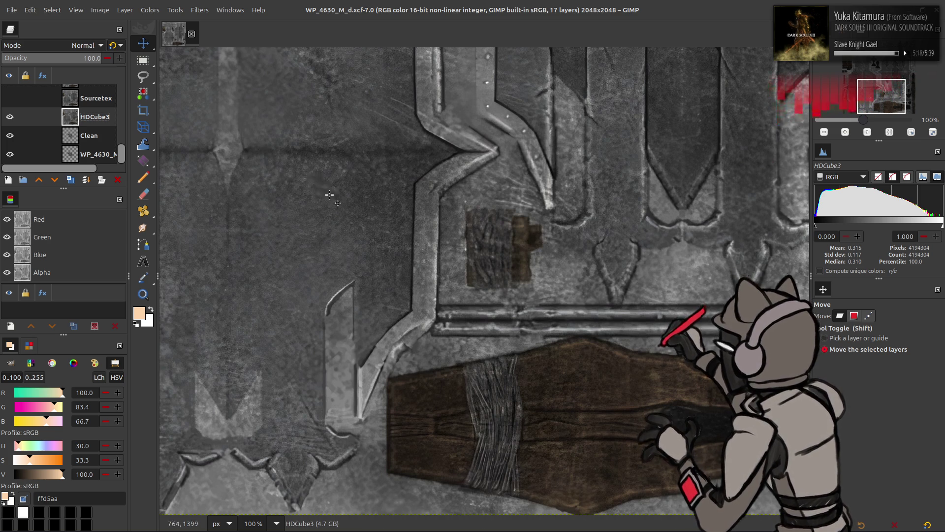
# Save WP_4630_M_d.xcf again, then make the Sourcetex layer visible
pyautogui.scroll(5, 380, 249)
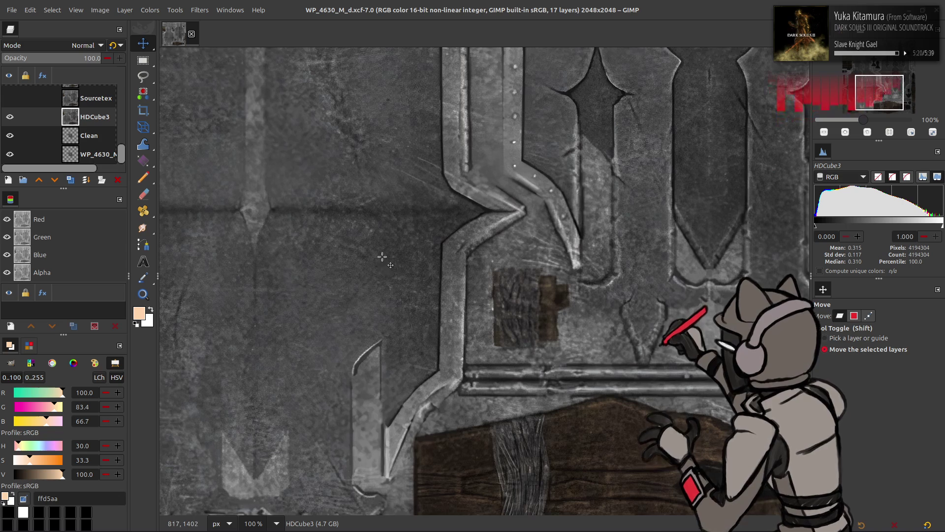
pyautogui.hotkey('ctrl', 's')
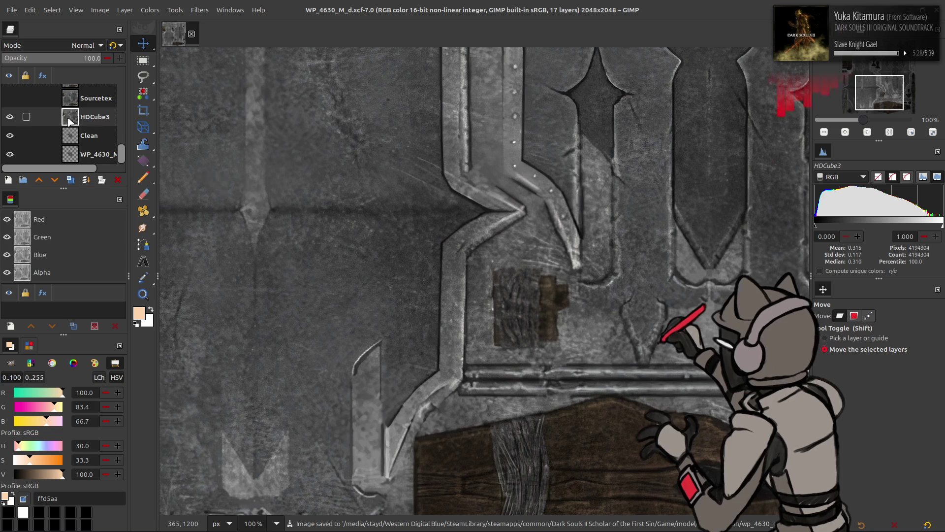
pyautogui.scroll(3, 17, 117)
pyautogui.click(10, 128)
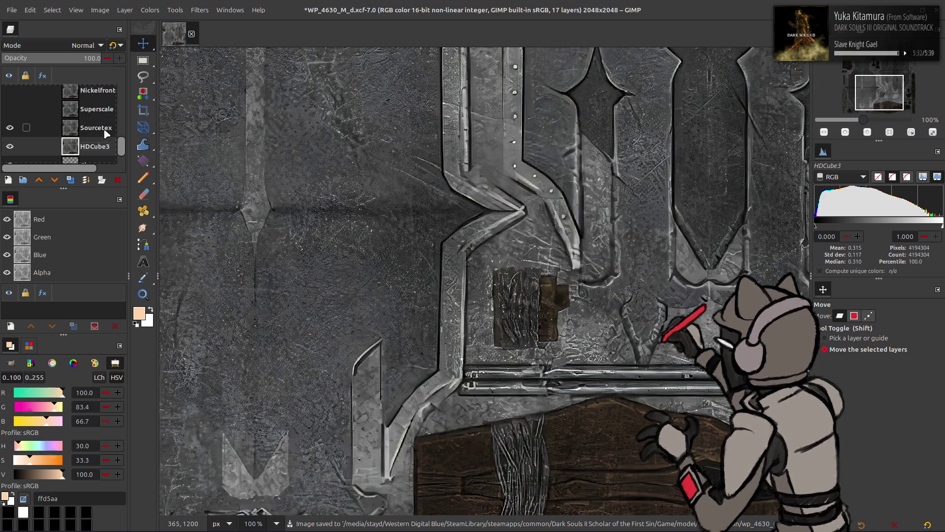
# Move Sourcetex just below WP_4630_M, then toggle Sourcetex and NickelbackF visibility to compare
pyautogui.moveTo(106, 133)
pyautogui.mouseDown()
pyautogui.moveTo(96, 86)
pyautogui.moveTo(60, 114)
pyautogui.moveTo(85, 118)
pyautogui.moveTo(85, 89)
pyautogui.moveTo(87, 119)
pyautogui.moveTo(40, 121)
pyautogui.mouseUp()
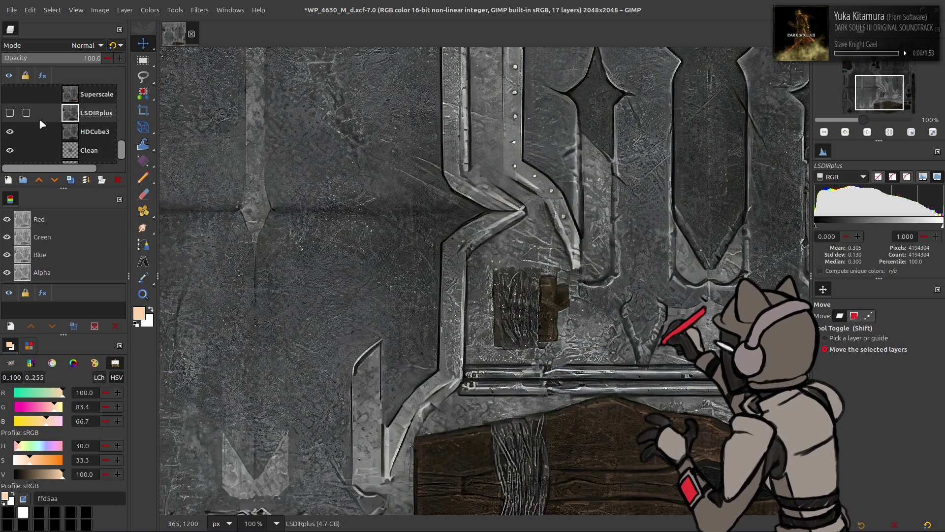
pyautogui.scroll(4, 10, 117)
pyautogui.click(10, 109)
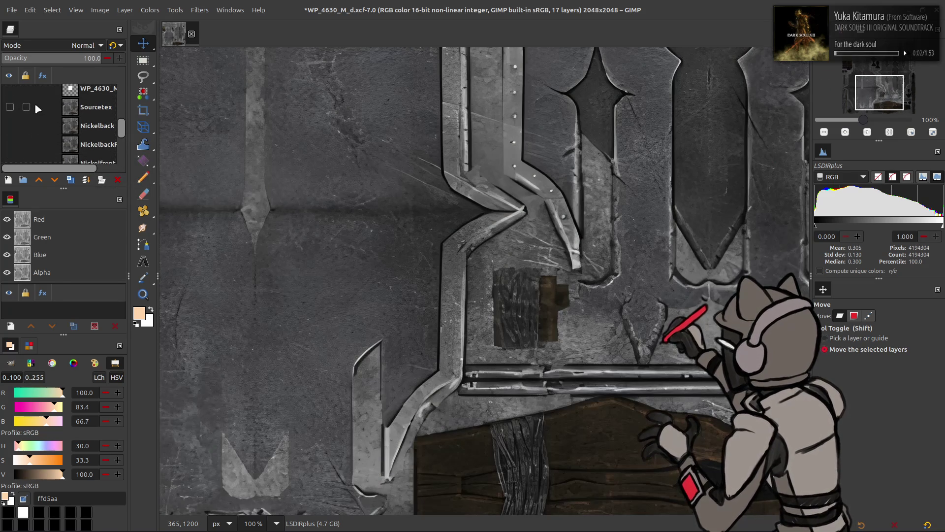
pyautogui.click(10, 107)
pyautogui.click(10, 107)
pyautogui.scroll(-2, 10, 108)
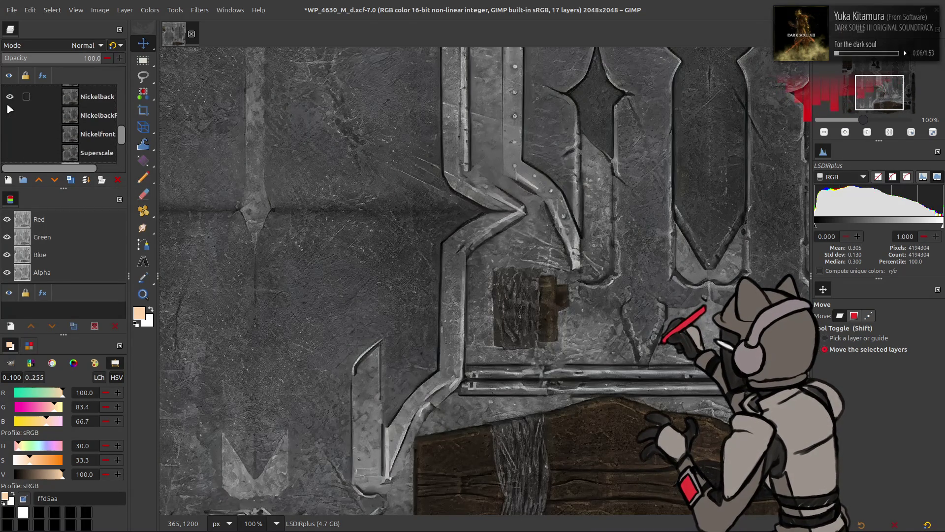
pyautogui.keyDown('shift'); pyautogui.click(10, 115); pyautogui.keyUp('shift')
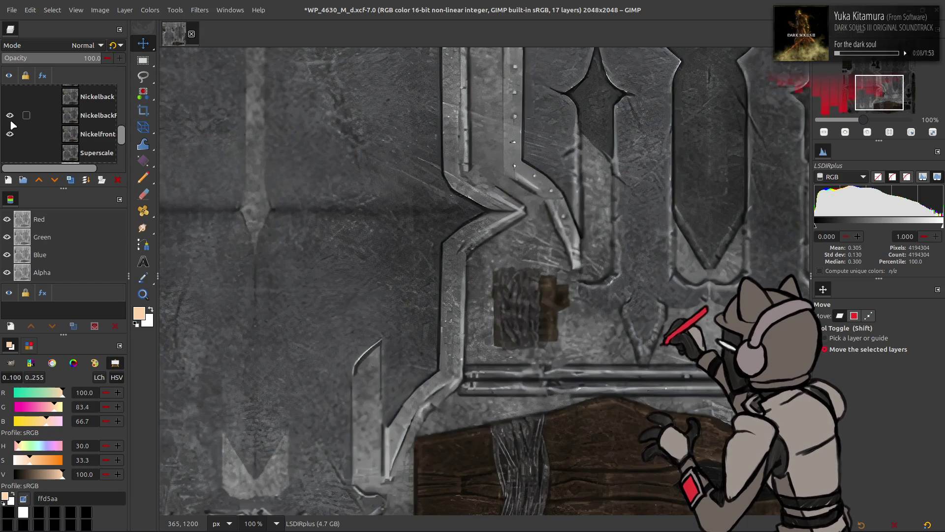
pyautogui.click(11, 116)
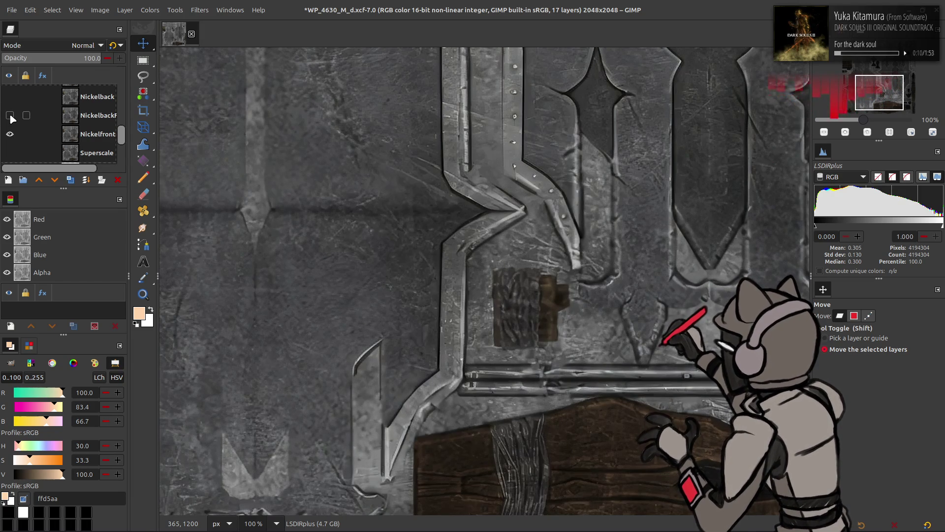
pyautogui.click(11, 116)
pyautogui.click(11, 116)
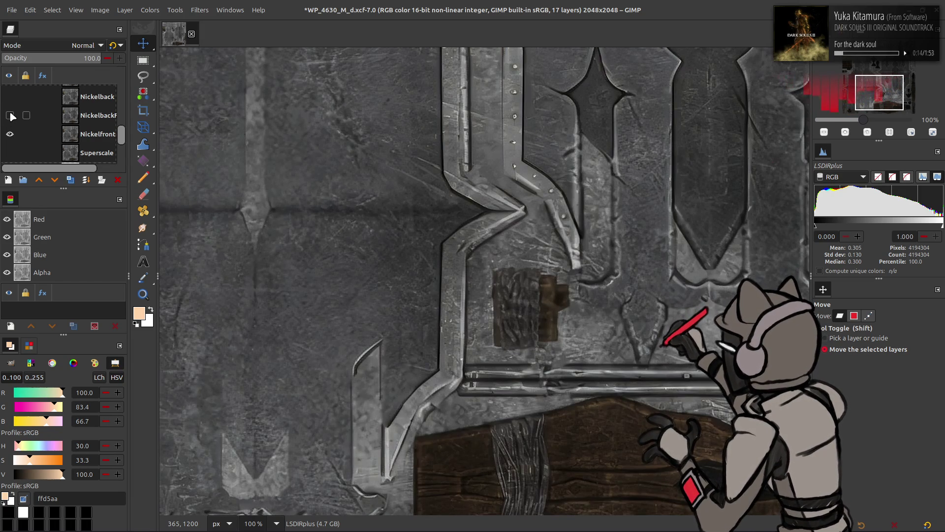
pyautogui.click(10, 117)
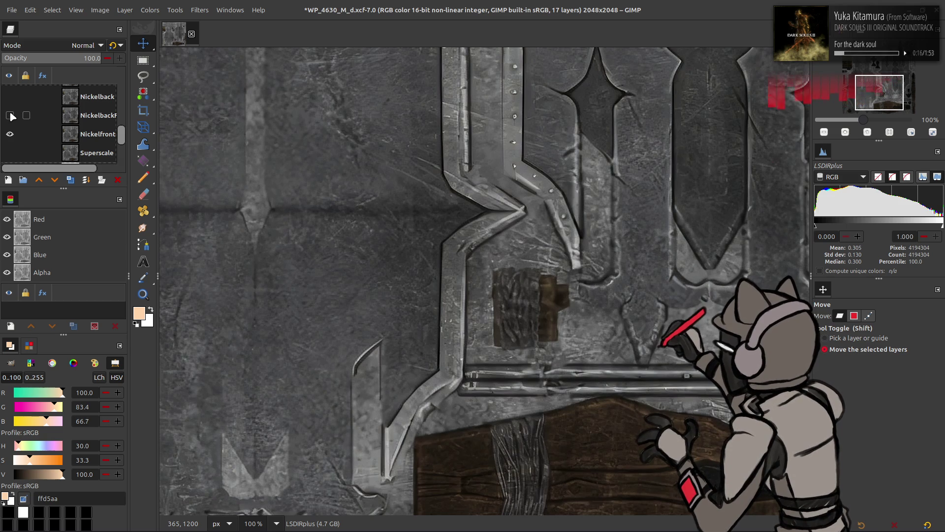
# Hide the Nickelback, Nickelfront, Superscale and LSDIRplus layers
pyautogui.scroll(2, 11, 106)
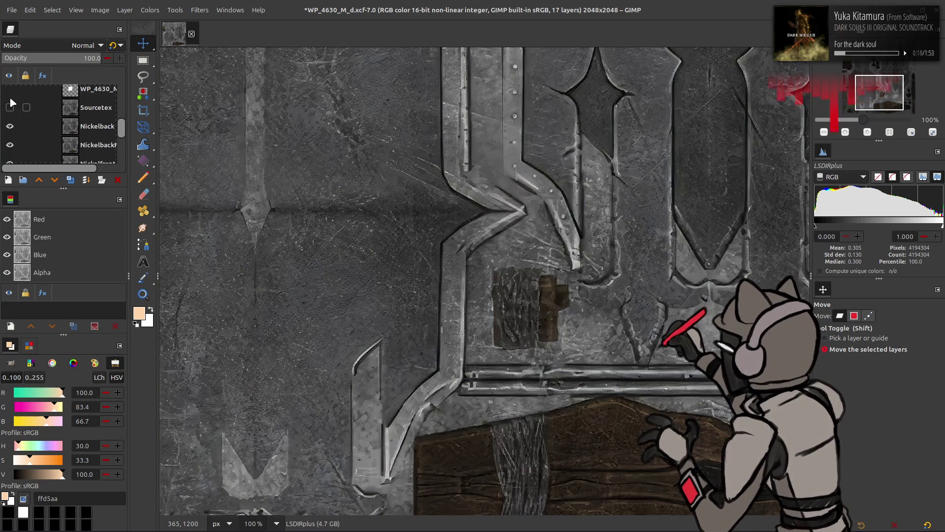
pyautogui.click(14, 126)
pyautogui.scroll(-2, 14, 125)
pyautogui.click(10, 124)
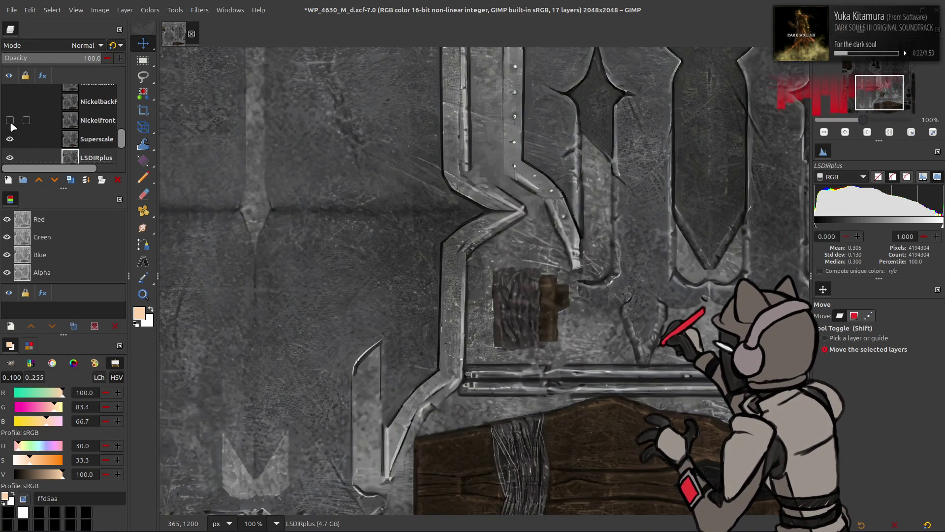
pyautogui.click(10, 133)
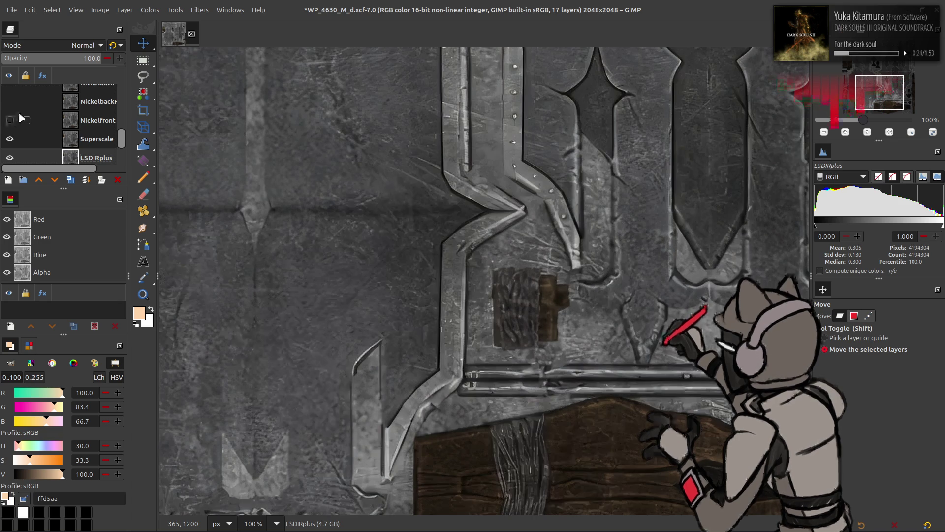
pyautogui.scroll(-1, 12, 123)
pyautogui.scroll(1, 13, 121)
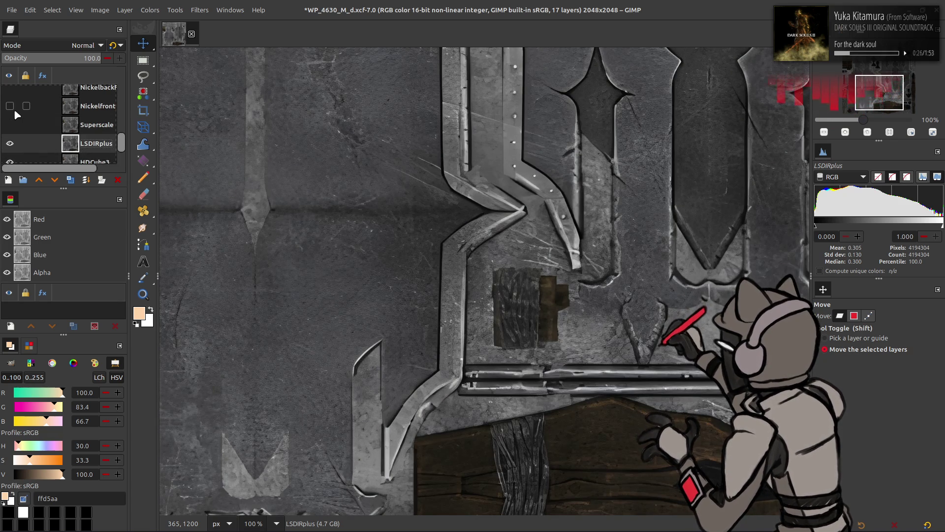
pyautogui.scroll(-2, 13, 111)
pyautogui.click(11, 115)
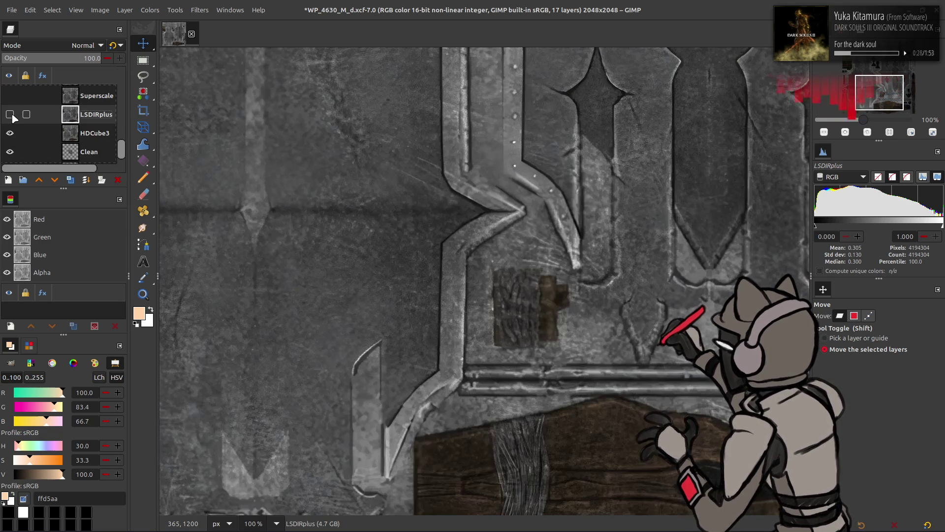
# Show the Nickelback layers and toggle the second one on and off to compare
pyautogui.scroll(1, 14, 117)
pyautogui.scroll(2, 13, 110)
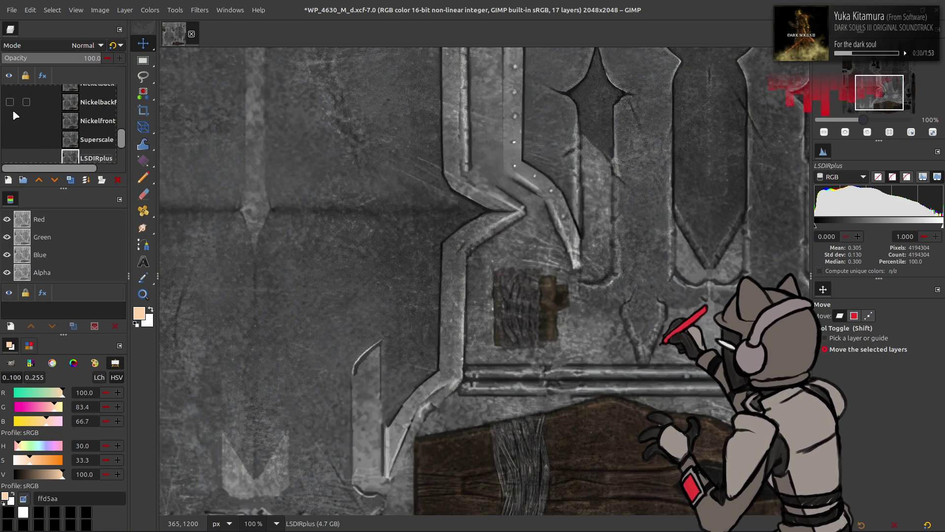
pyautogui.scroll(1, 13, 110)
pyautogui.click(10, 116)
pyautogui.click(10, 99)
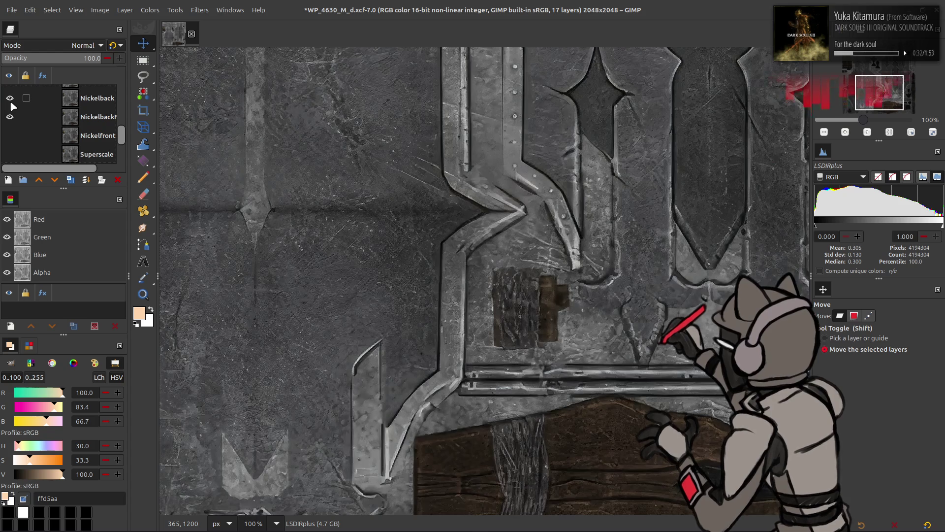
pyautogui.click(10, 101)
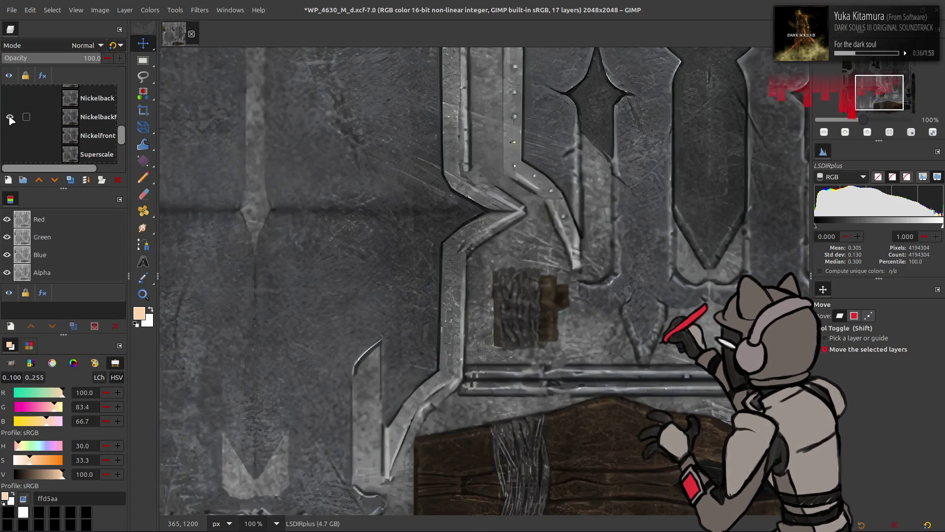
pyautogui.click(9, 117)
pyautogui.click(10, 116)
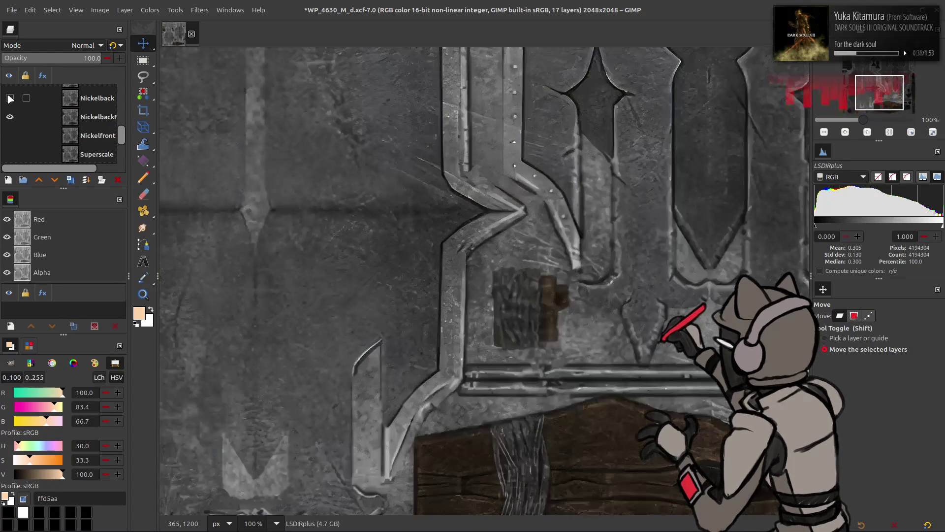
pyautogui.click(10, 117)
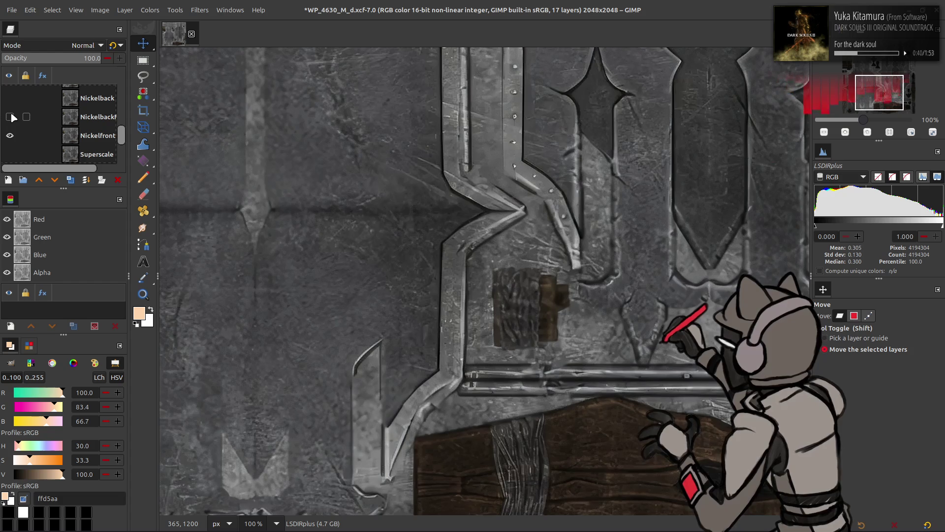
# Delete the extra Nickelback layer and flick Nickelfront on and off to compare
pyautogui.click(12, 117)
pyautogui.press('Delete')
pyautogui.click(12, 117)
pyautogui.click(12, 117)
pyautogui.click(13, 116)
pyautogui.click(12, 117)
pyautogui.click(12, 117)
pyautogui.click(13, 117)
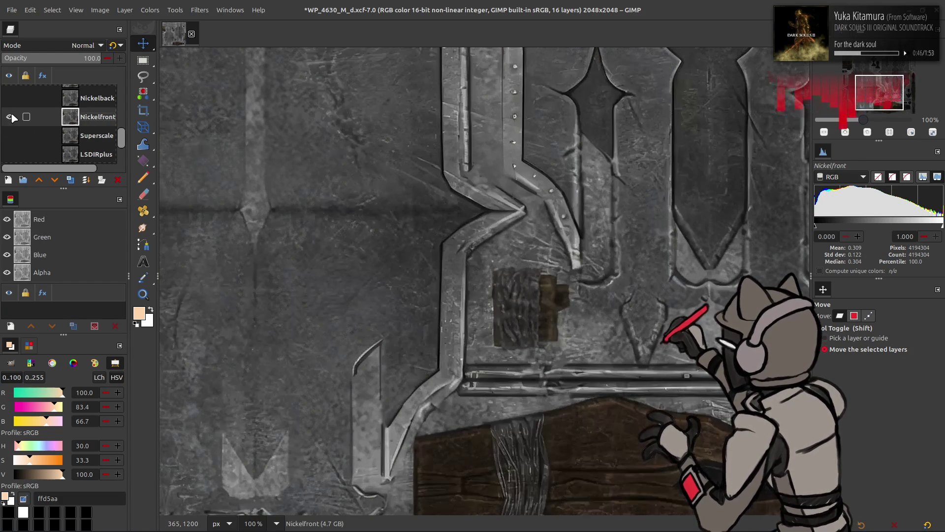
pyautogui.click(13, 117)
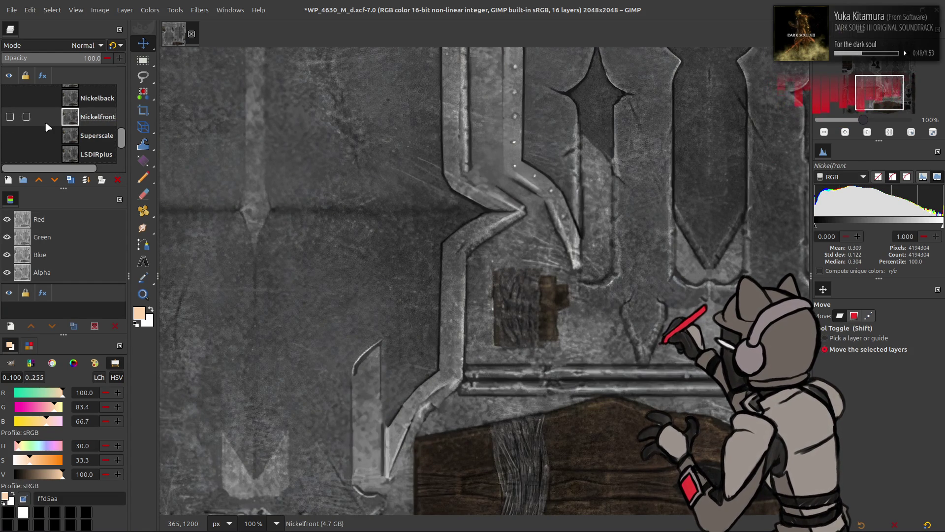
# Compare the LSDIRplus and Superscale layers by toggling their visibility
pyautogui.scroll(-2, 45, 123)
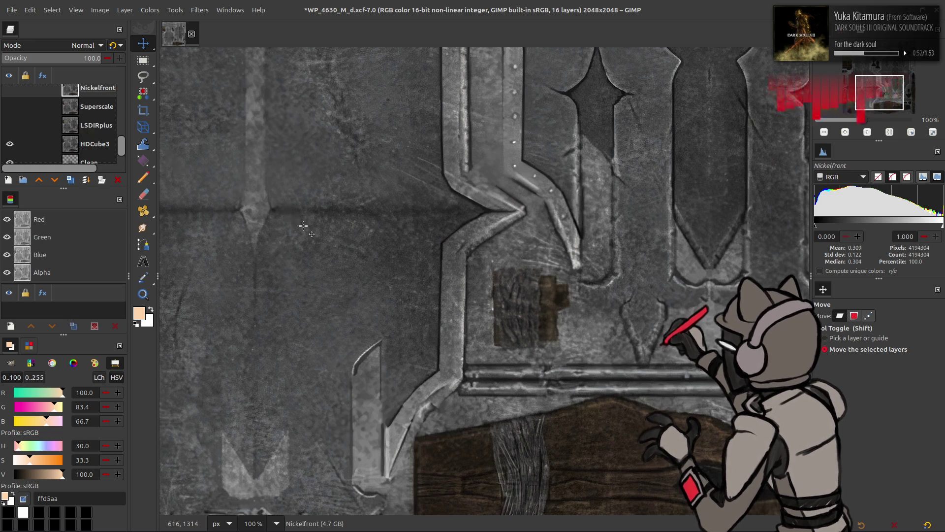
pyautogui.click(9, 125)
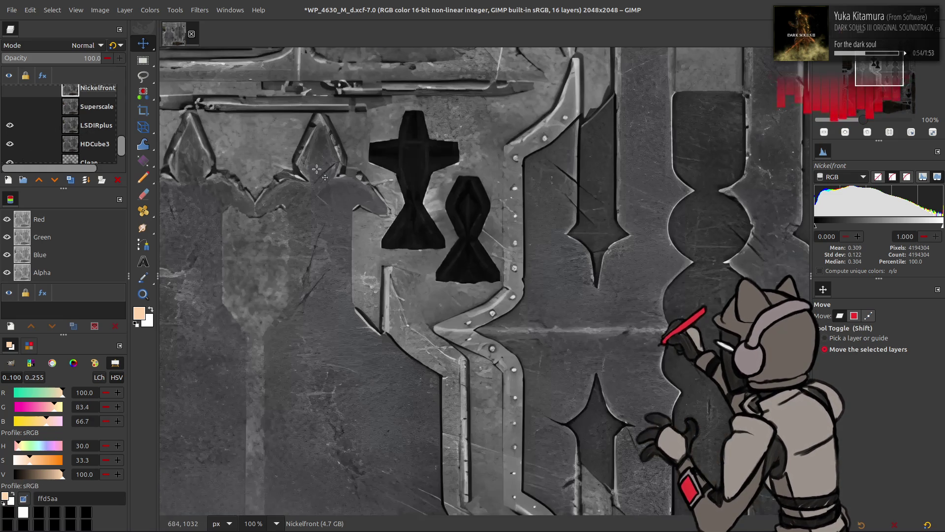
pyautogui.scroll(5, 360, 171)
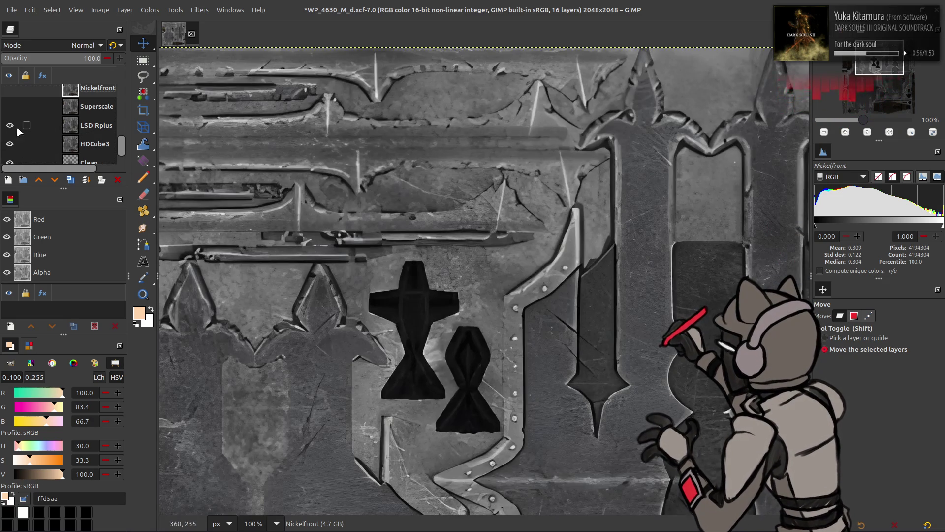
pyautogui.scroll(-6, 597, 196)
pyautogui.hscroll(-10, 596, 196)
pyautogui.scroll(-10, 268, 192)
pyautogui.hscroll(5, 268, 193)
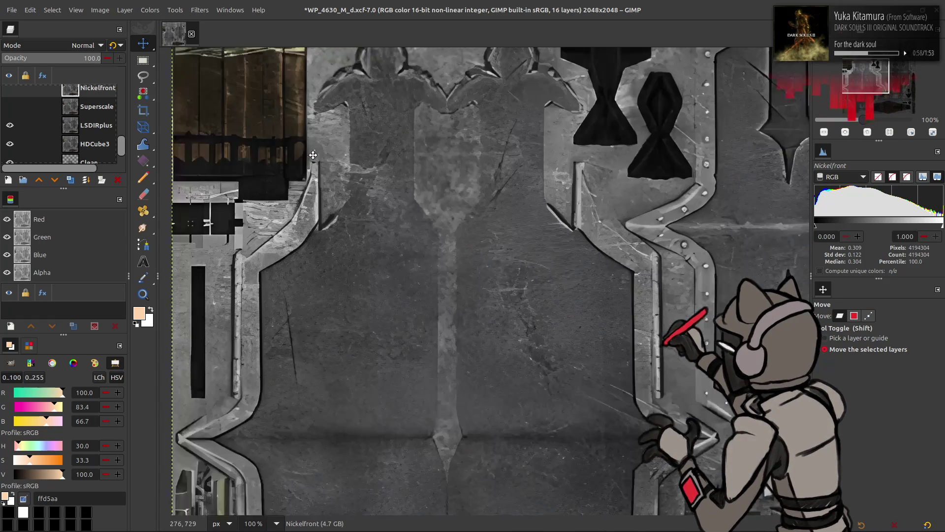
pyautogui.scroll(-2, 437, 123)
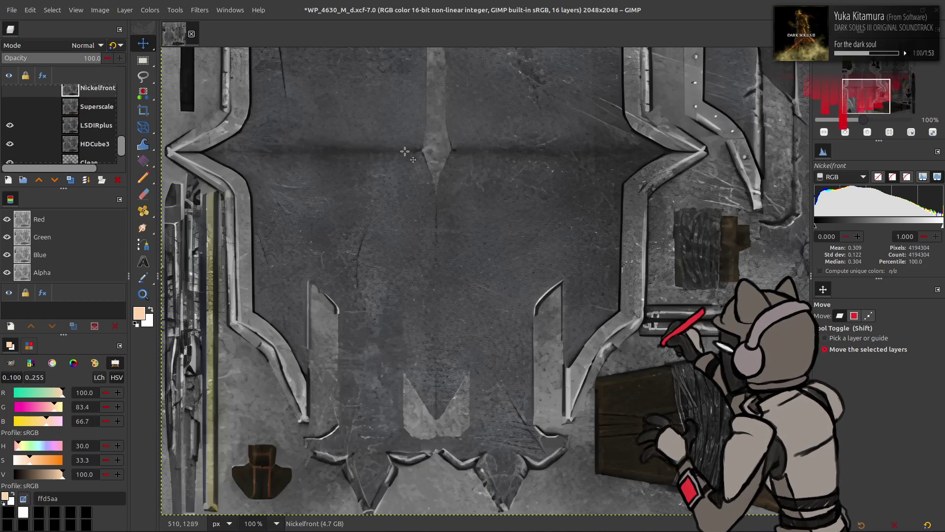
pyautogui.click(10, 125)
pyautogui.click(10, 125)
pyautogui.click(8, 112)
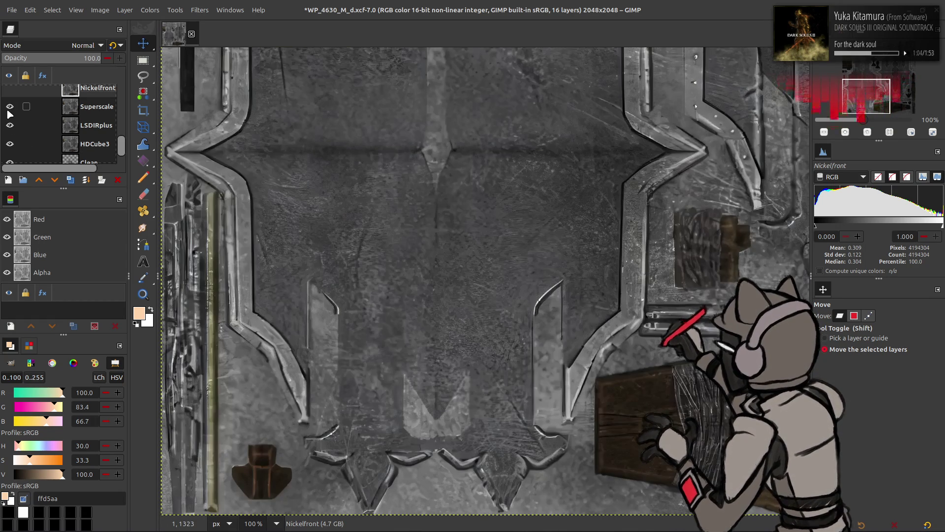
pyautogui.hscroll(2, 434, 173)
pyautogui.hscroll(5, 433, 173)
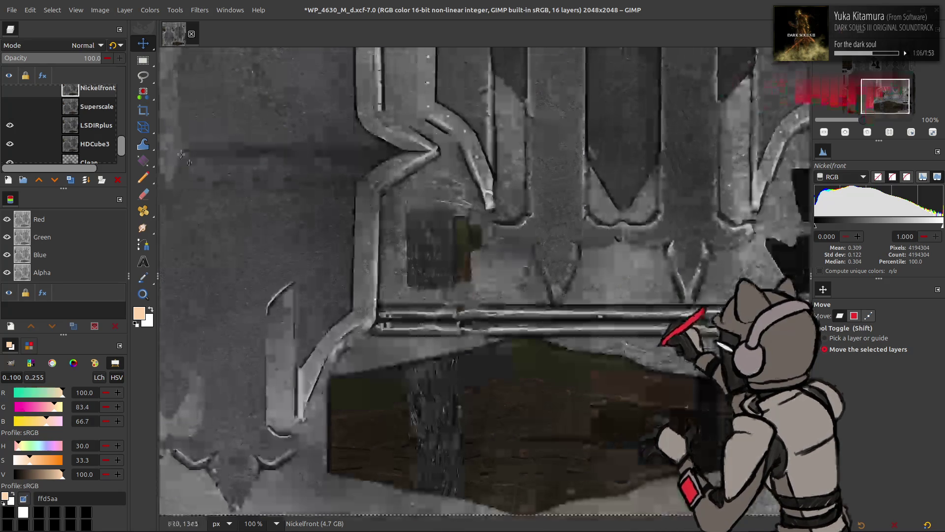
pyautogui.click(9, 109)
# Move Superscale up beneath Nickelback, compare, then hide Superscale and LSDIRplus
pyautogui.scroll(2, 11, 113)
pyautogui.moveTo(97, 137); pyautogui.dragTo(97, 92)
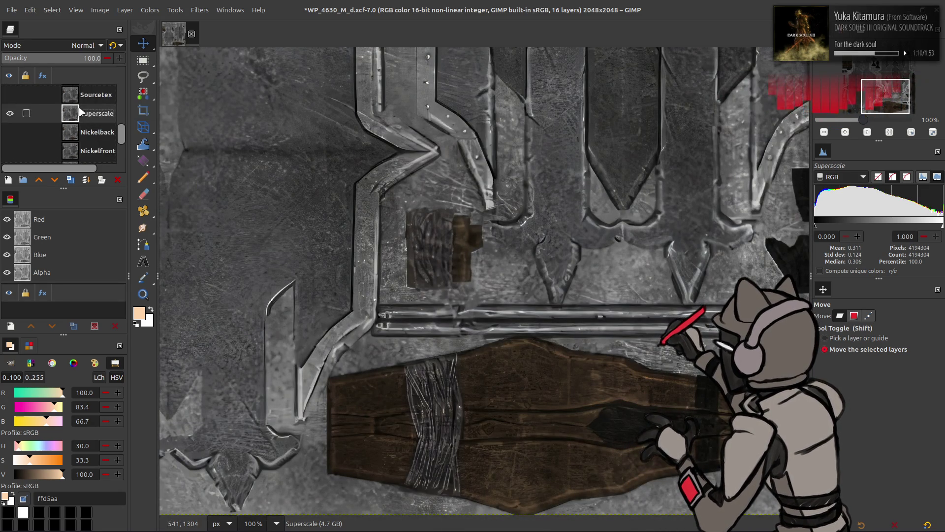
pyautogui.click(9, 114)
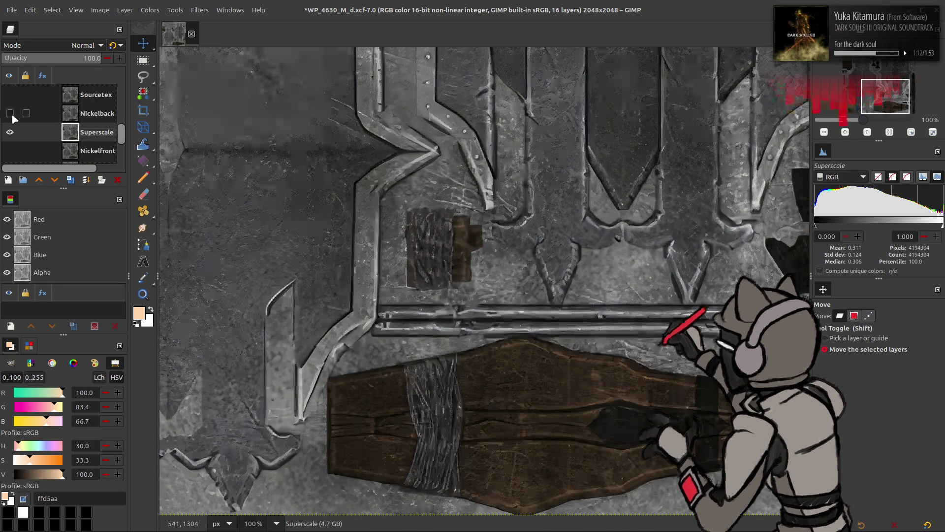
pyautogui.click(10, 113)
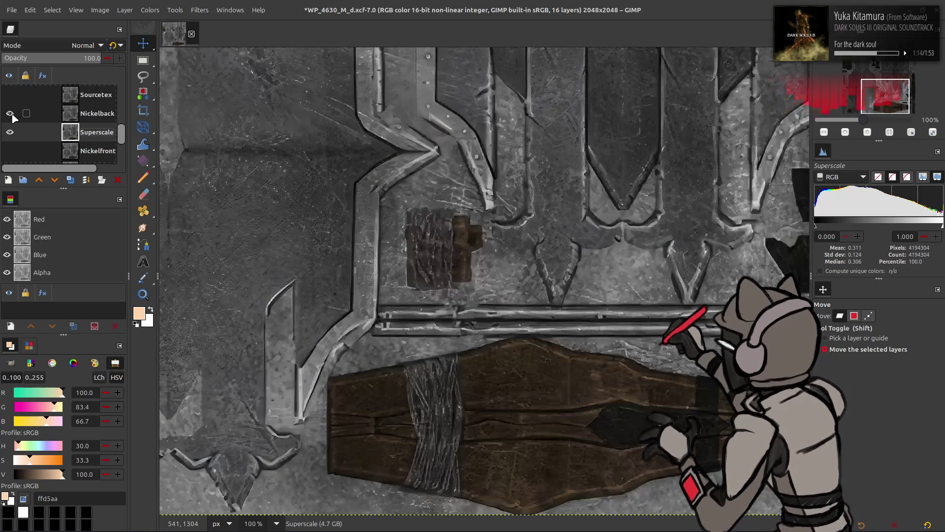
pyautogui.click(9, 113)
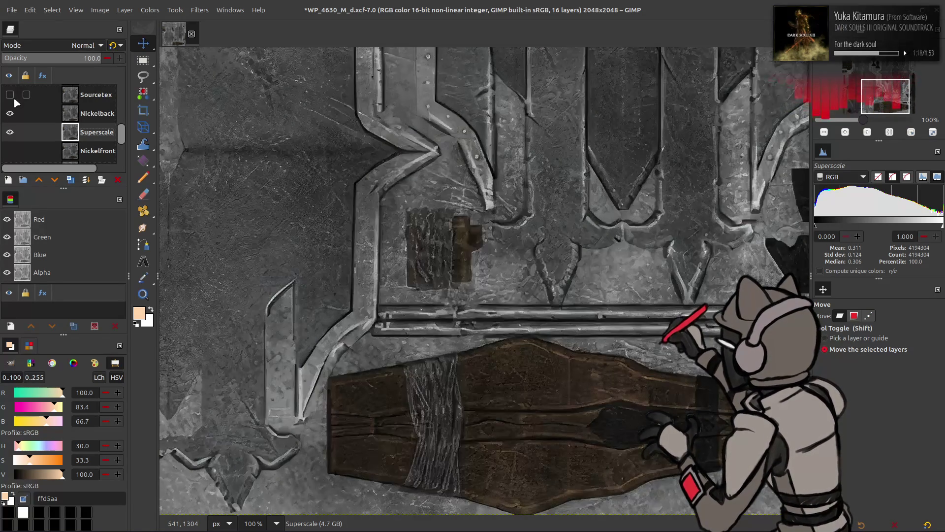
pyautogui.click(10, 132)
pyautogui.scroll(-2, 25, 127)
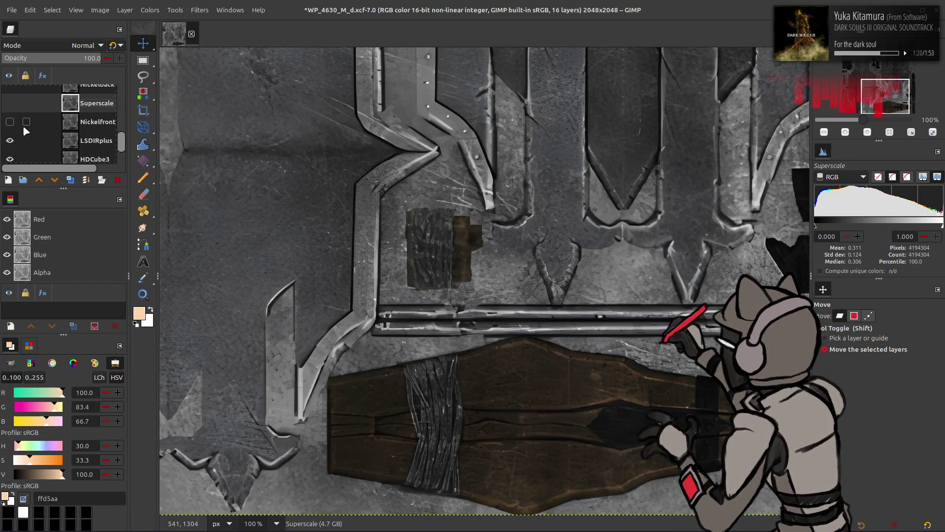
pyautogui.click(10, 141)
pyautogui.scroll(-2, 54, 140)
# Save the texture, then set HDCube3's Levels output to 25 and 75
pyautogui.click(91, 130)
pyautogui.hotkey('ctrl', 's')
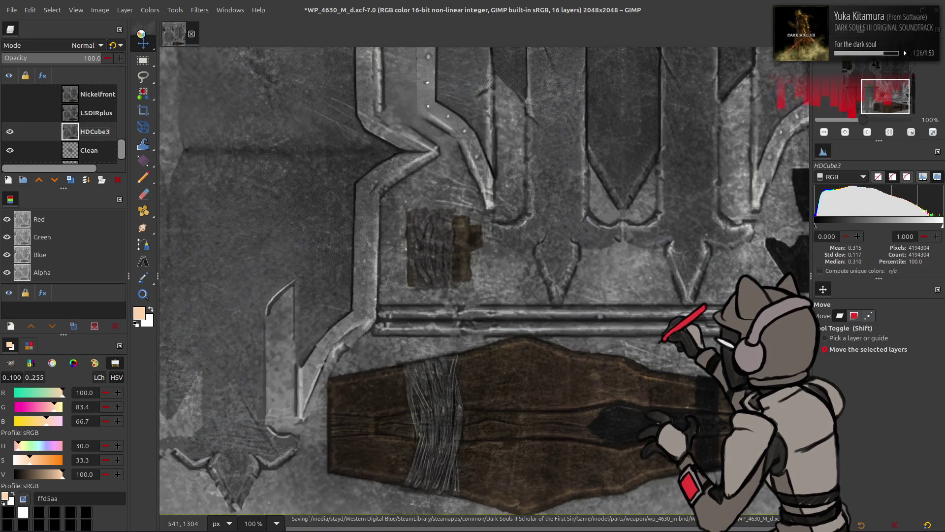
pyautogui.click(151, 11)
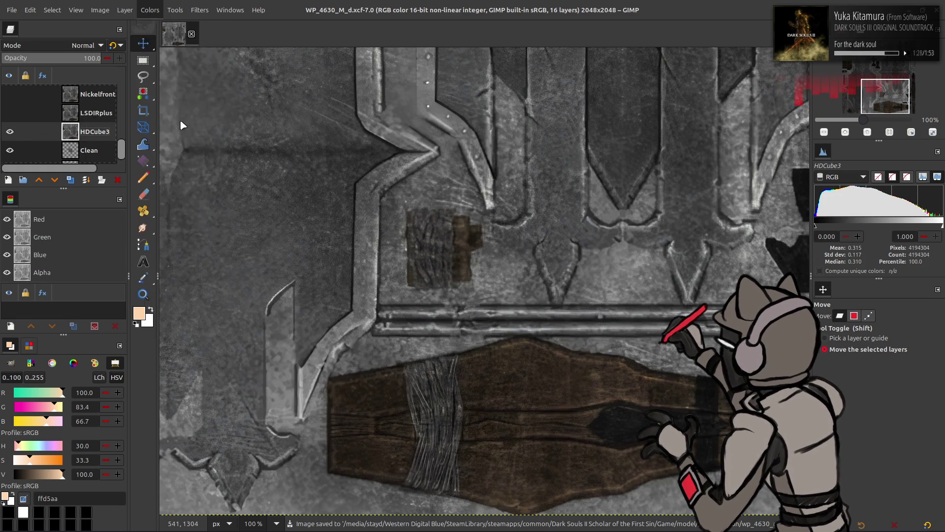
pyautogui.click(179, 119)
pyautogui.write('25')
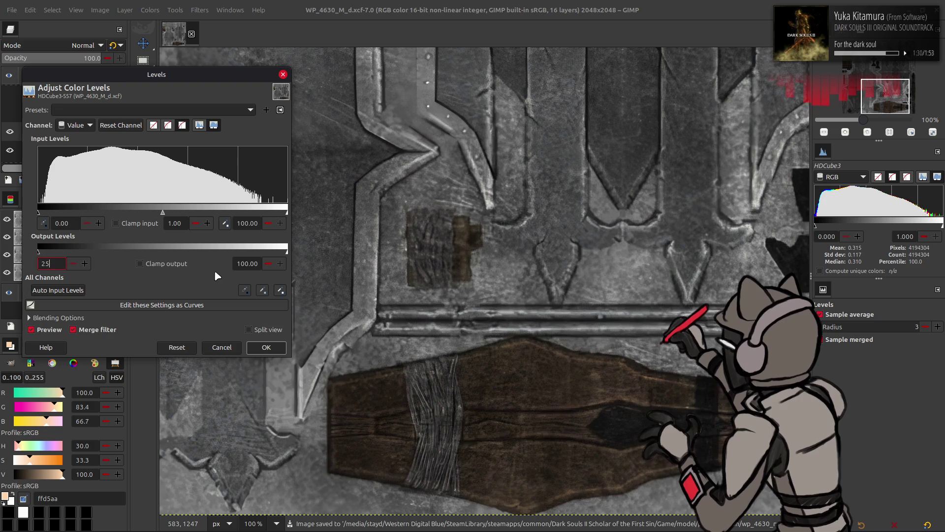
pyautogui.press('Tab')
pyautogui.press('Tab')
pyautogui.write('75')
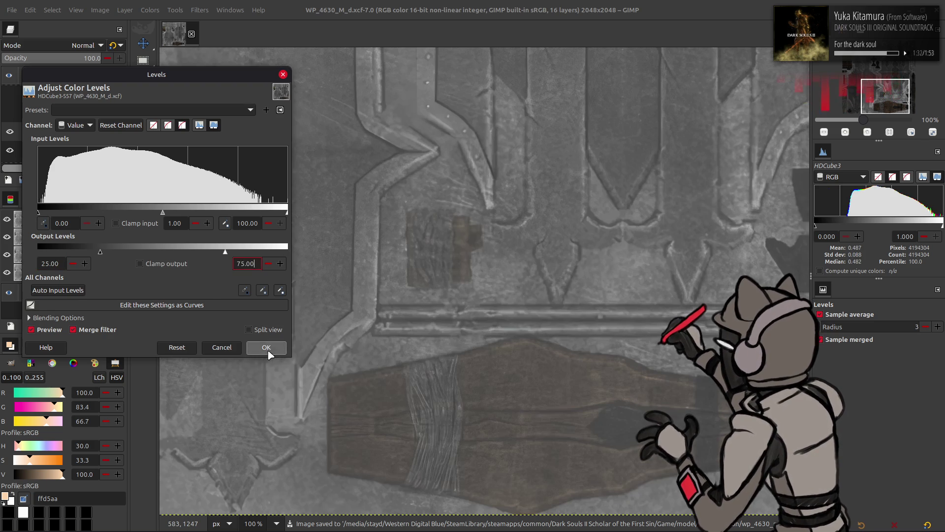
pyautogui.click(265, 347)
pyautogui.scroll(2, 14, 114)
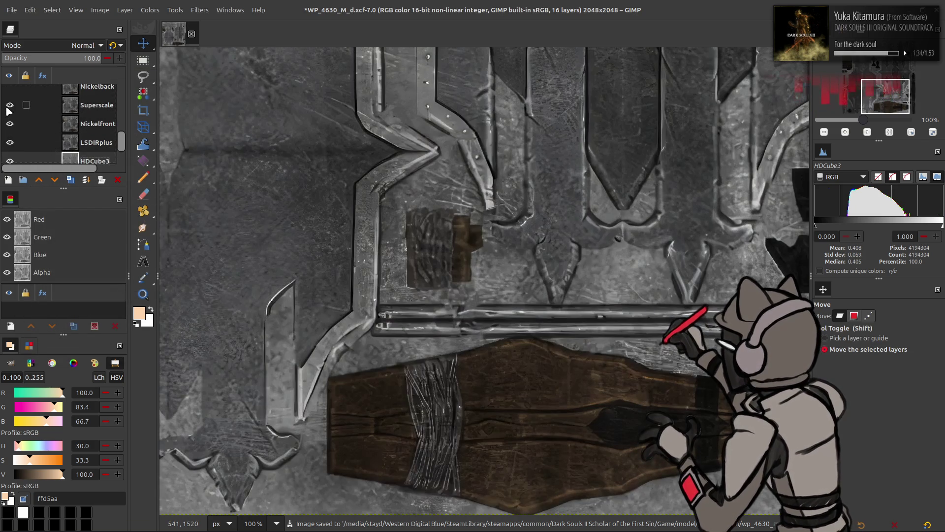
pyautogui.scroll(2, 11, 122)
pyautogui.click(94, 112)
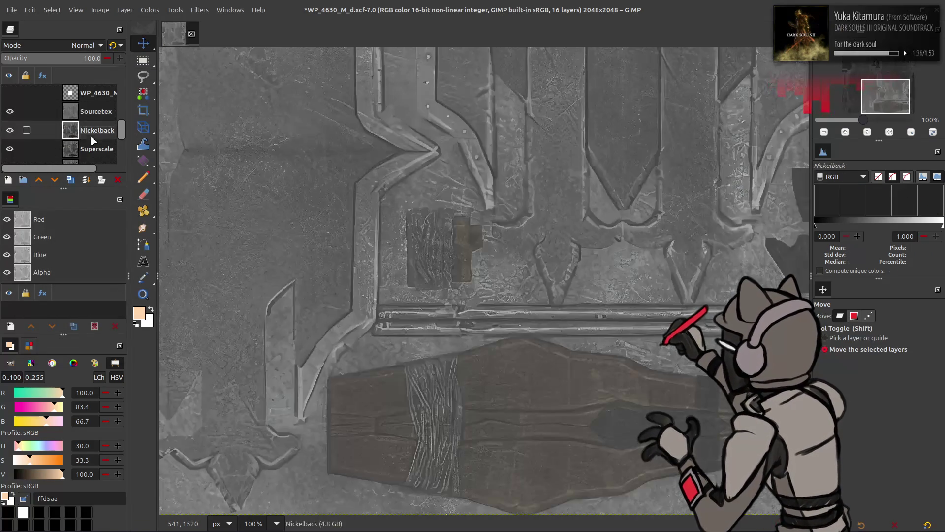
# Duplicate Sourcetex and give the copy a 1-pixel Gaussian blur via G'MIC
pyautogui.scroll(-1, 90, 133)
pyautogui.click(89, 142)
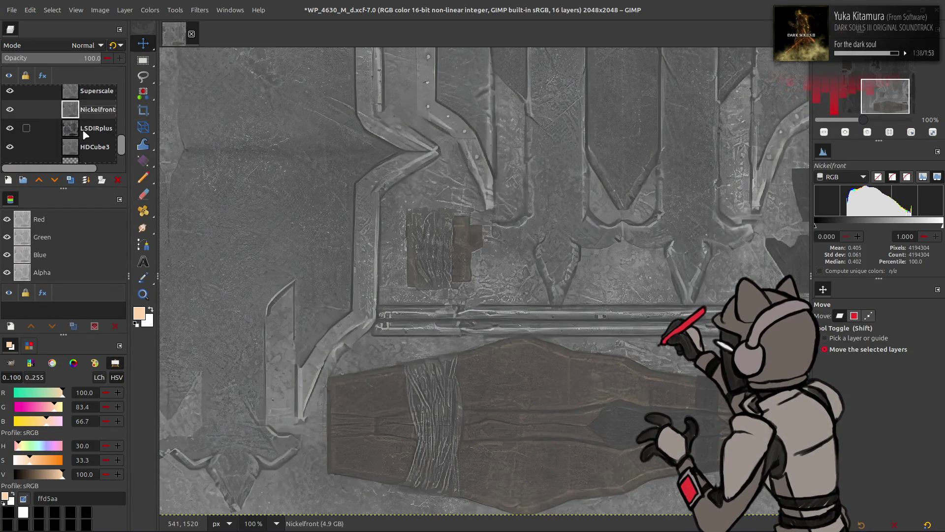
pyautogui.scroll(2, 88, 145)
pyautogui.click(94, 113)
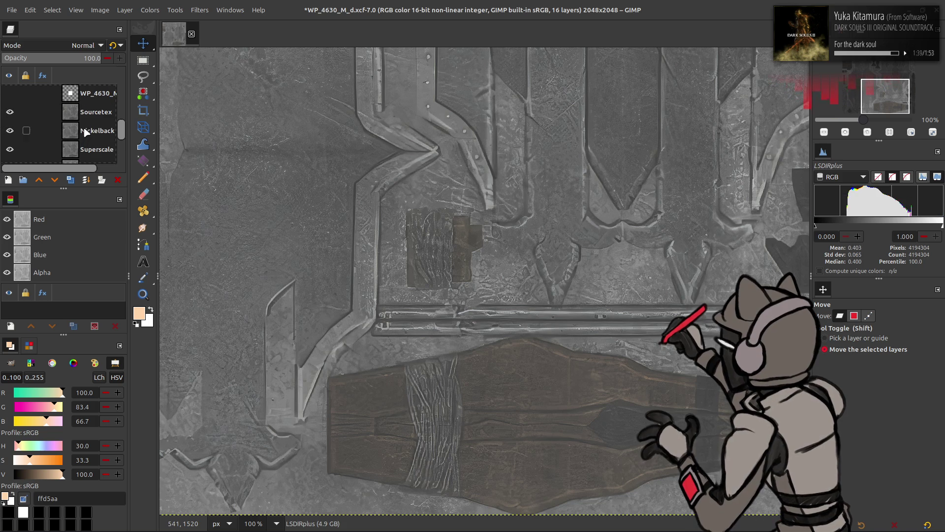
pyautogui.click(71, 184)
pyautogui.click(71, 184)
pyautogui.click(199, 10)
pyautogui.click(253, 253)
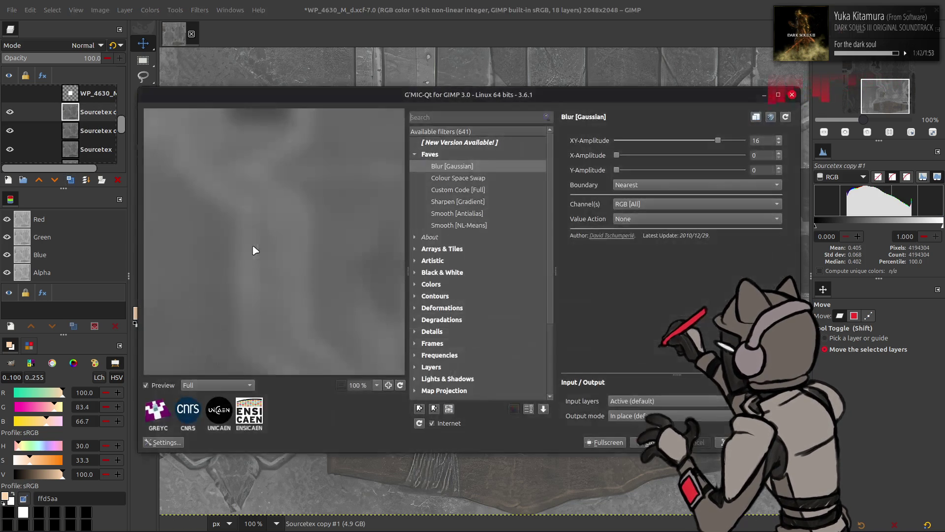
pyautogui.doubleClick(758, 140)
pyautogui.write('1')
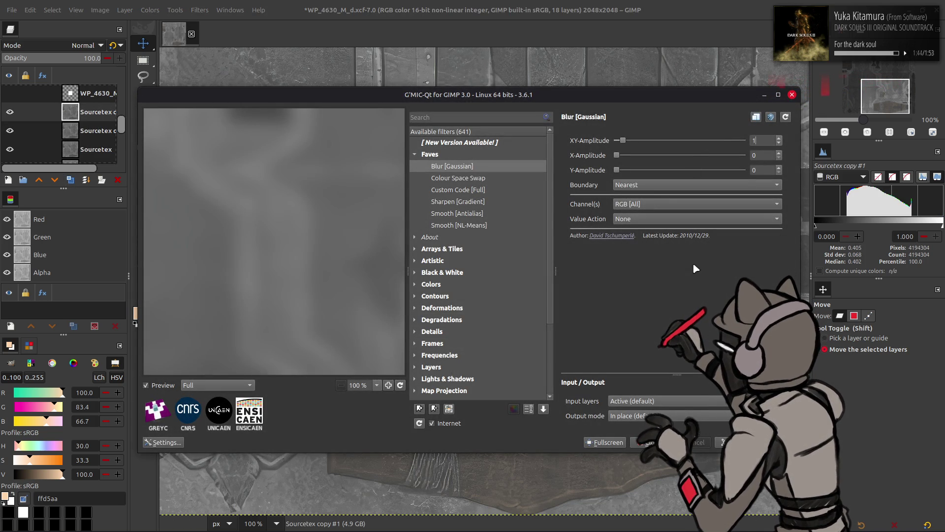
pyautogui.press('Return')
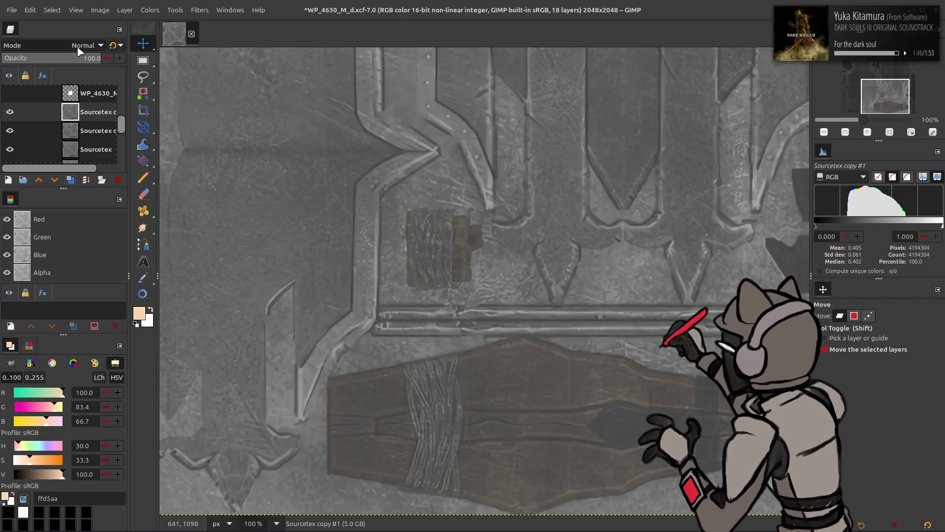
# Set the top copy to Grain extract, merge down, switch to Grain merge, and merge into Sourcetex
pyautogui.click(84, 45)
pyautogui.click(66, 406)
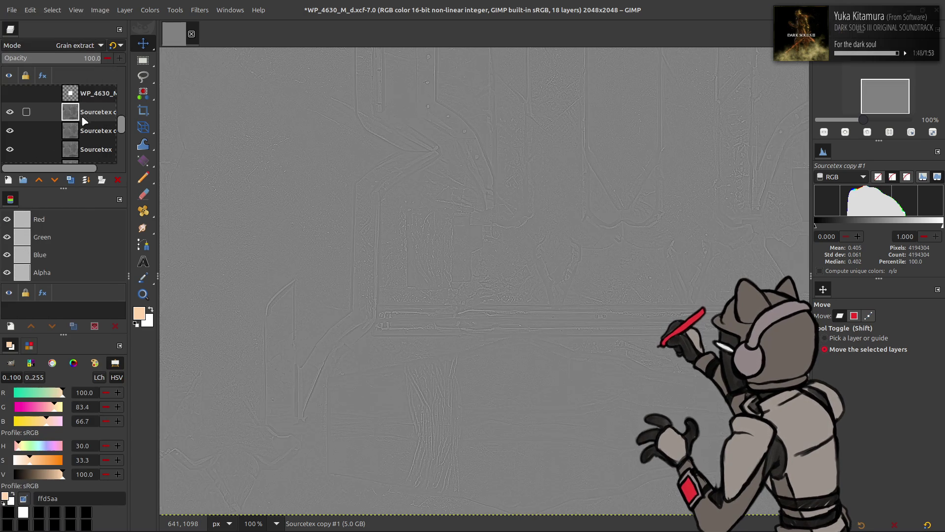
pyautogui.hotkey('ctrl', 'm')
pyautogui.click(74, 45)
pyautogui.press('Escape')
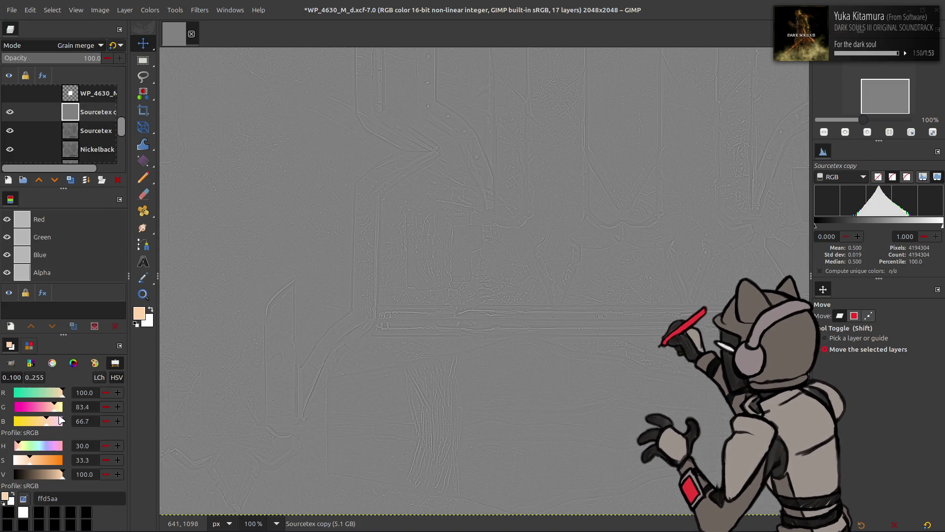
pyautogui.press('Down')
pyautogui.hotkey('ctrl', 'm')
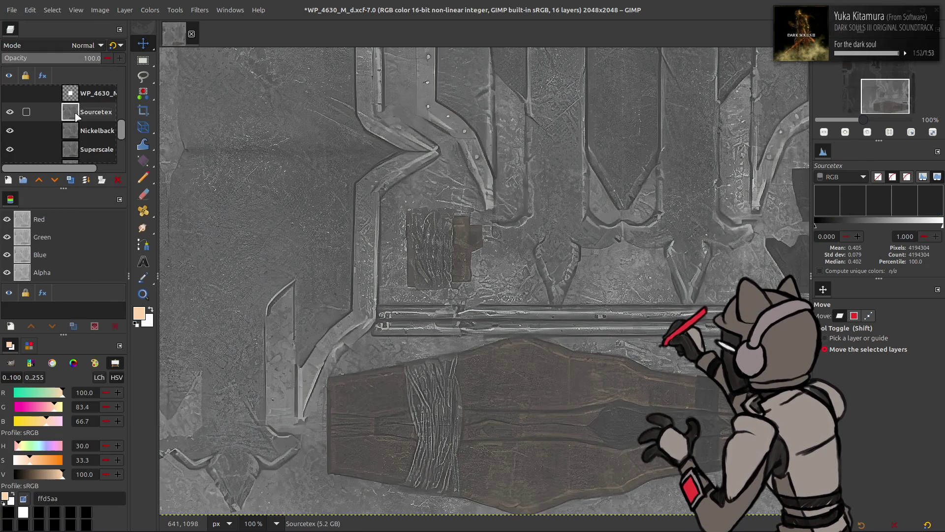
# Hide Sourcetex, give Nickelback the Grain extract/Grain merge detail merge, then hide it
pyautogui.click(10, 112)
pyautogui.click(99, 133)
pyautogui.click(74, 180)
pyautogui.click(73, 181)
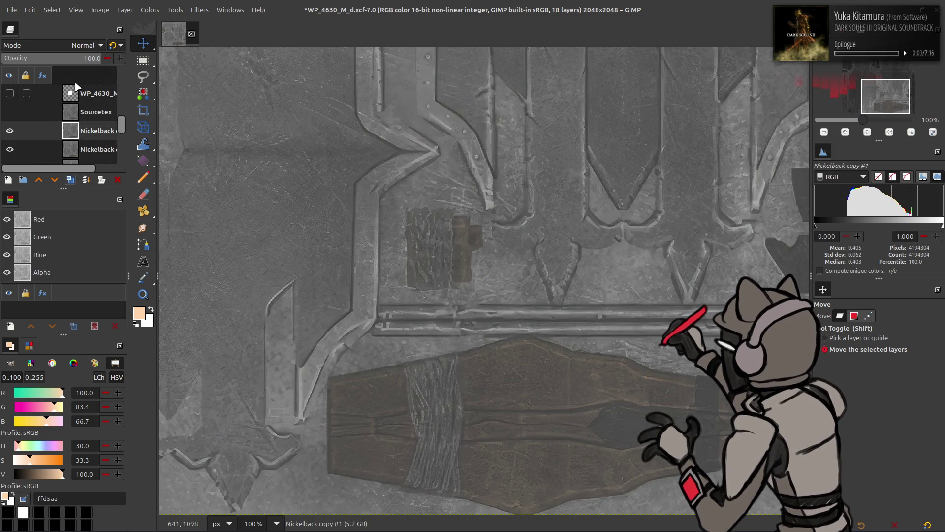
pyautogui.click(81, 45)
pyautogui.click(64, 407)
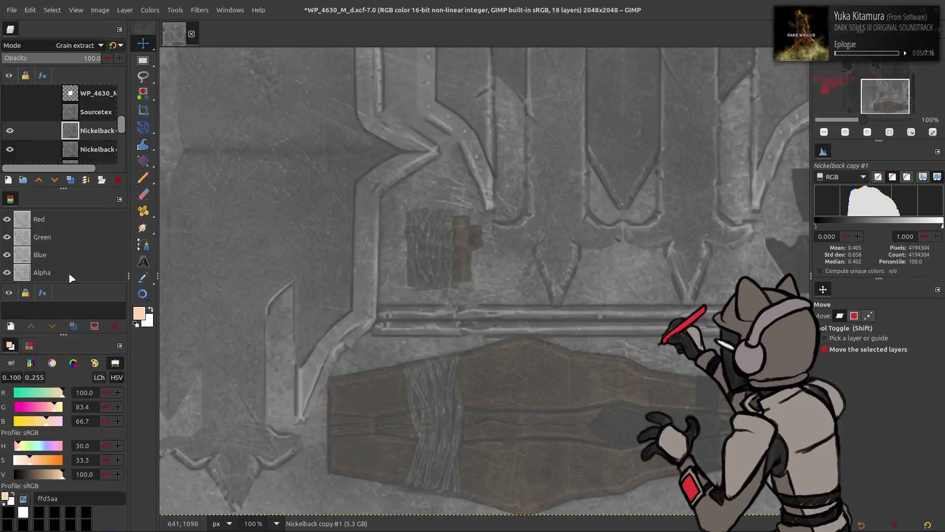
pyautogui.hotkey('ctrl', 'm')
pyautogui.click(79, 45)
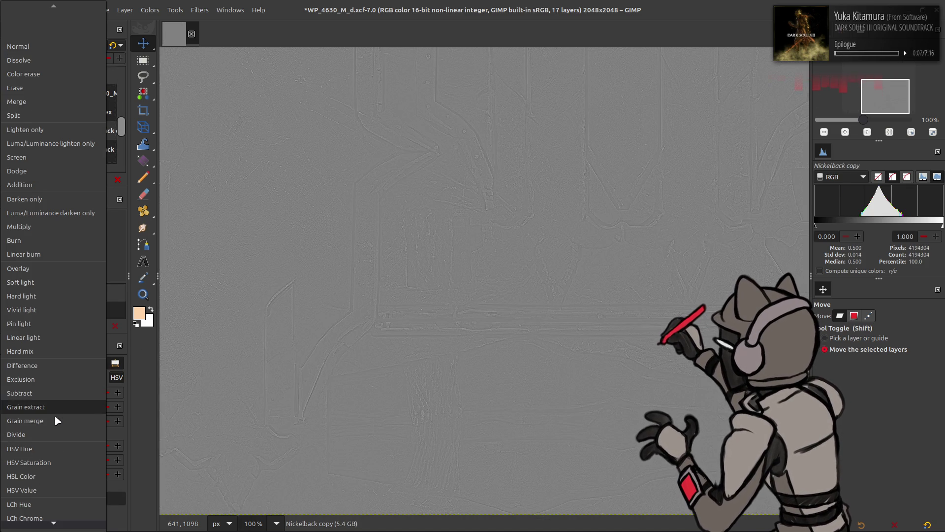
pyautogui.click(53, 421)
pyautogui.rightClick(80, 132)
pyautogui.hotkey('ctrl', 'm')
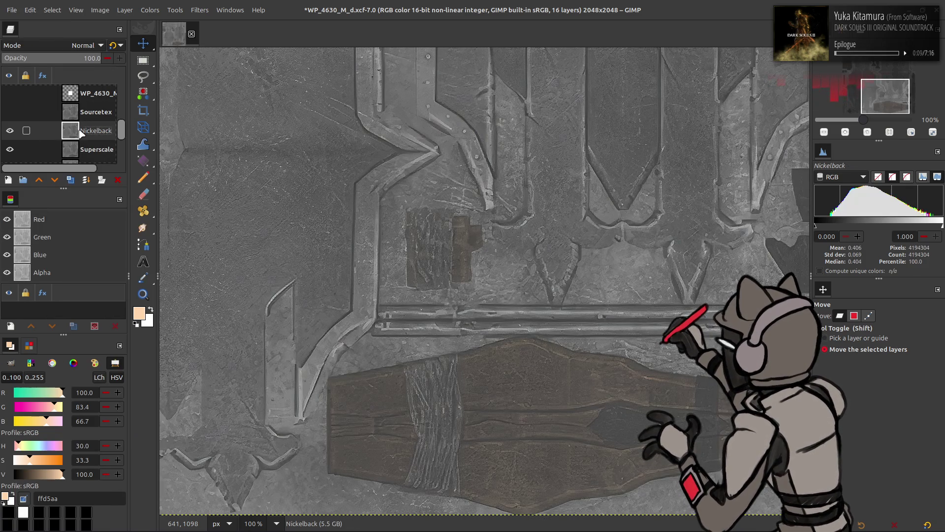
pyautogui.click(10, 131)
# Apply the Grain extract/Grain merge detail merge to the Superscale layer
pyautogui.scroll(-1, 89, 140)
pyautogui.click(90, 136)
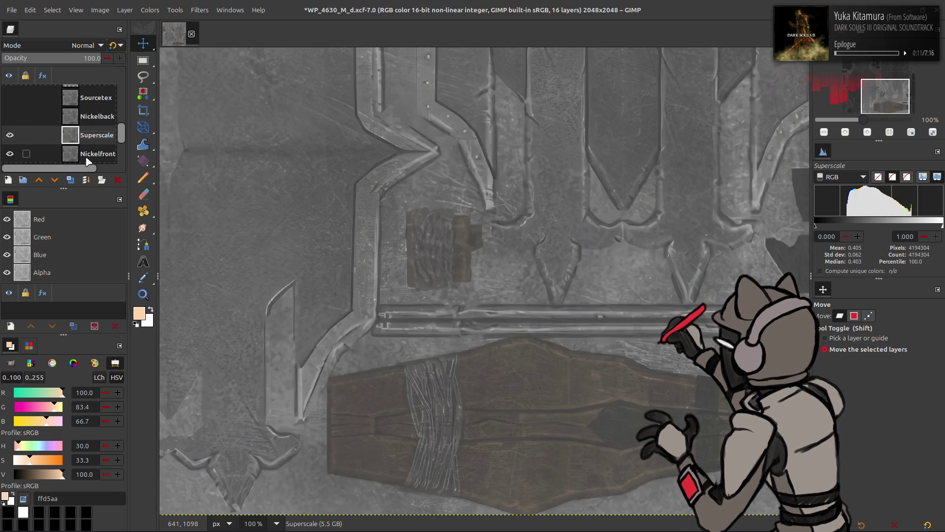
pyautogui.click(71, 179)
pyautogui.click(71, 179)
pyautogui.click(71, 45)
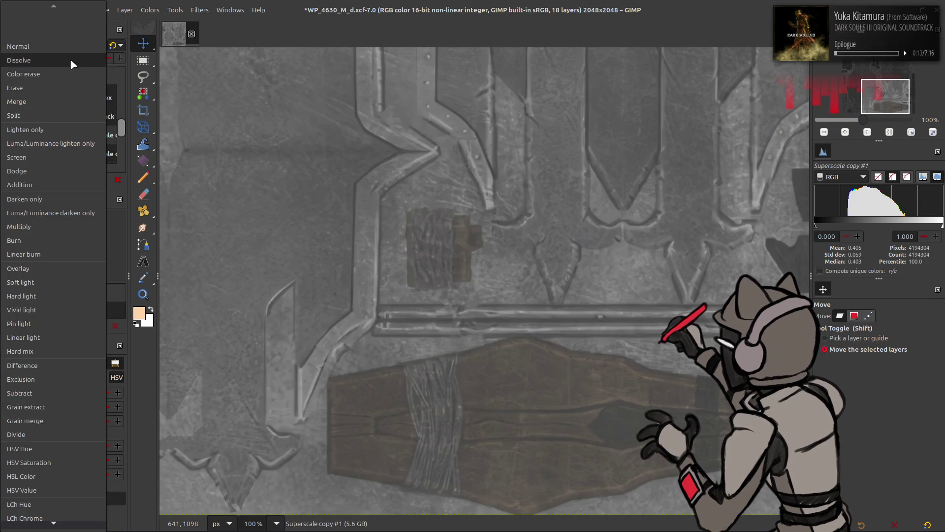
pyautogui.click(48, 407)
pyautogui.rightClick(80, 133)
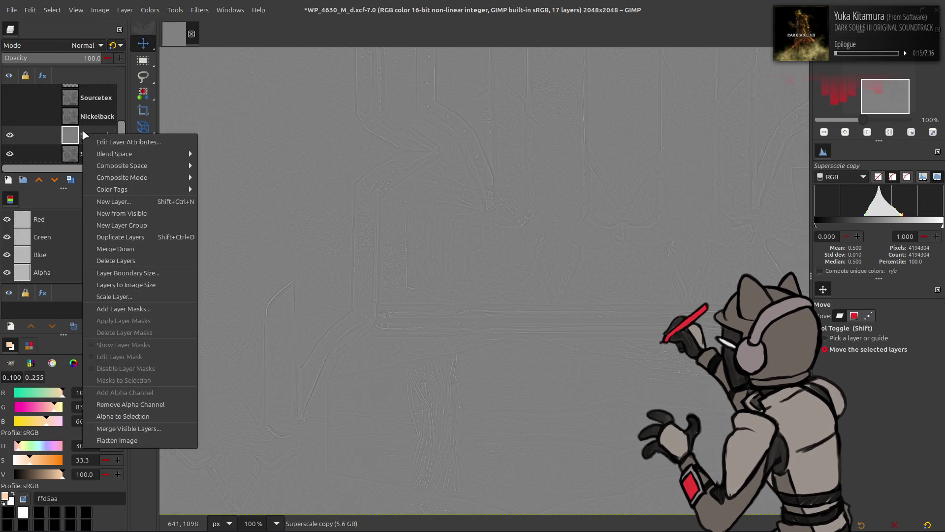
pyautogui.hotkey('ctrl', 'm')
pyautogui.click(72, 44)
pyautogui.click(47, 409)
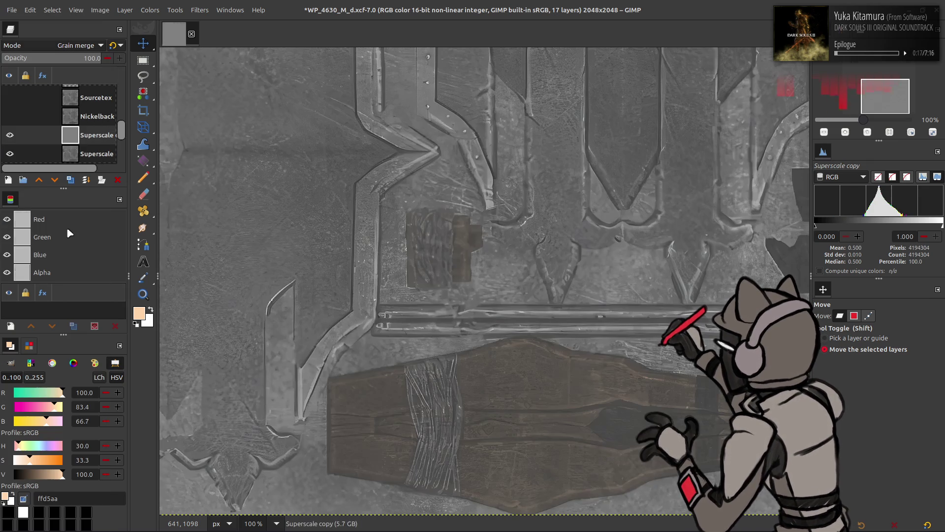
pyautogui.hotkey('ctrl', 'm')
pyautogui.rightClick(76, 139)
pyautogui.click(106, 250)
# Apply the same Grain extract/Grain merge detail merge to the Nickelfront layer
pyautogui.click(43, 103)
pyautogui.click(71, 181)
pyautogui.click(71, 180)
pyautogui.click(74, 45)
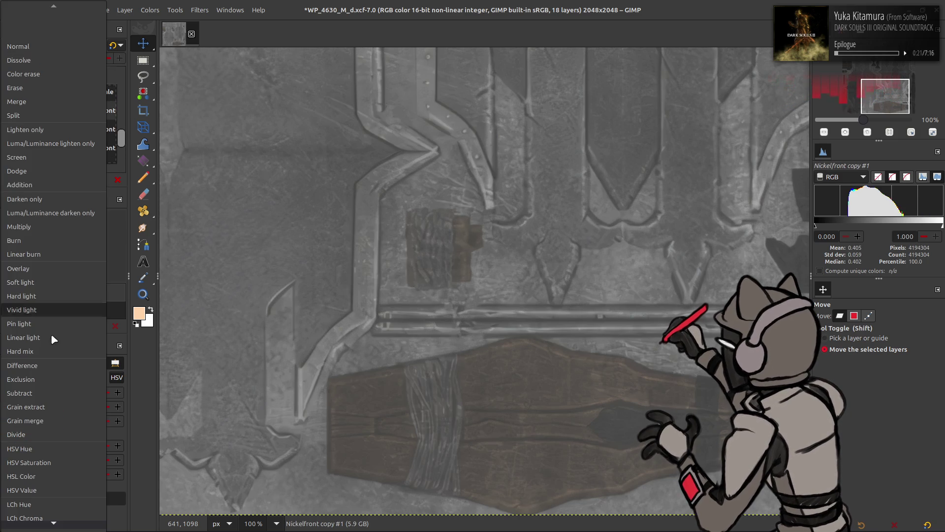
pyautogui.click(44, 408)
pyautogui.rightClick(78, 120)
pyautogui.click(106, 224)
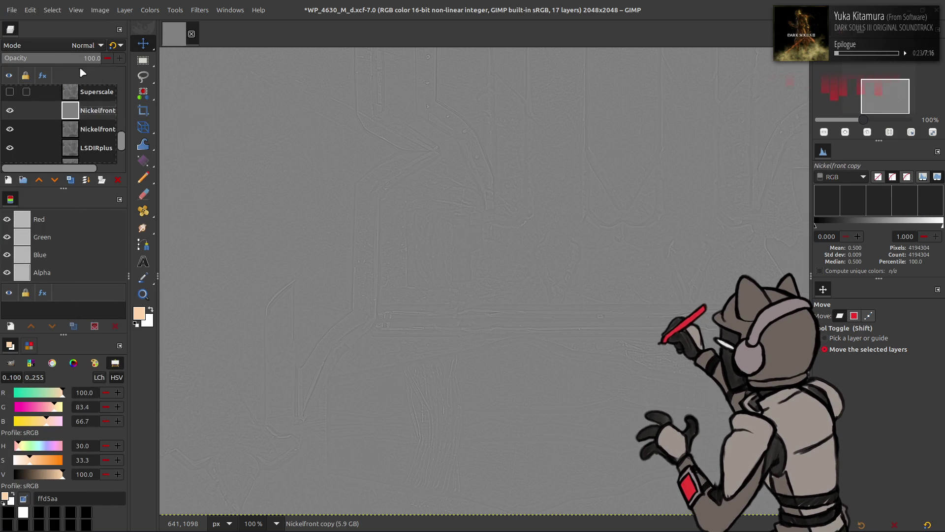
pyautogui.click(74, 45)
pyautogui.click(55, 420)
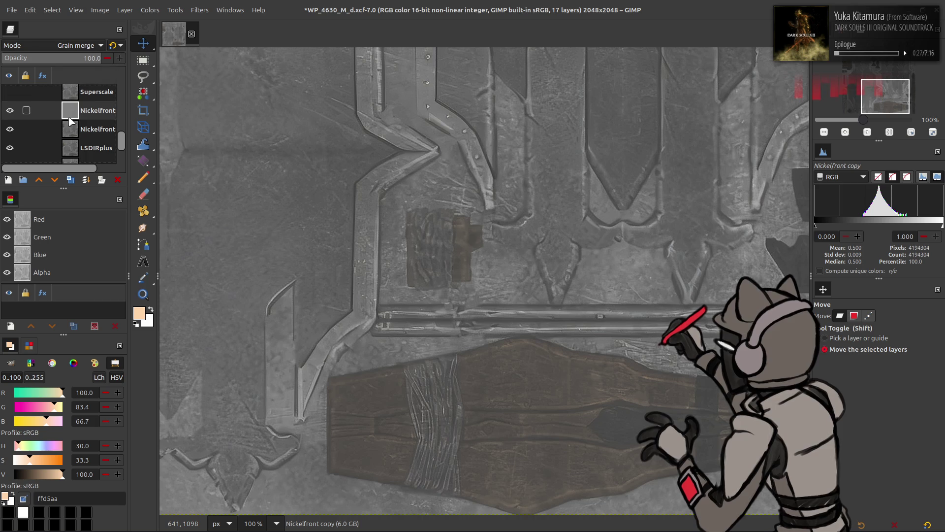
pyautogui.click(10, 110)
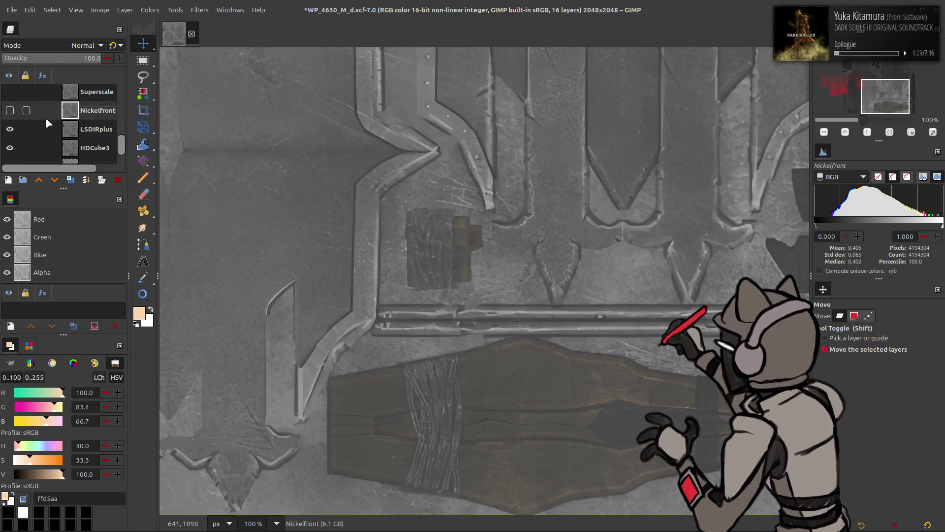
# Hide Nickelfront and merge Grain extract/Grain merge copies of LSDIRplus down into LSDIRplus
pyautogui.click(84, 180)
pyautogui.click(84, 181)
pyautogui.click(83, 180)
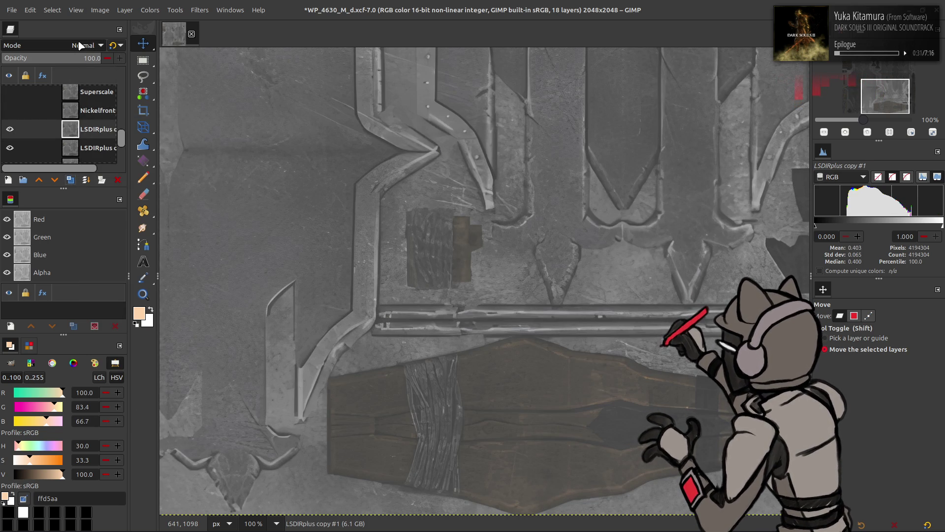
pyautogui.click(80, 45)
pyautogui.click(44, 407)
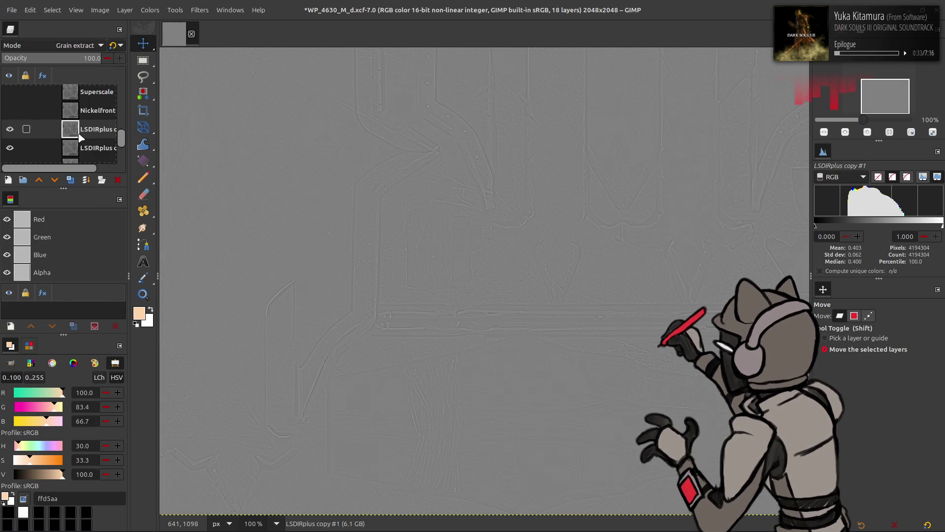
pyautogui.click(80, 45)
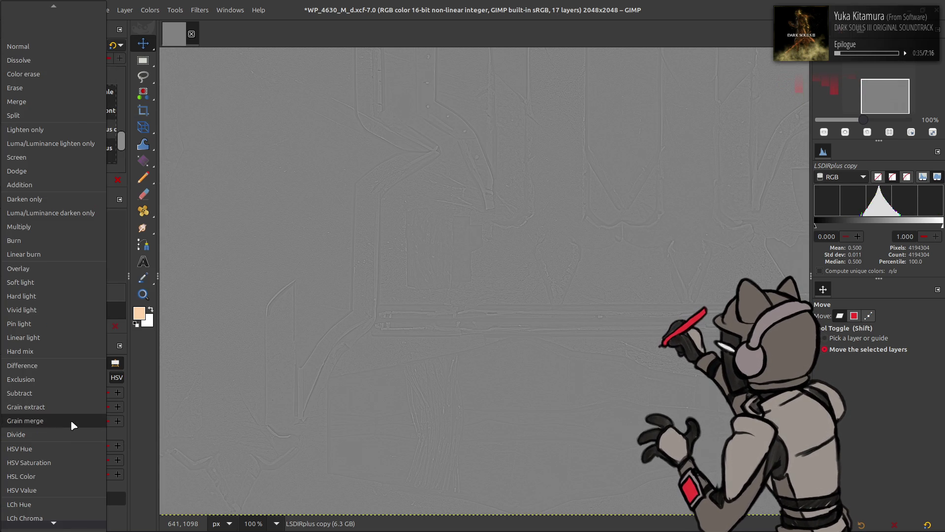
pyautogui.click(70, 420)
pyautogui.hotkey('ctrl', 'm')
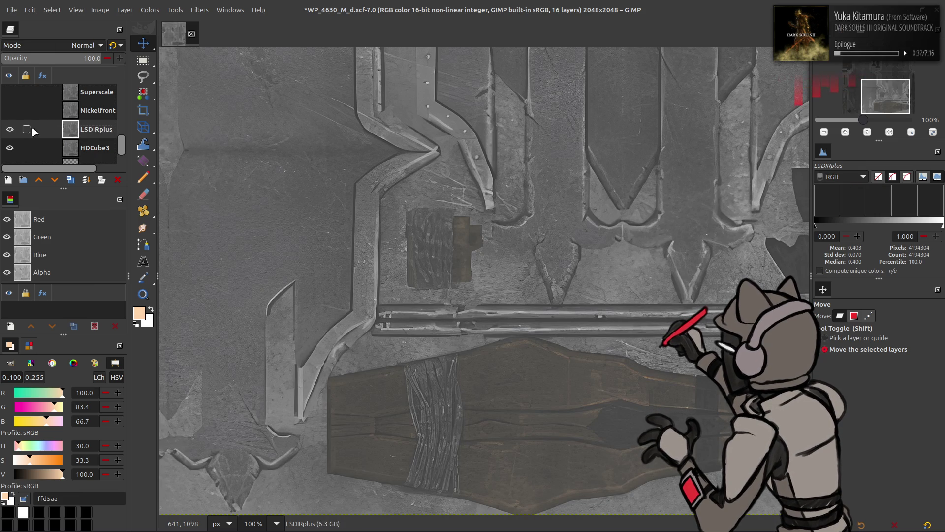
# Merge Grain extract and Grain merge copies of HDCube3 down into HDCube3
pyautogui.click(70, 180)
pyautogui.click(70, 180)
pyautogui.click(79, 46)
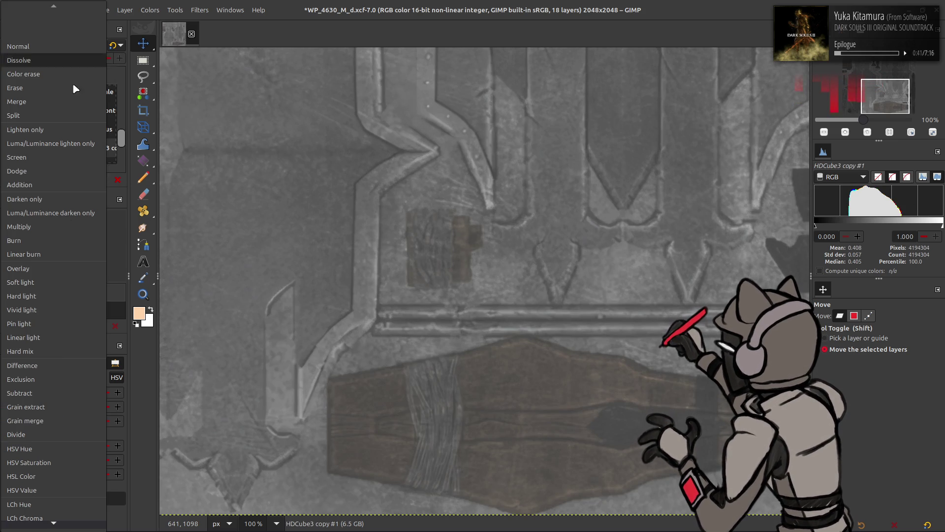
pyautogui.click(55, 397)
pyautogui.scroll(-1, 85, 162)
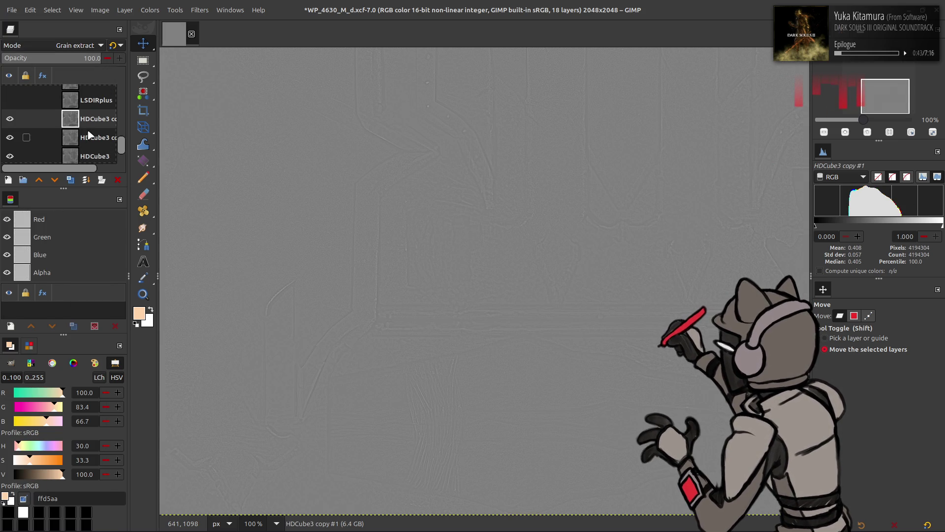
pyautogui.hotkey('ctrl', 'm')
pyautogui.click(82, 45)
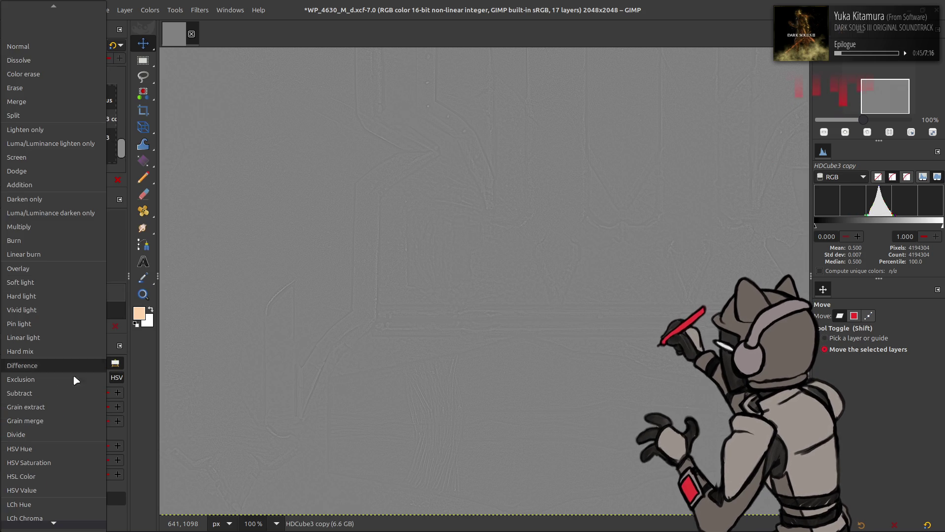
pyautogui.click(67, 423)
pyautogui.rightClick(94, 120)
pyautogui.click(123, 243)
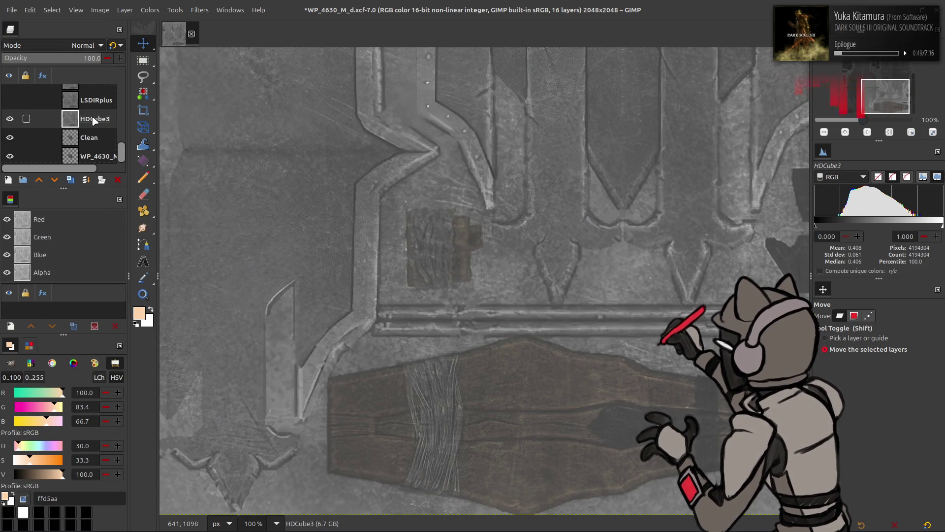
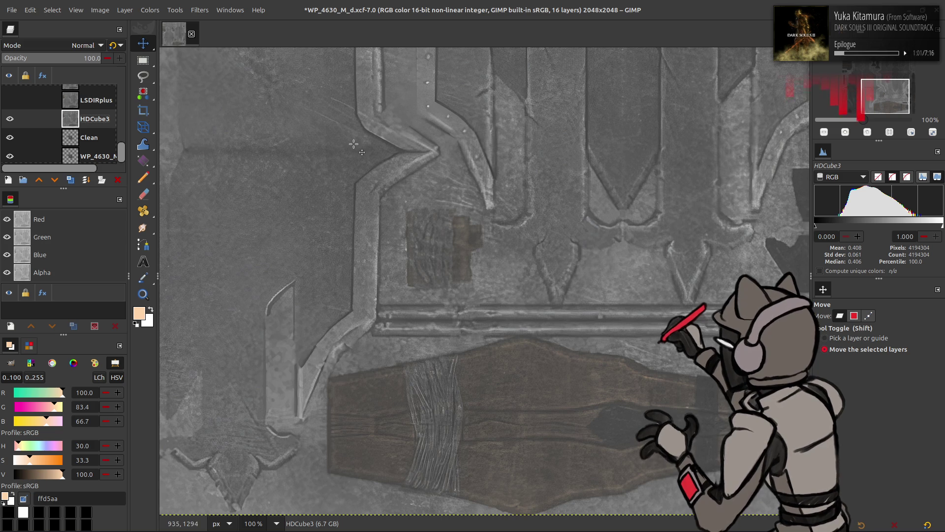
# Toggle the LSDIRplus and Nickelfront layers' visibility to compare their detail
pyautogui.scroll(1, 29, 122)
pyautogui.scroll(1, 25, 115)
pyautogui.click(10, 129)
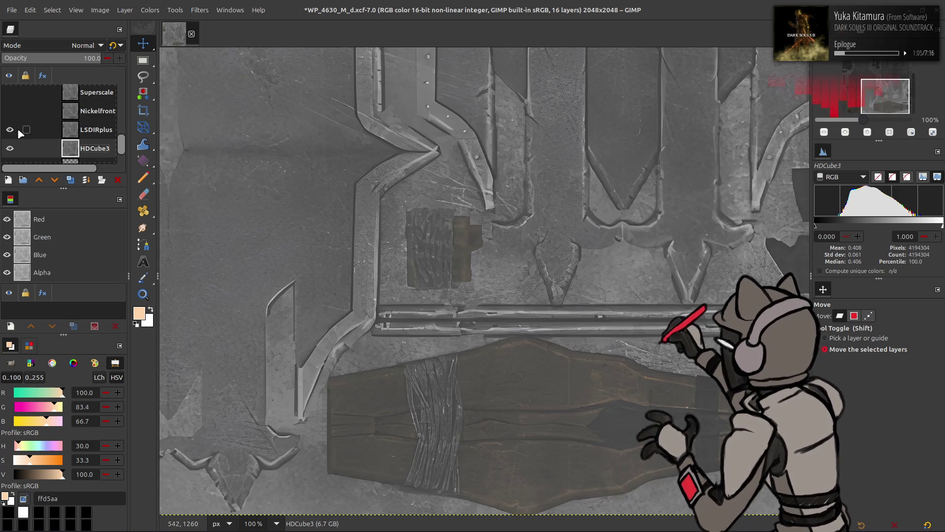
pyautogui.click(18, 130)
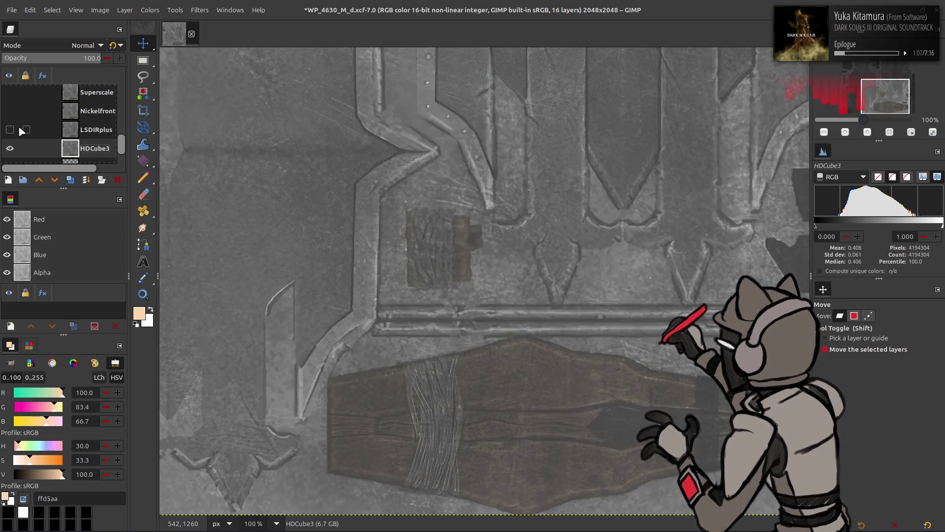
pyautogui.click(10, 130)
pyautogui.click(9, 130)
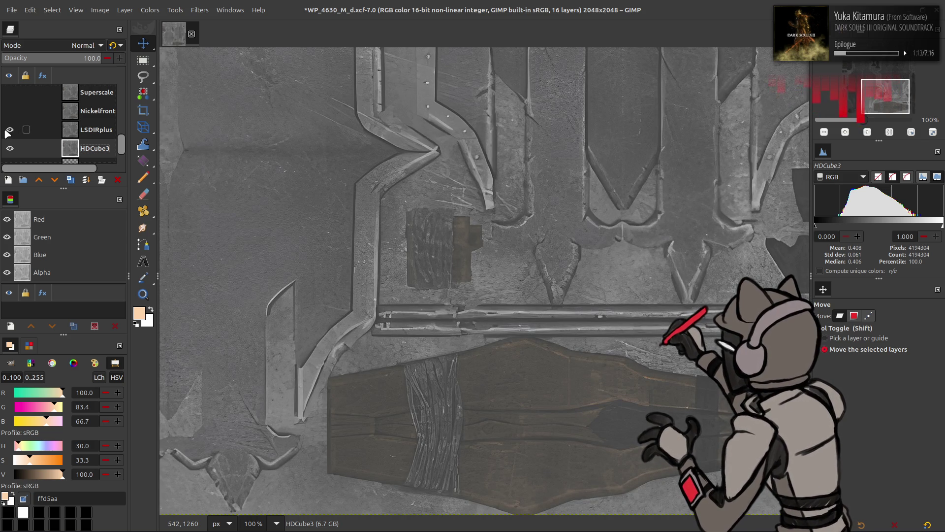
pyautogui.click(6, 131)
pyautogui.click(9, 111)
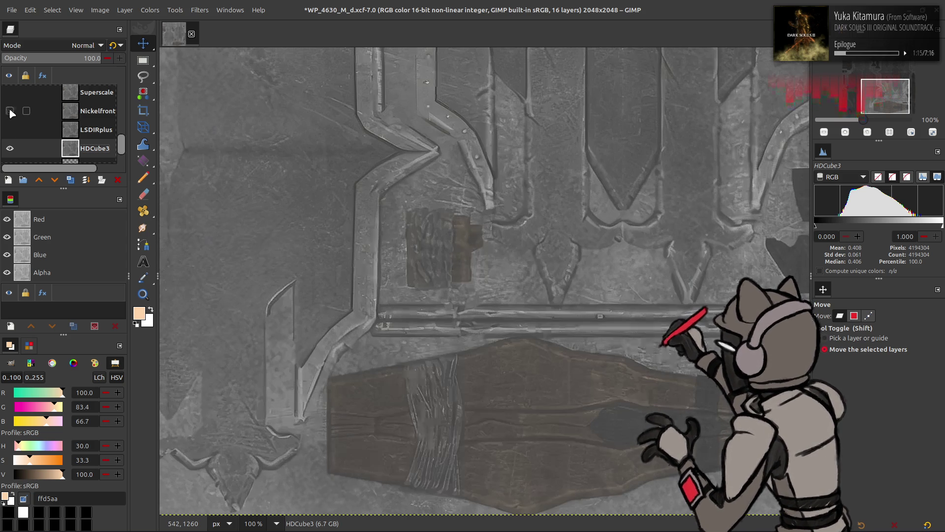
# Move LSDIRplus below HDCube3, then flick Nickelfront's visibility to compare detail
pyautogui.moveTo(39, 129)
pyautogui.mouseDown()
pyautogui.moveTo(41, 156)
pyautogui.moveTo(40, 135)
pyautogui.mouseUp()
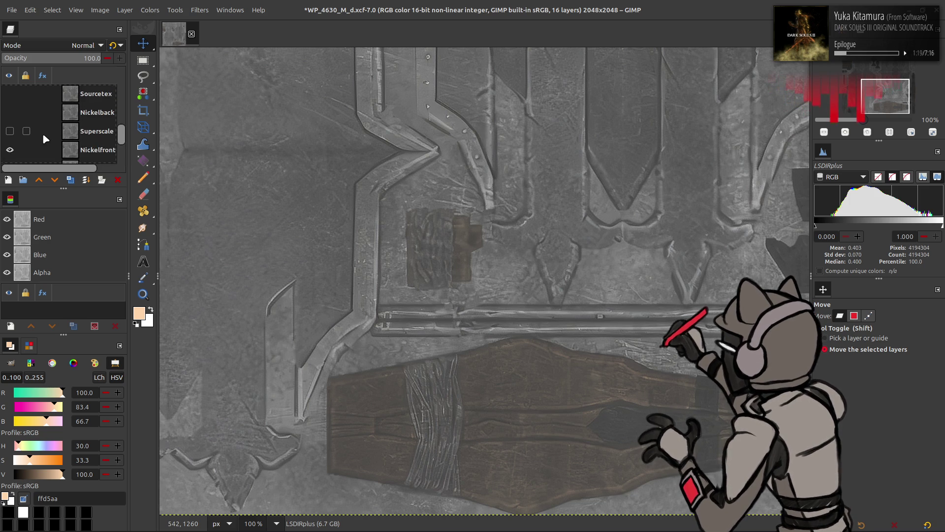
pyautogui.click(20, 122)
pyautogui.click(9, 122)
pyautogui.click(10, 122)
pyautogui.click(10, 121)
pyautogui.click(9, 121)
pyautogui.scroll(2, 12, 126)
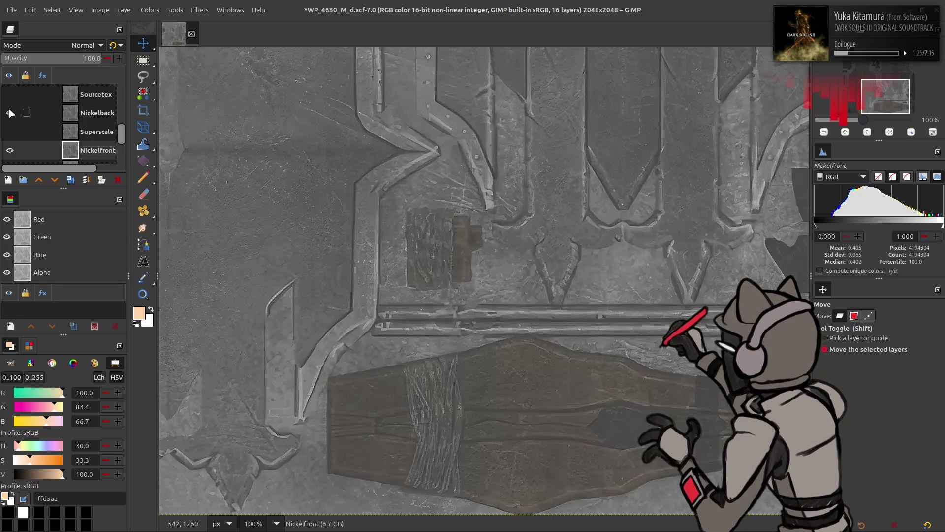
# Toggle Superscale on and off to compare it, leaving it visible and active
pyautogui.click(10, 132)
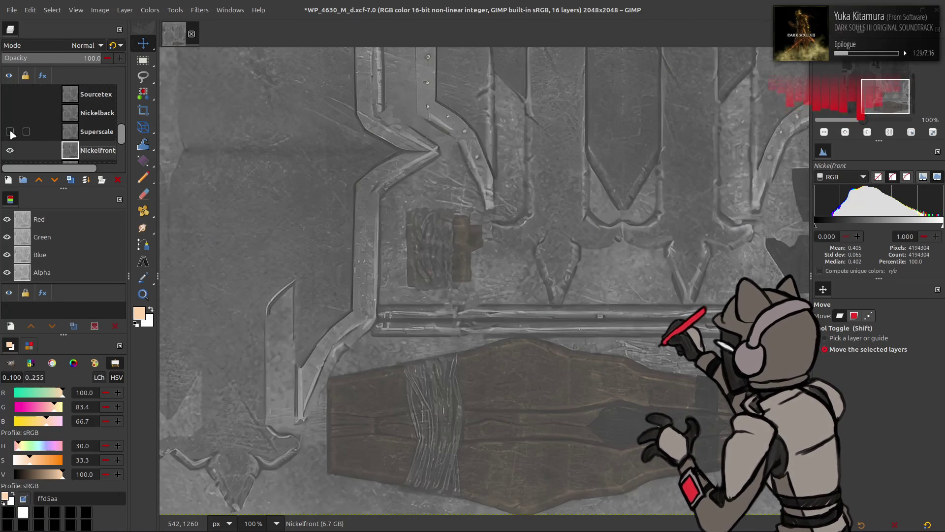
pyautogui.scroll(5, 342, 171)
pyautogui.scroll(3, 267, 154)
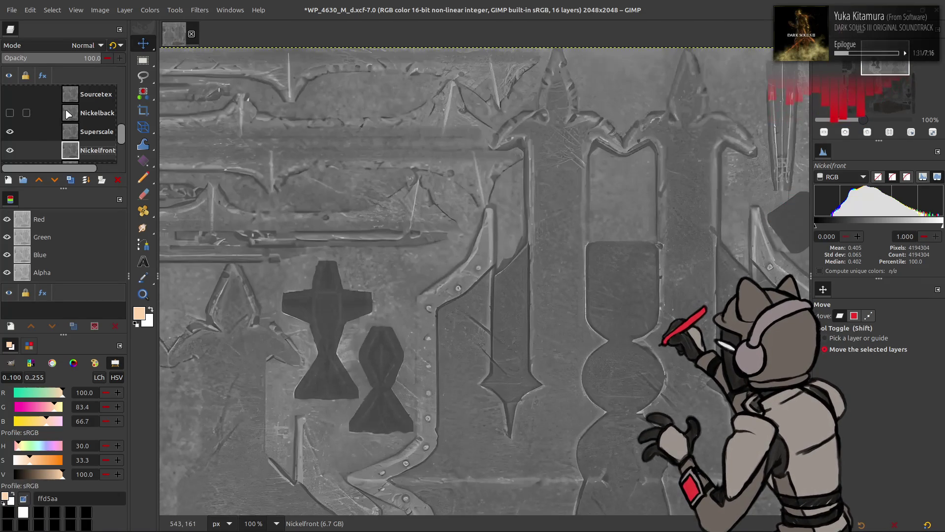
pyautogui.click(10, 132)
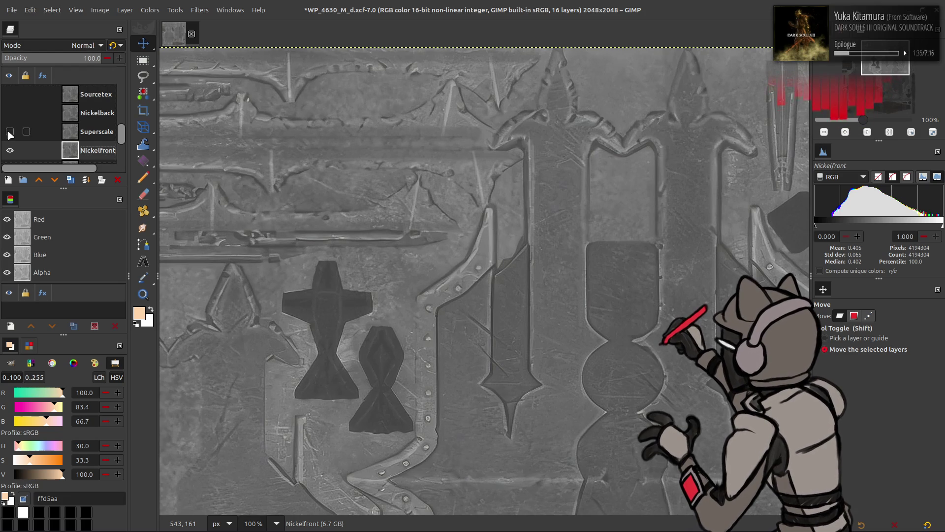
pyautogui.click(9, 132)
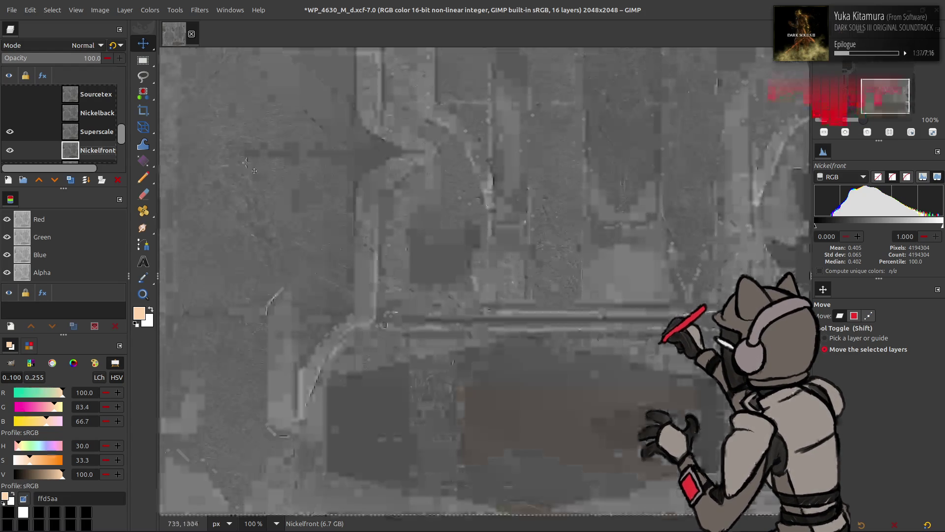
pyautogui.hscroll(-5, 692, 240)
pyautogui.click(10, 132)
pyautogui.click(9, 132)
pyautogui.click(9, 132)
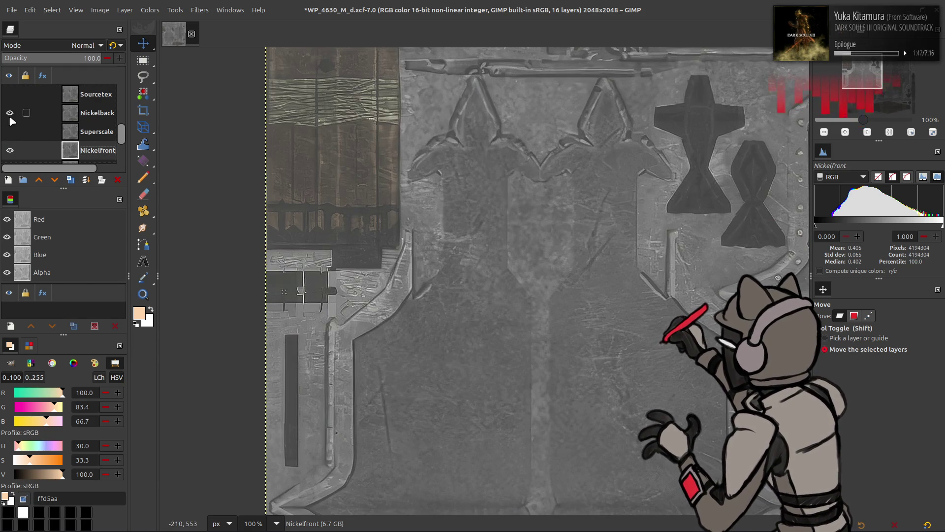
pyautogui.click(10, 131)
pyautogui.click(40, 132)
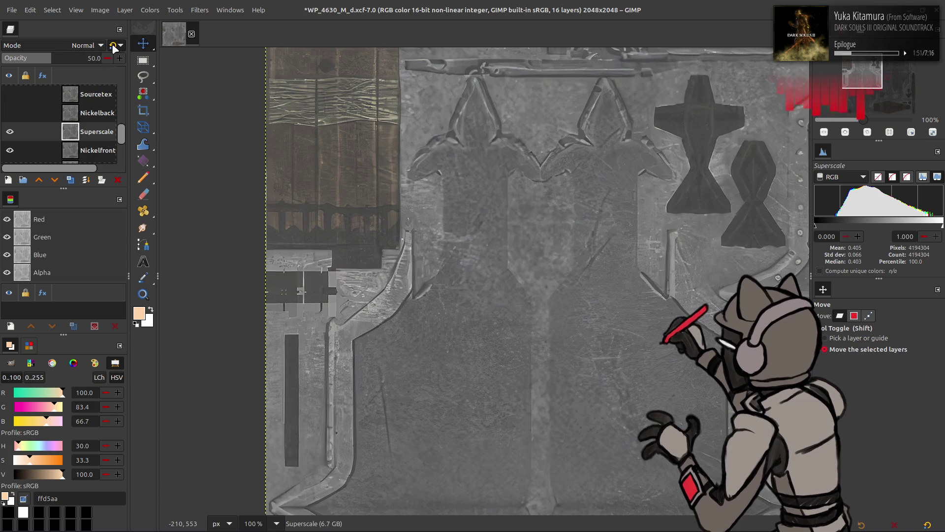
# Compare Superscale against Nickelback and raise Superscale's opacity from 50 to 100
pyautogui.moveTo(643, 170); pyautogui.dragTo(251, 181, button='middle')
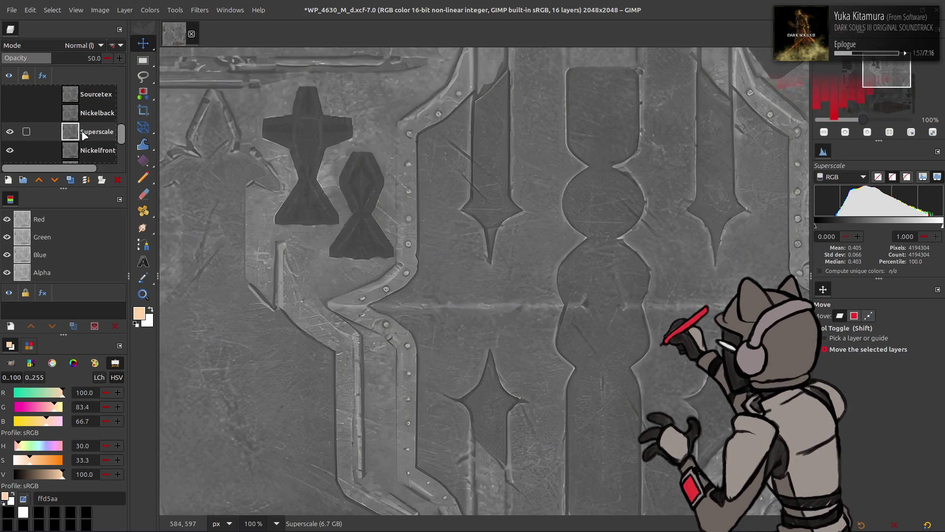
pyautogui.click(10, 113)
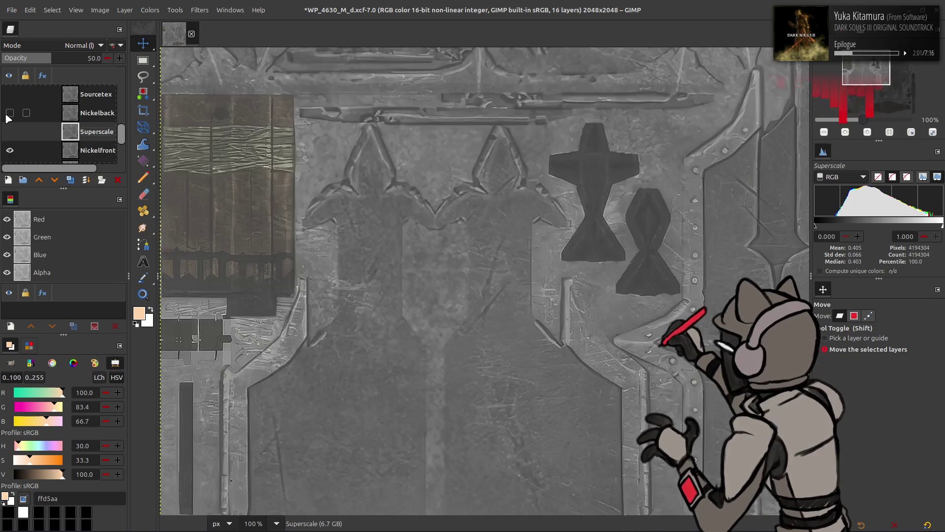
pyautogui.click(9, 131)
pyautogui.click(9, 112)
pyautogui.moveTo(74, 58); pyautogui.dragTo(118, 57)
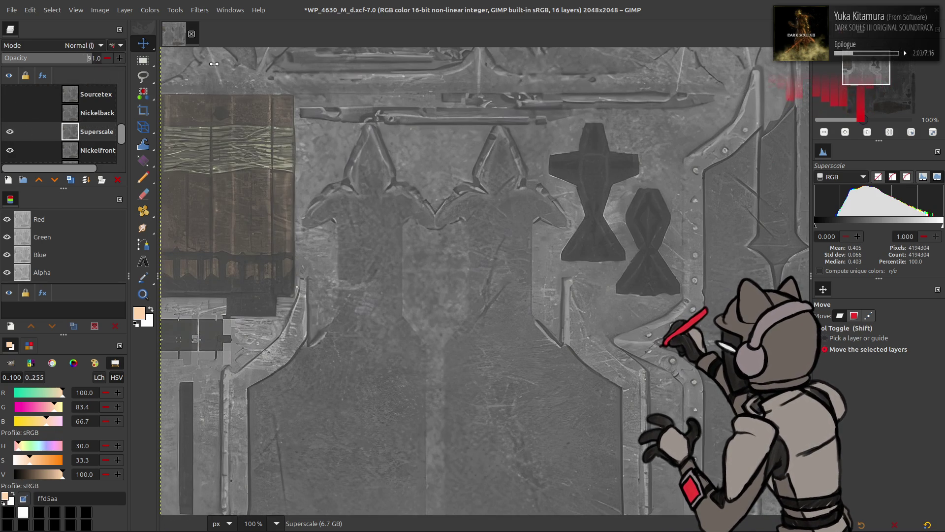
pyautogui.click(10, 131)
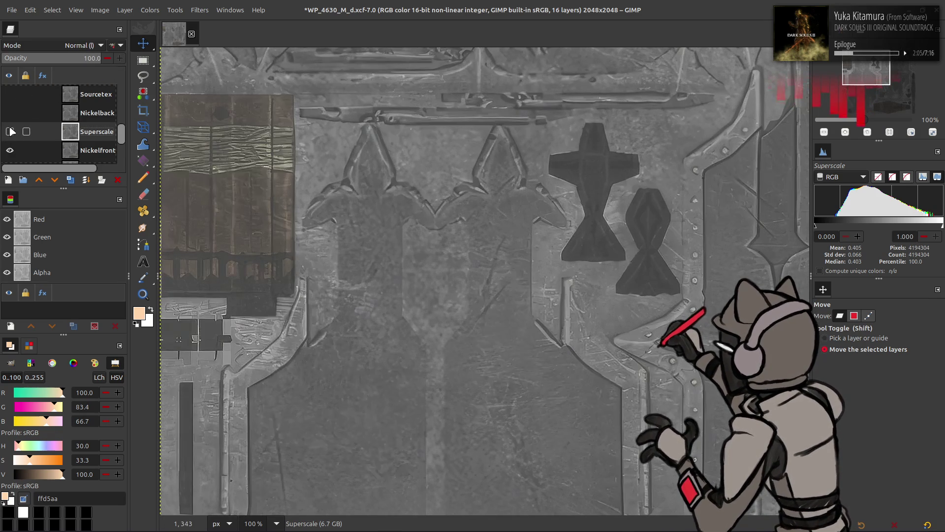
# Show Sourcetex and Nickelfront for comparison, then hide Nickelfront and HDCube3
pyautogui.click(7, 96)
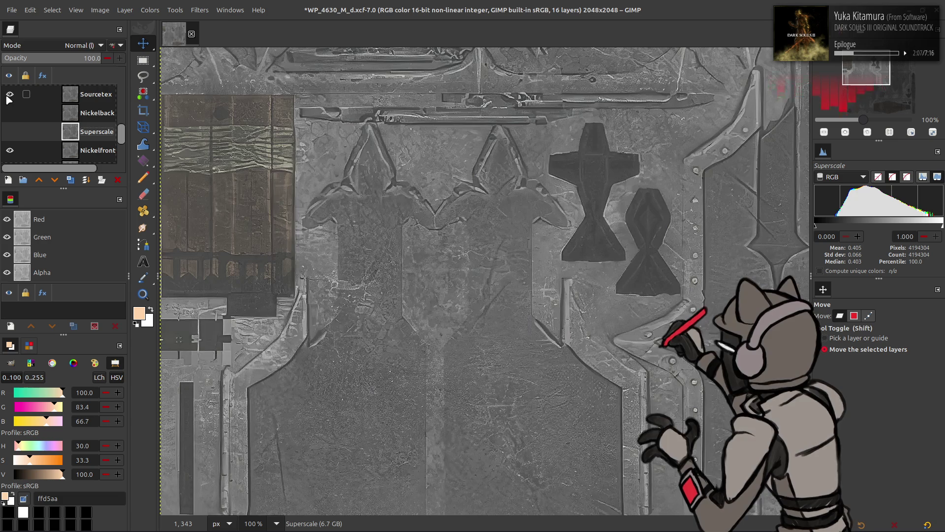
pyautogui.scroll(2, 10, 113)
pyautogui.scroll(-3, 11, 128)
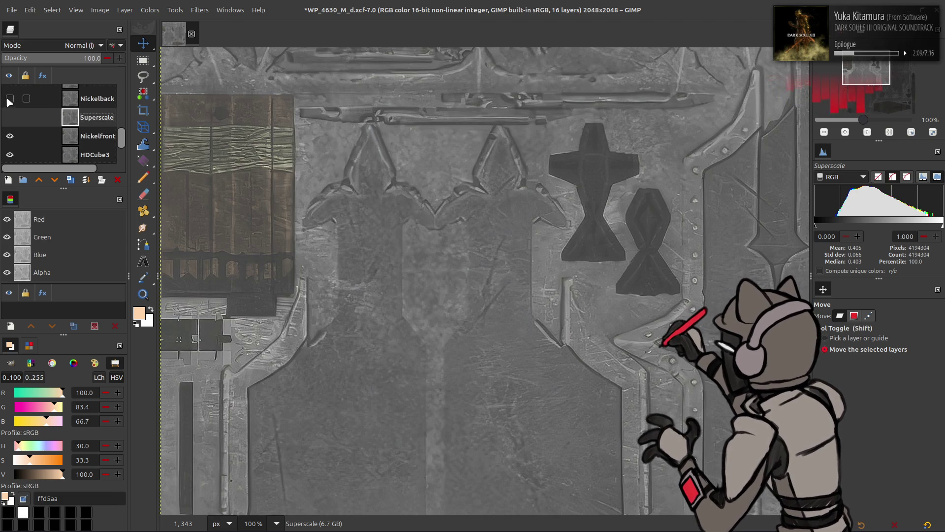
pyautogui.click(10, 136)
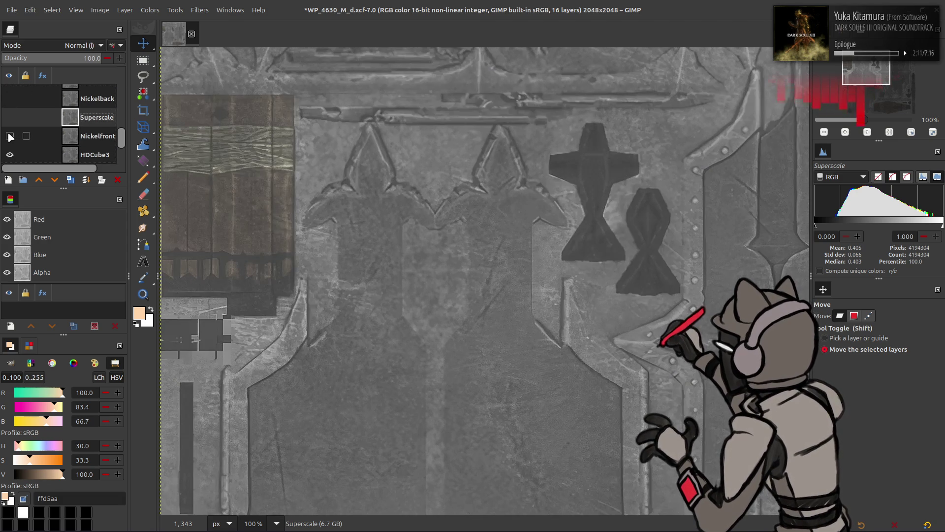
pyautogui.scroll(-1, 10, 138)
pyautogui.scroll(-2, 13, 132)
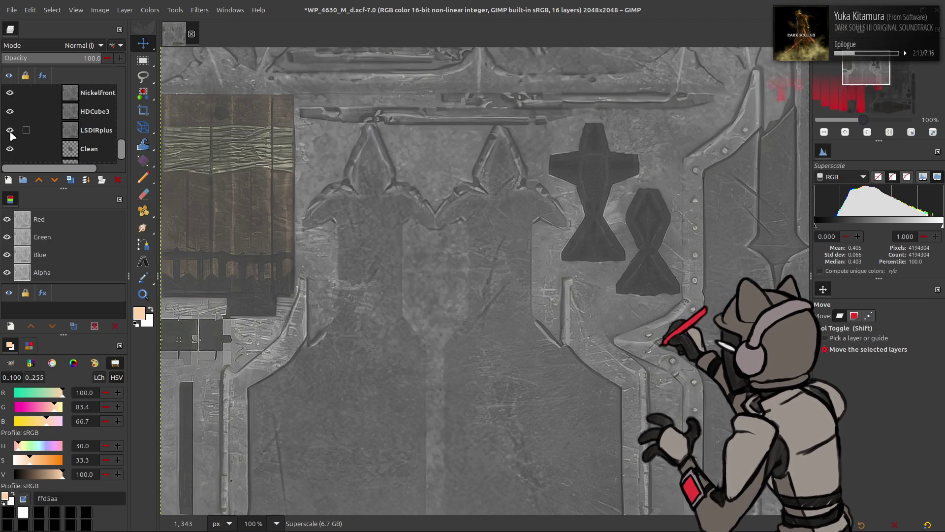
pyautogui.moveTo(9, 98); pyautogui.dragTo(8, 114)
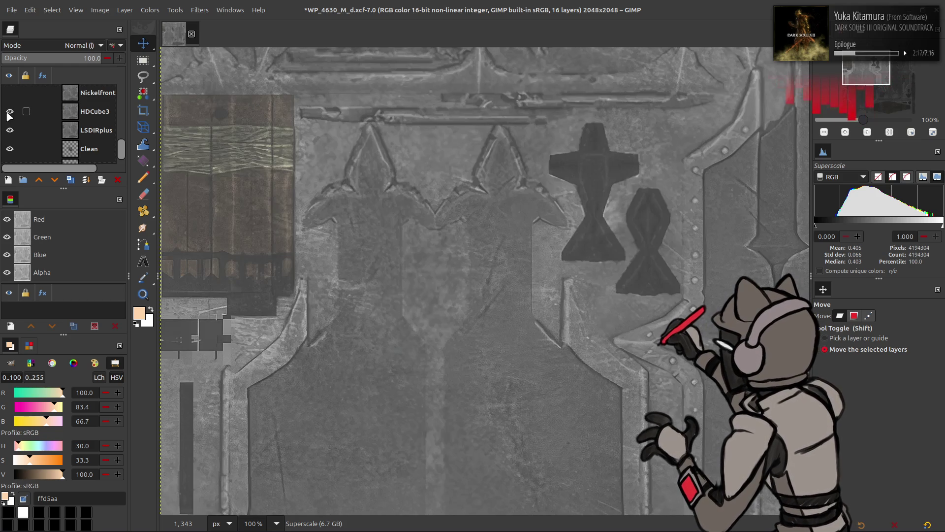
# Show Nickelfront and Superscale again and toggle Superscale to compare detail
pyautogui.scroll(2, 11, 119)
pyautogui.click(9, 122)
pyautogui.click(10, 105)
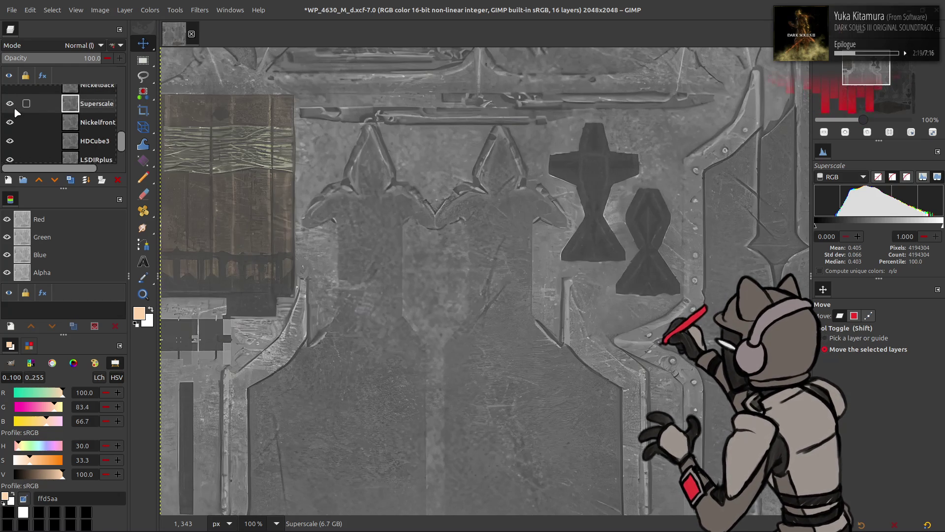
pyautogui.scroll(1, 14, 116)
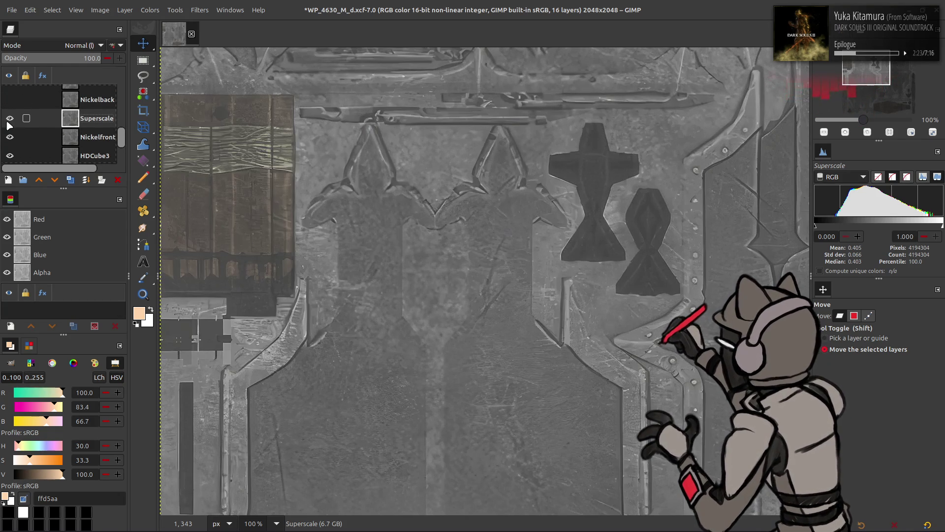
pyautogui.hscroll(5, 337, 180)
pyautogui.click(11, 119)
pyautogui.click(10, 118)
pyautogui.scroll(-10, 344, 271)
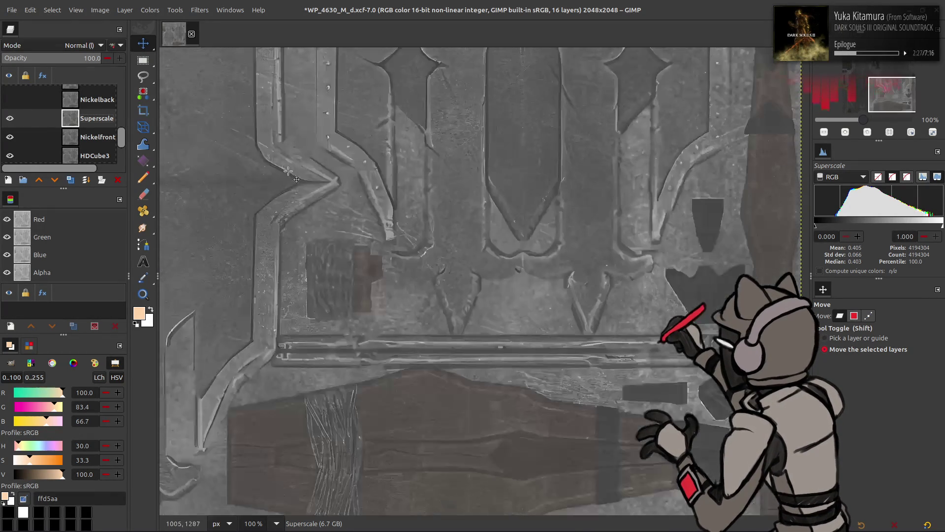
# Repeatedly toggle Superscale and Nickelfront visibility to compare their detail
pyautogui.click(8, 119)
pyautogui.click(8, 119)
pyautogui.click(8, 119)
pyautogui.click(8, 119)
pyautogui.click(8, 119)
pyautogui.click(8, 119)
pyautogui.click(8, 119)
pyautogui.click(9, 138)
pyautogui.click(10, 138)
pyautogui.click(10, 119)
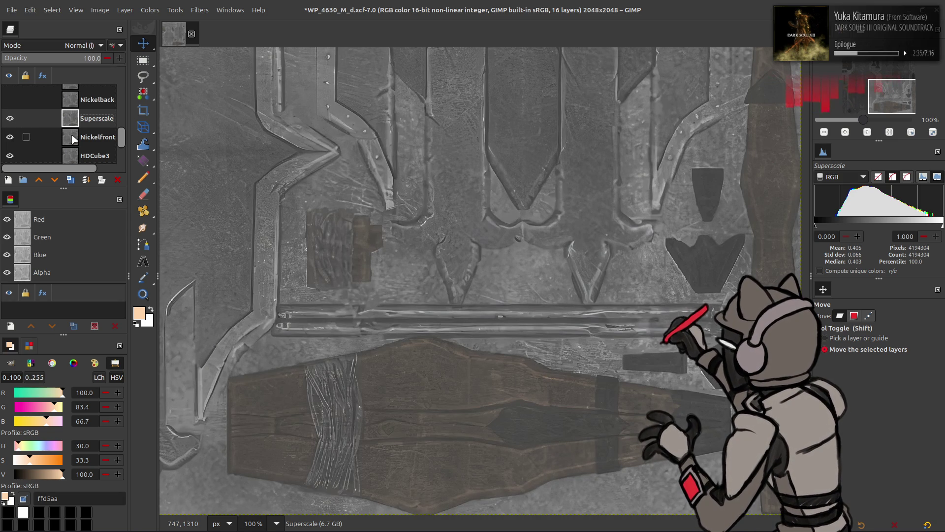
pyautogui.click(74, 139)
pyautogui.click(10, 119)
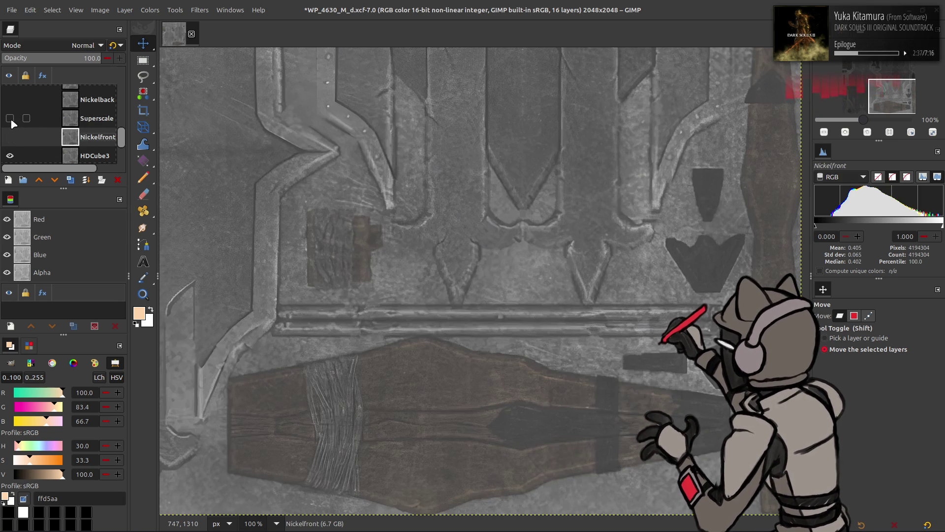
pyautogui.click(10, 138)
pyautogui.scroll(-1, 11, 134)
pyautogui.click(10, 123)
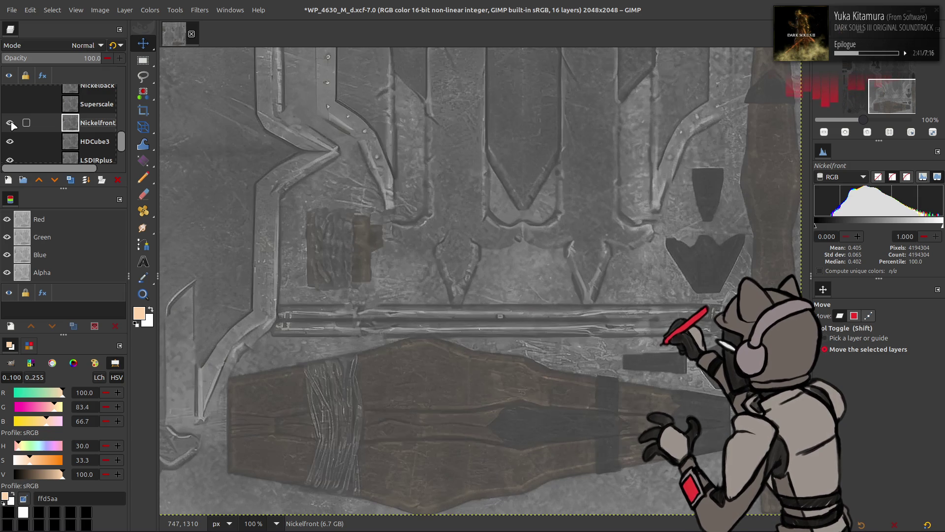
pyautogui.click(10, 123)
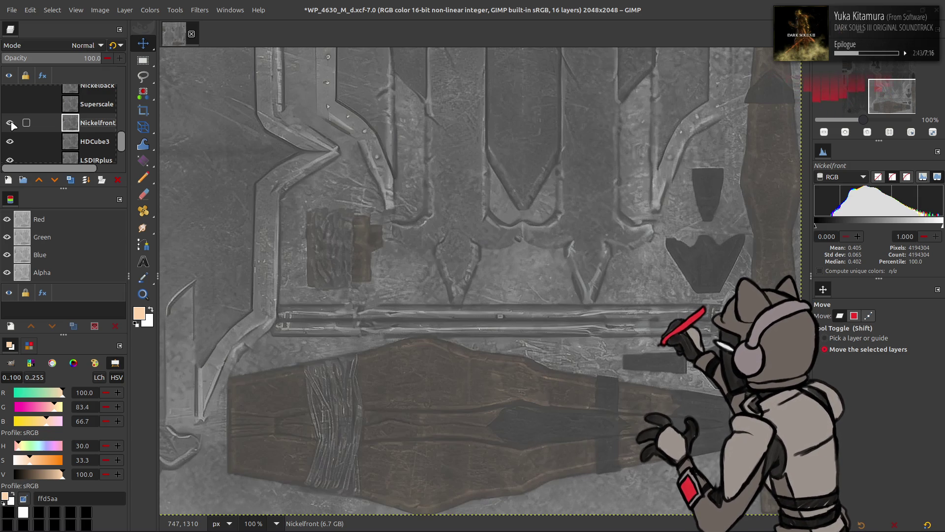
# Set Superscale's opacity to 50, then delete the Superscale layer
pyautogui.click(74, 106)
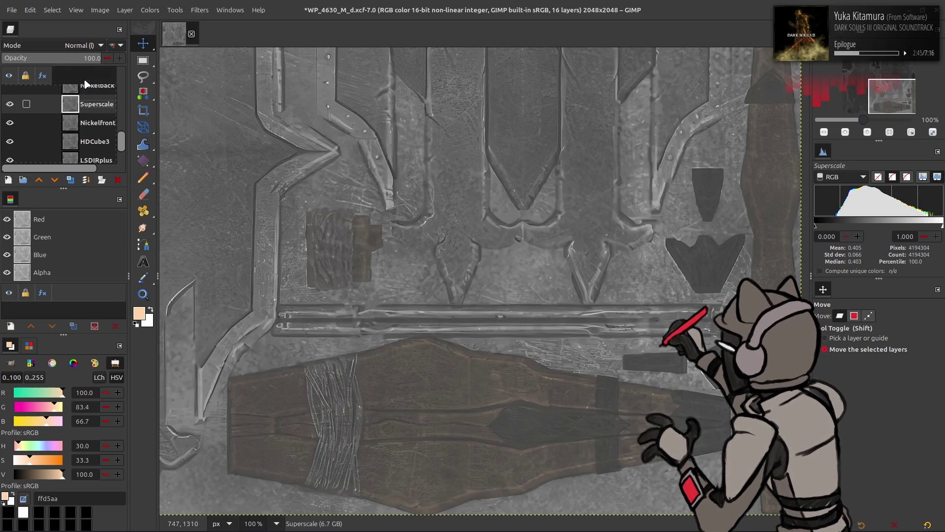
pyautogui.tripleClick(91, 58)
pyautogui.write('50')
pyautogui.press('Return')
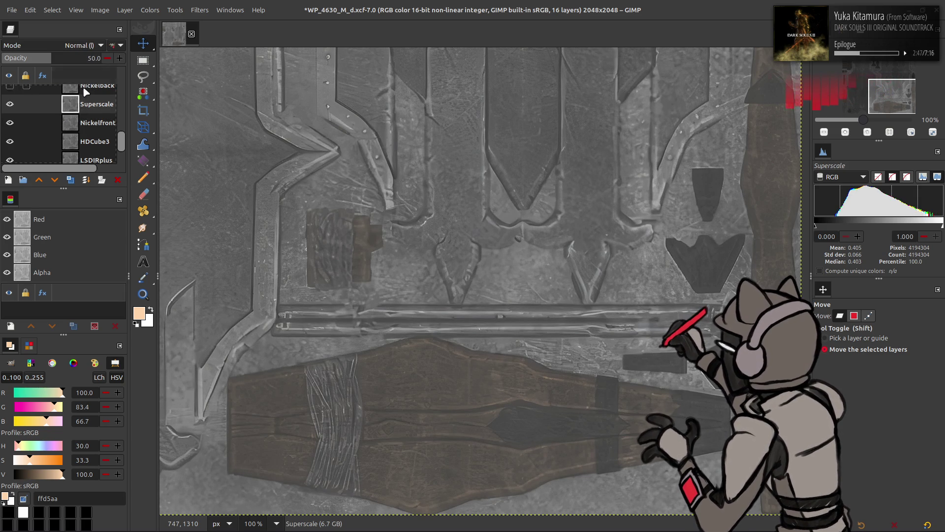
pyautogui.press('Delete')
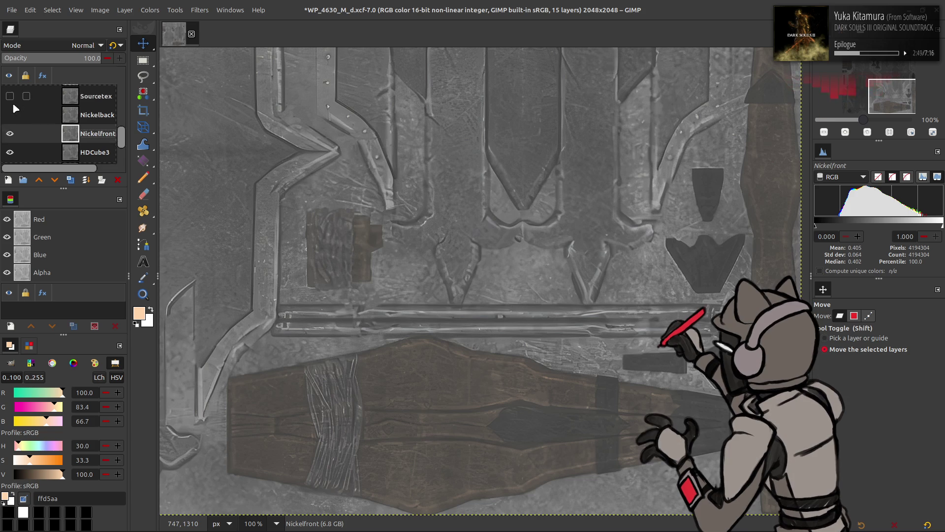
# Show the Nickelback layer over the texture and make it active
pyautogui.scroll(1, 12, 102)
pyautogui.click(10, 129)
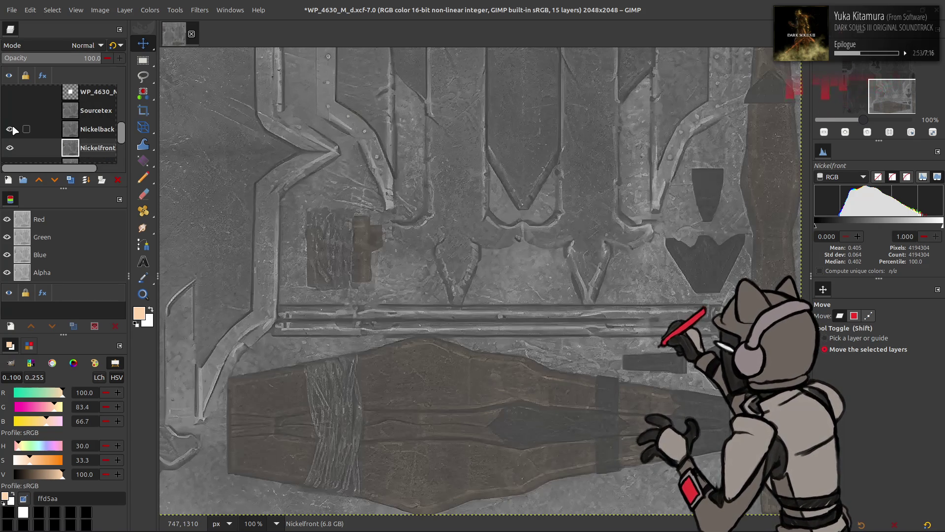
pyautogui.scroll(8, 286, 180)
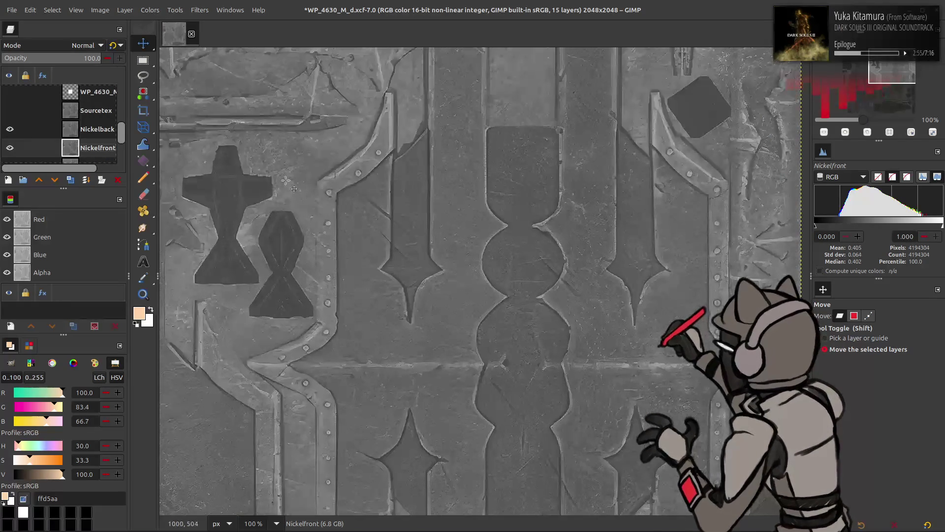
pyautogui.scroll(-2, 285, 180)
pyautogui.hscroll(-4, 285, 181)
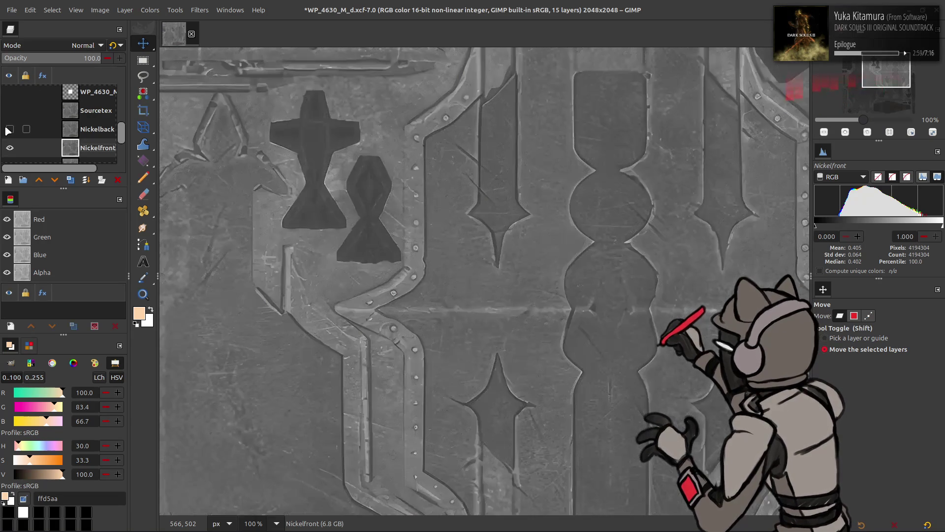
pyautogui.click(64, 134)
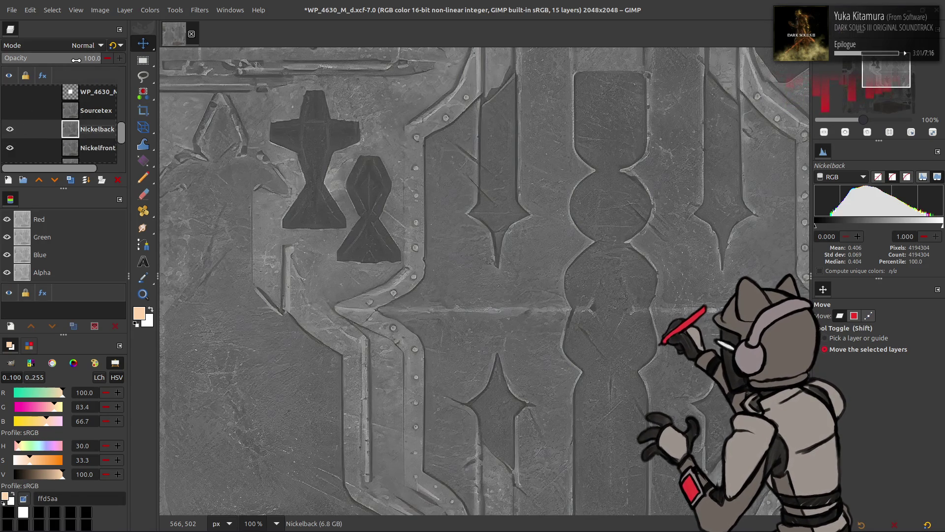
# Set Nickelback's opacity to 25, then 50, using legacy Normal blending
pyautogui.write('25')
pyautogui.press('Return')
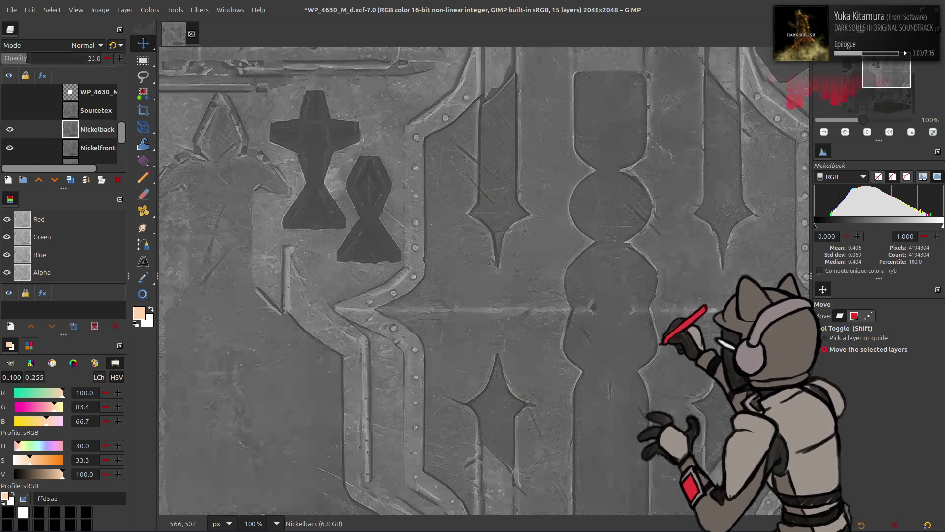
pyautogui.write('50')
pyautogui.press('Return')
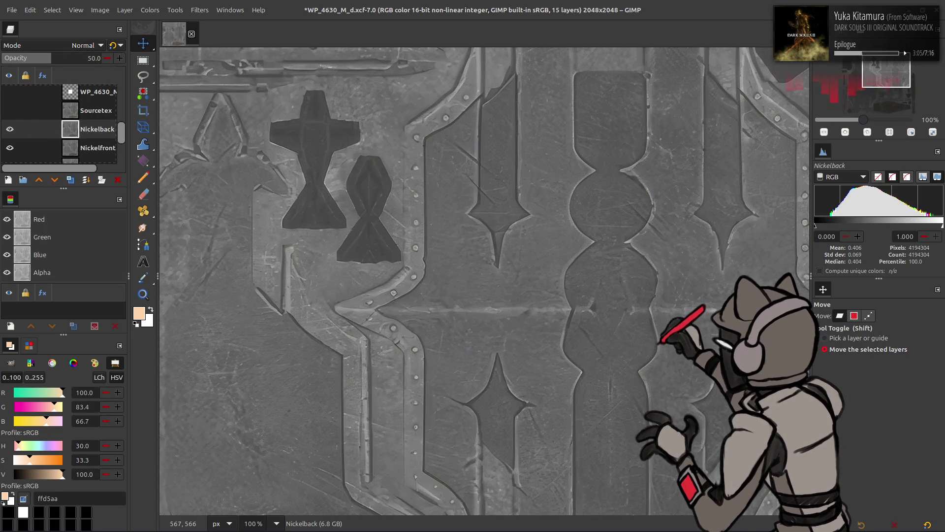
pyautogui.click(113, 45)
# Inspect the blended texture, then delete the Nickelback layer
pyautogui.hscroll(-5, 443, 252)
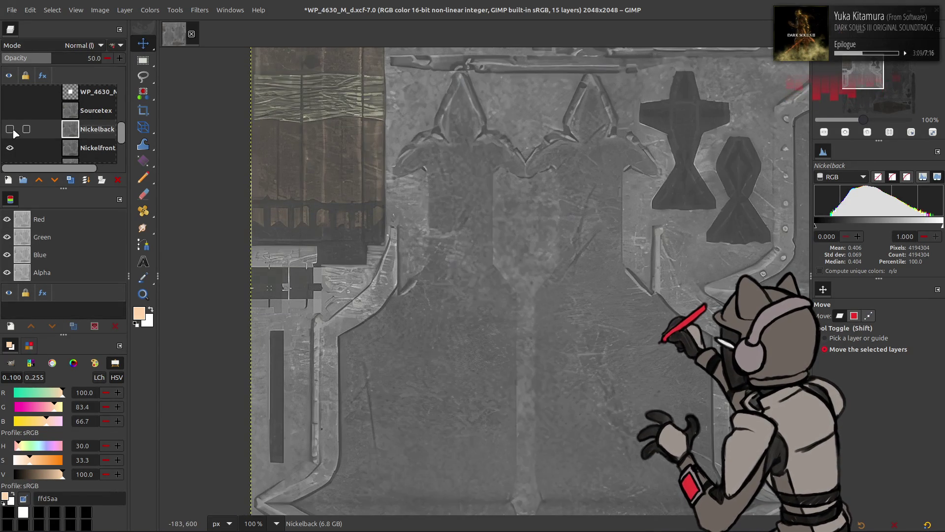
pyautogui.scroll(-10, 328, 190)
pyautogui.hscroll(4, 328, 190)
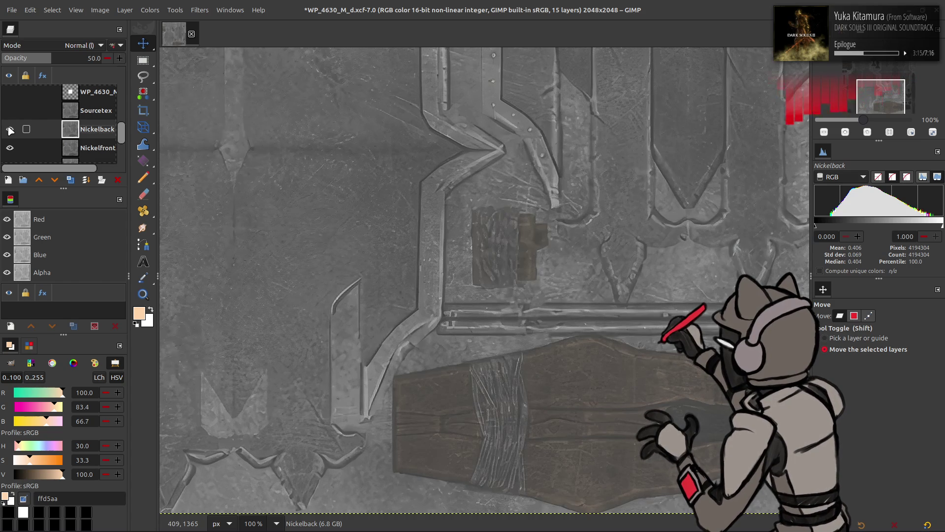
pyautogui.press('Delete')
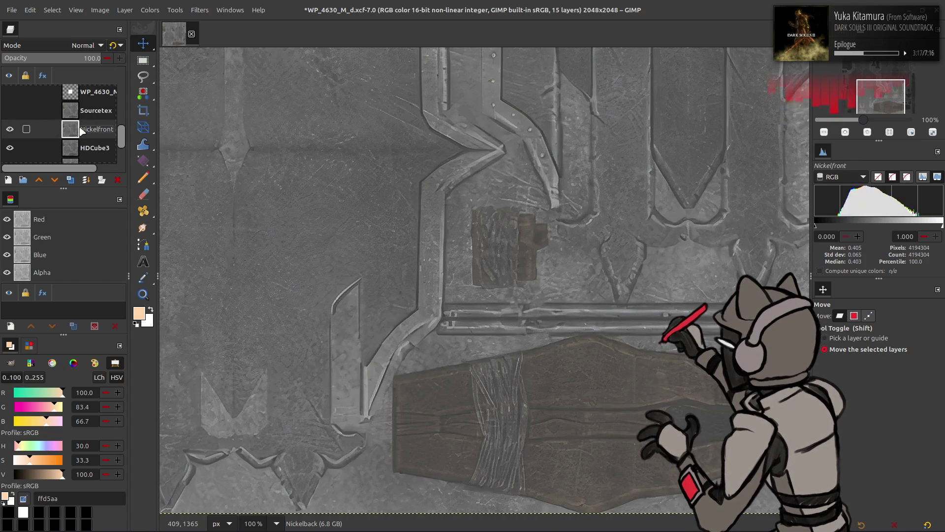
# Compare the Sourcetex layer against the smoother texture, then delete Sourcetex
pyautogui.click(11, 129)
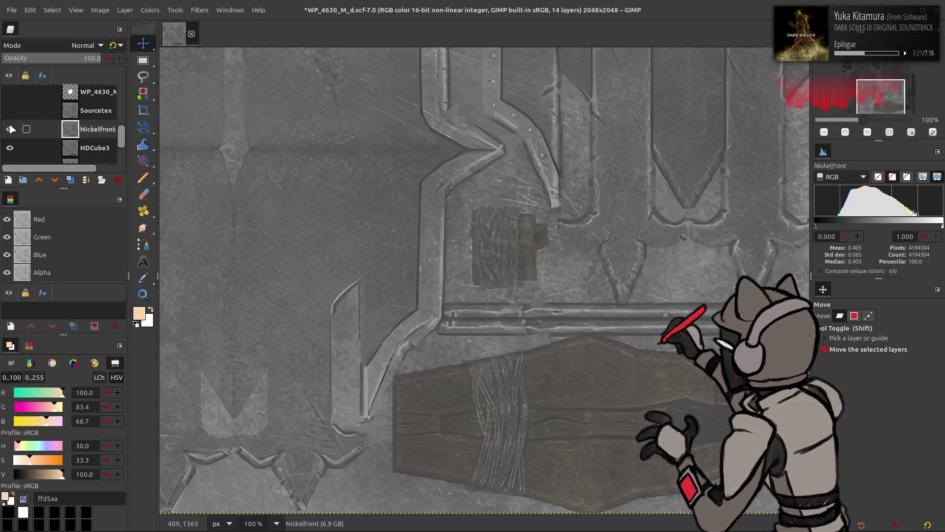
pyautogui.click(9, 111)
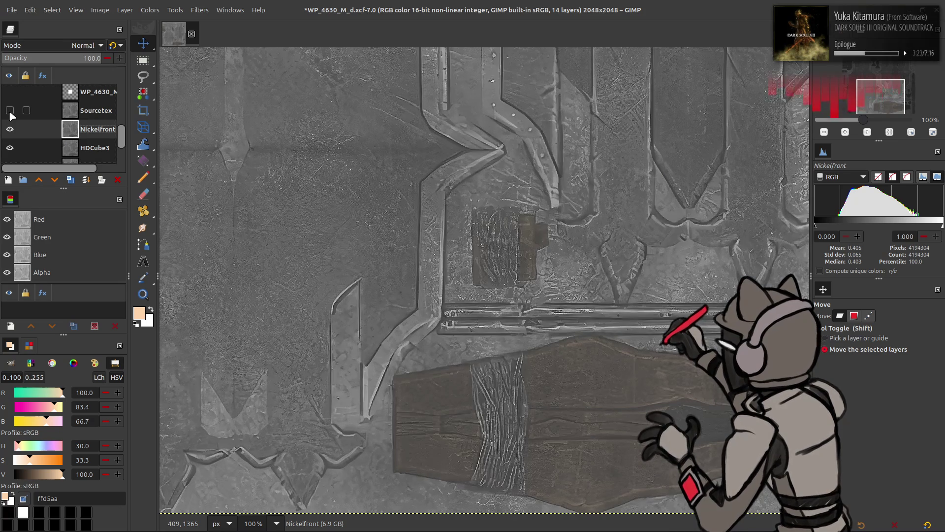
pyautogui.click(77, 111)
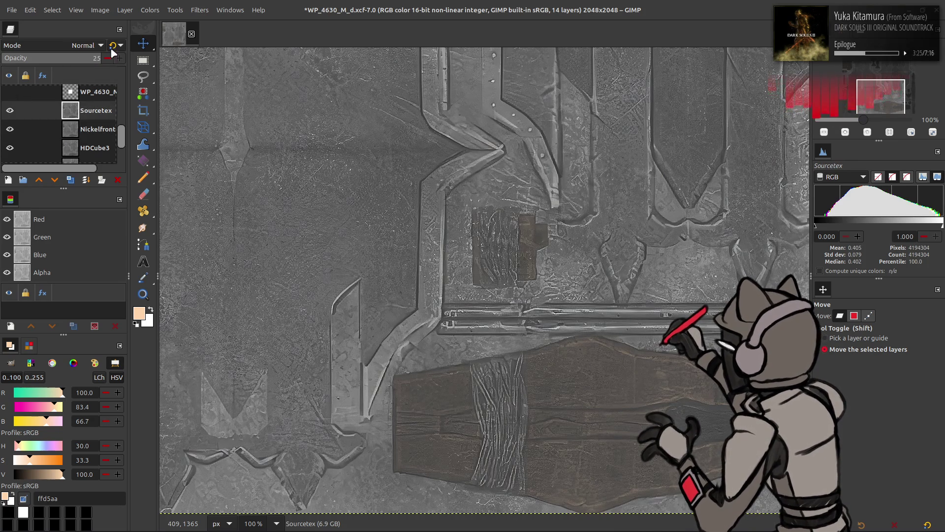
pyautogui.click(10, 111)
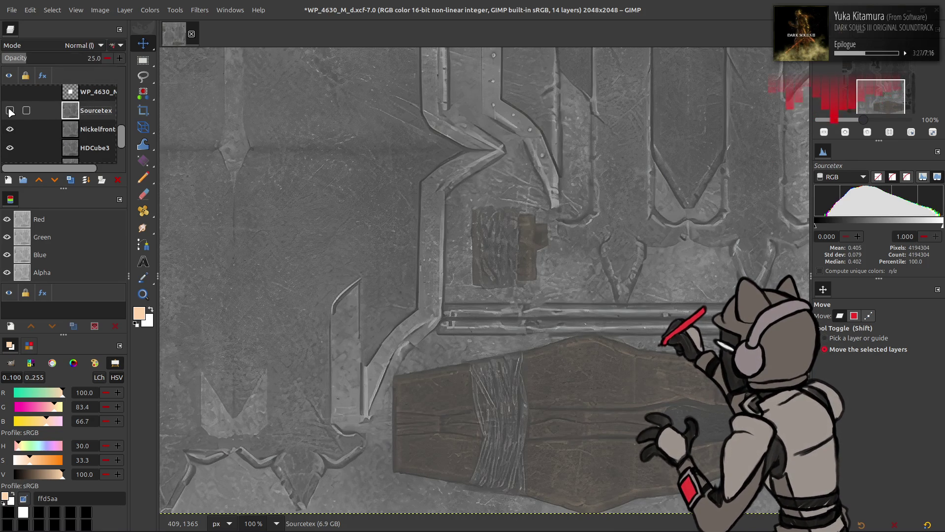
pyautogui.click(10, 111)
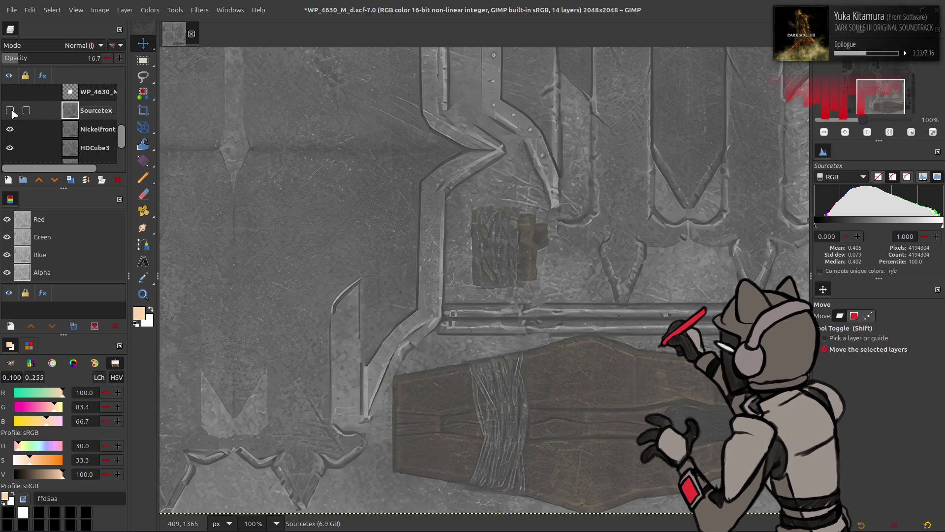
pyautogui.scroll(5, 379, 166)
pyautogui.hscroll(4, 236, 198)
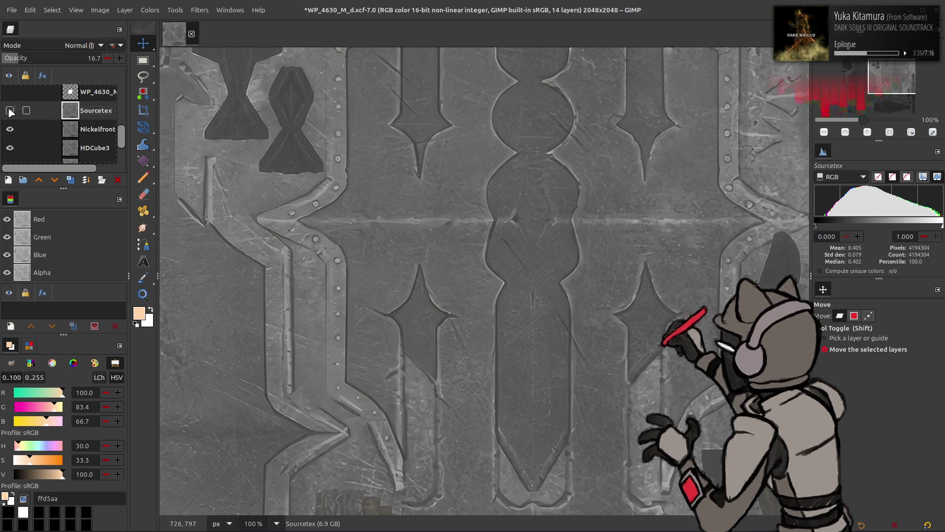
pyautogui.press('Delete')
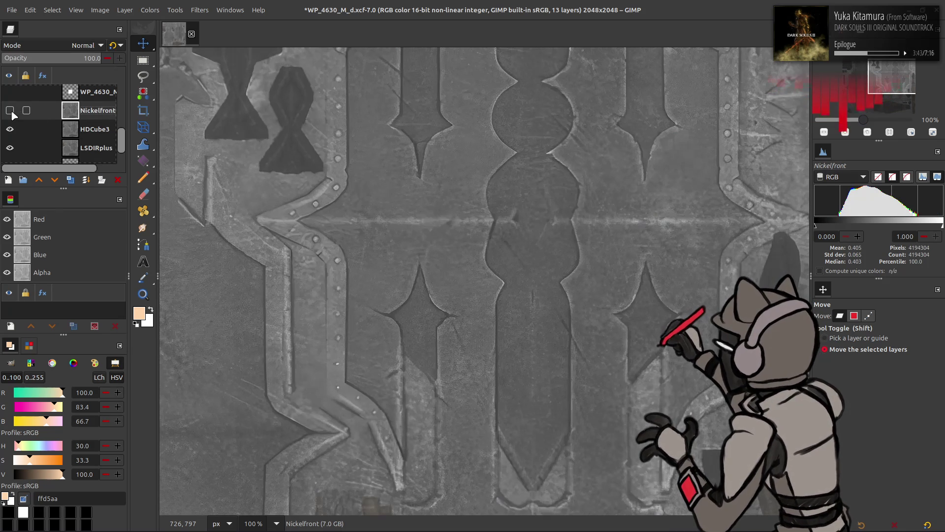
# Toggle HDCube3 to compare the layers beneath, then delete HDCube3
pyautogui.click(11, 128)
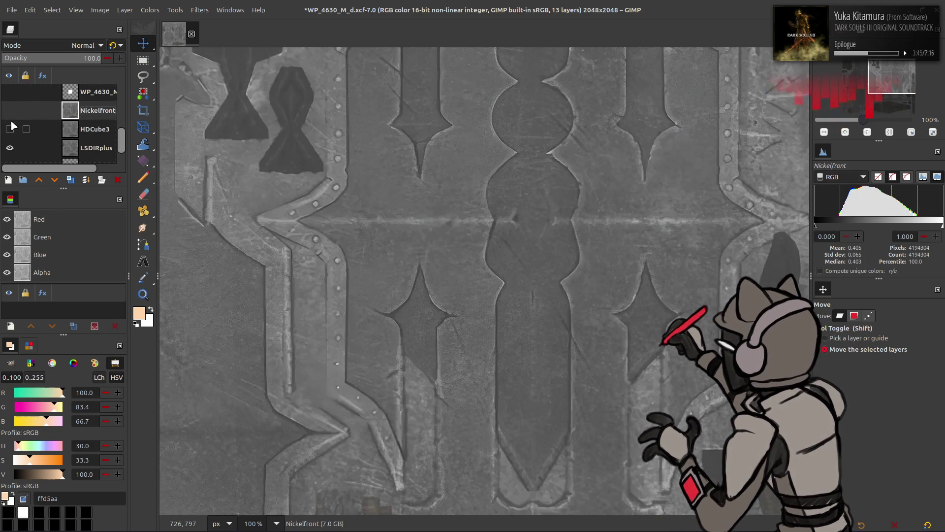
pyautogui.click(11, 128)
pyautogui.click(11, 129)
pyautogui.click(11, 129)
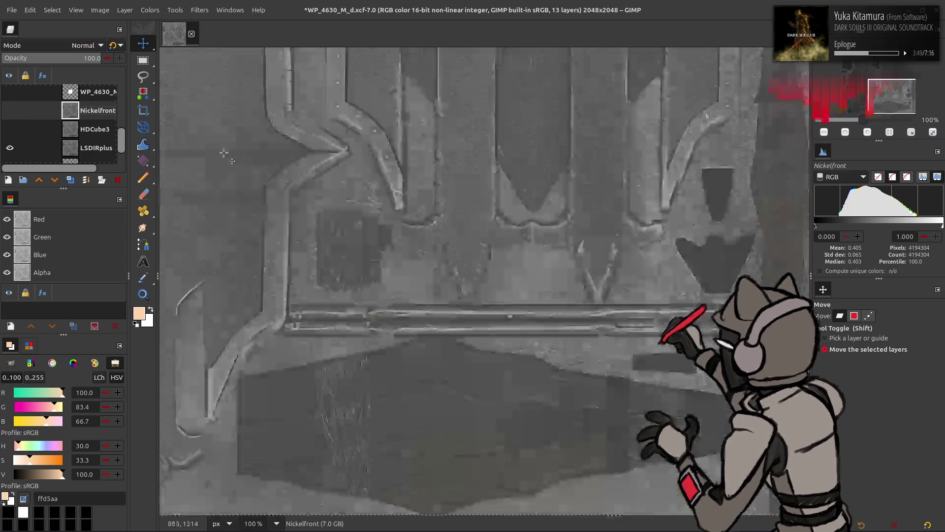
pyautogui.click(78, 130)
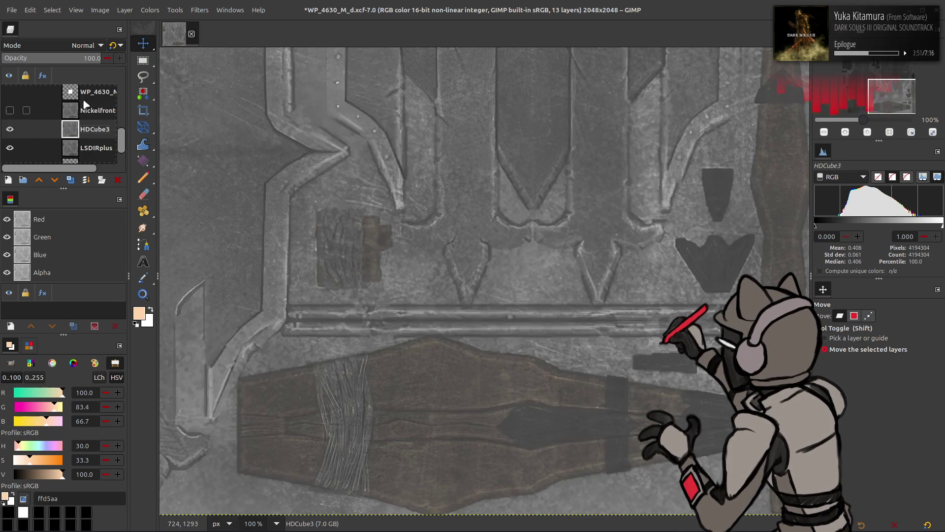
pyautogui.click(73, 59)
pyautogui.write('5')
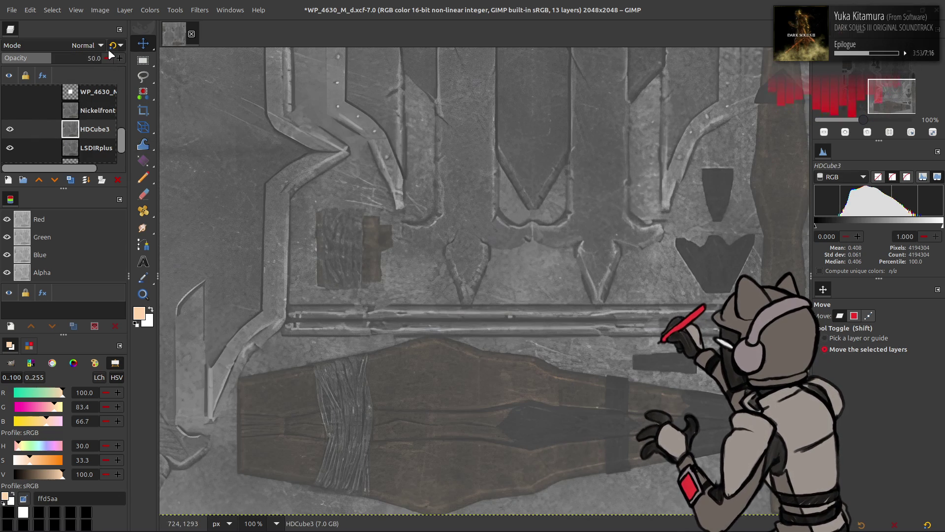
pyautogui.rightClick(80, 123)
pyautogui.click(109, 240)
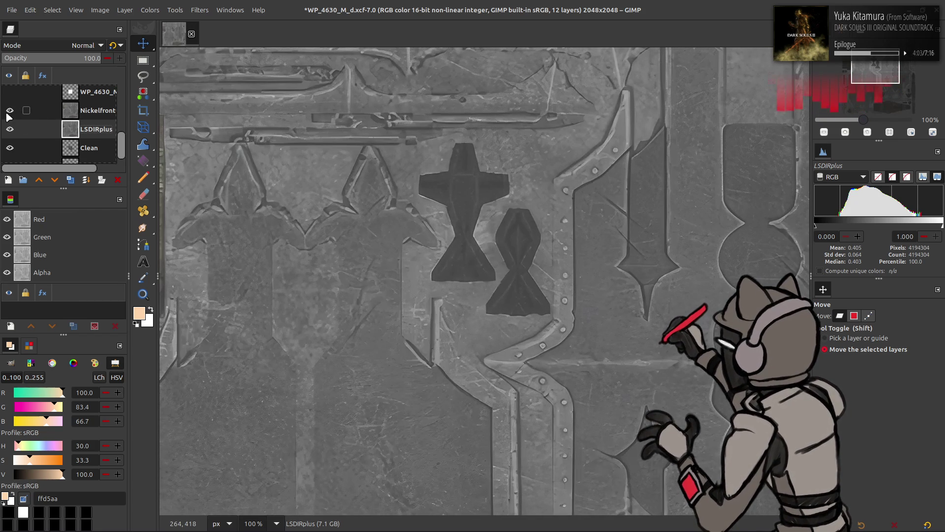
# Set Nickelfront to 50% opacity in legacy Normal mode and merge it down into LSDIRplus
pyautogui.click(70, 110)
pyautogui.click(87, 59)
pyautogui.write('50')
pyautogui.press('Return')
pyautogui.click(113, 45)
pyautogui.hotkey('ctrl', 'e')
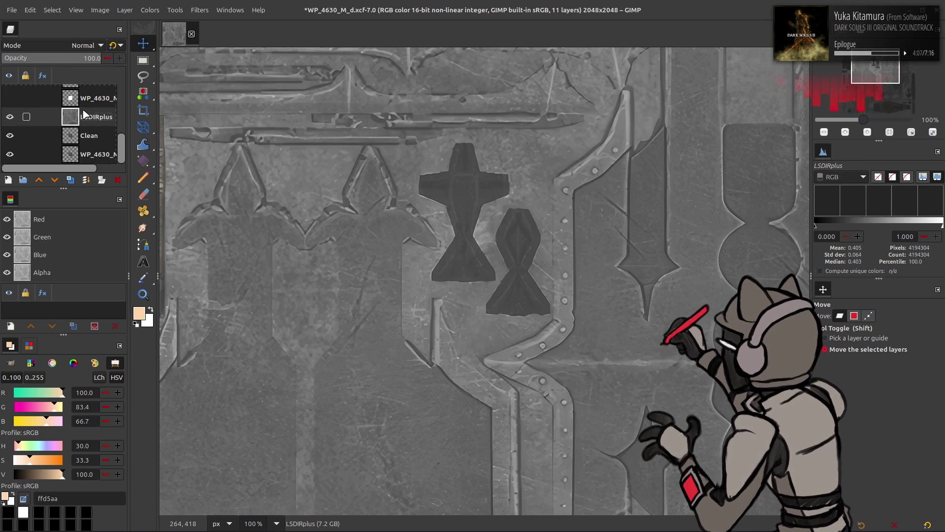
pyautogui.click(10, 117)
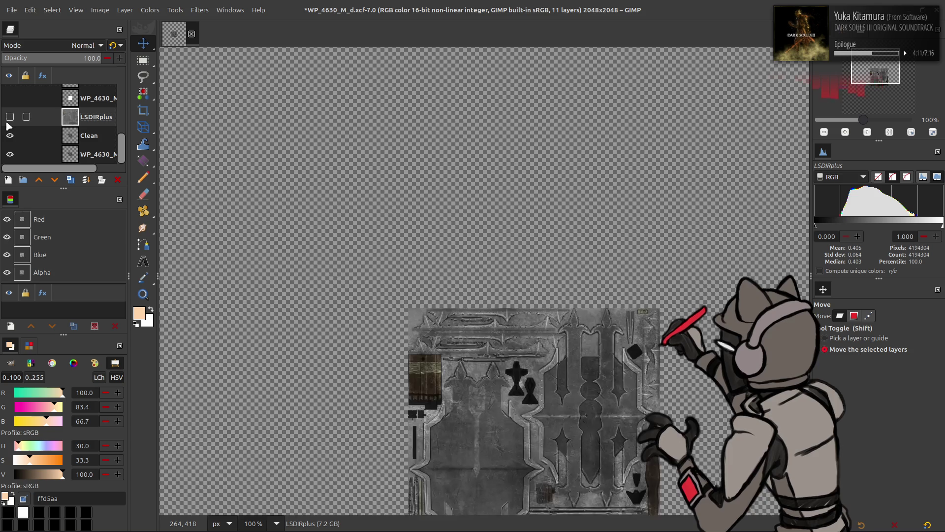
# Show LSDIRplus and apply G'MIC's Colour Space Swap filter to it
pyautogui.click(10, 117)
pyautogui.click(200, 10)
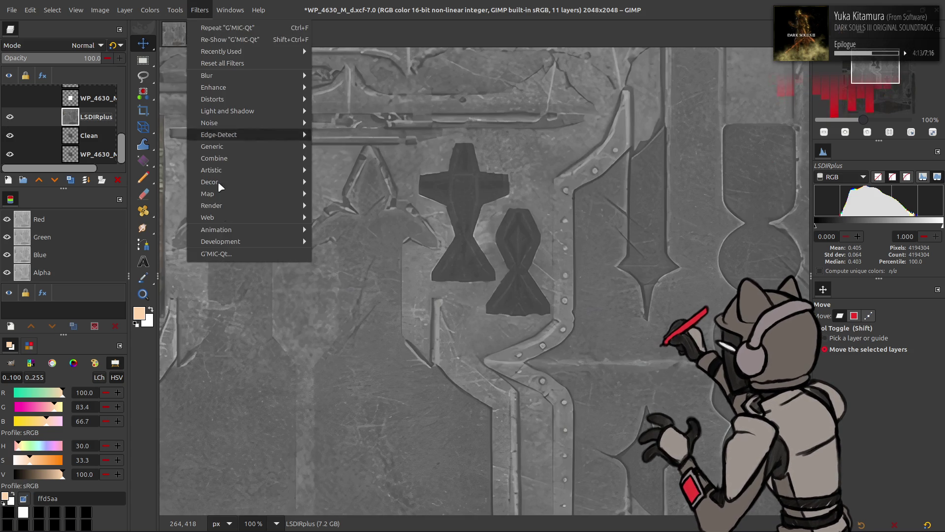
pyautogui.click(237, 252)
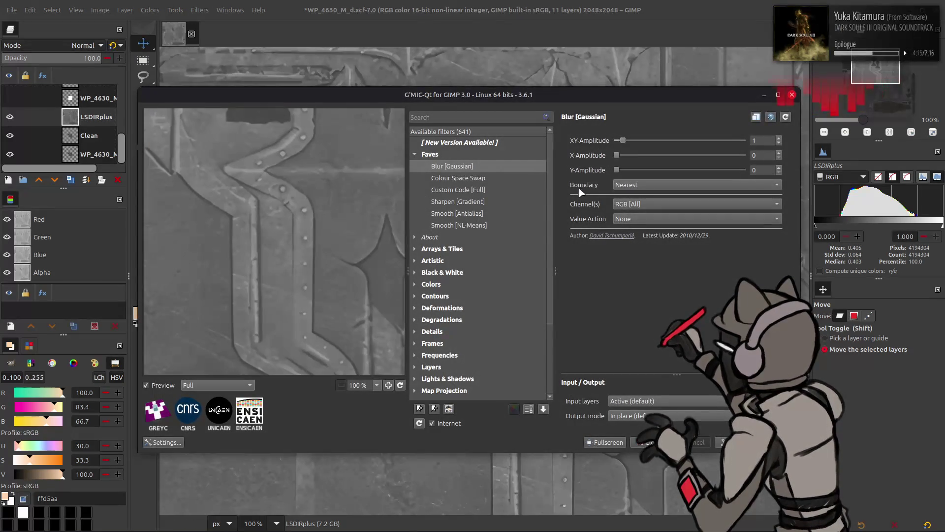
pyautogui.click(458, 177)
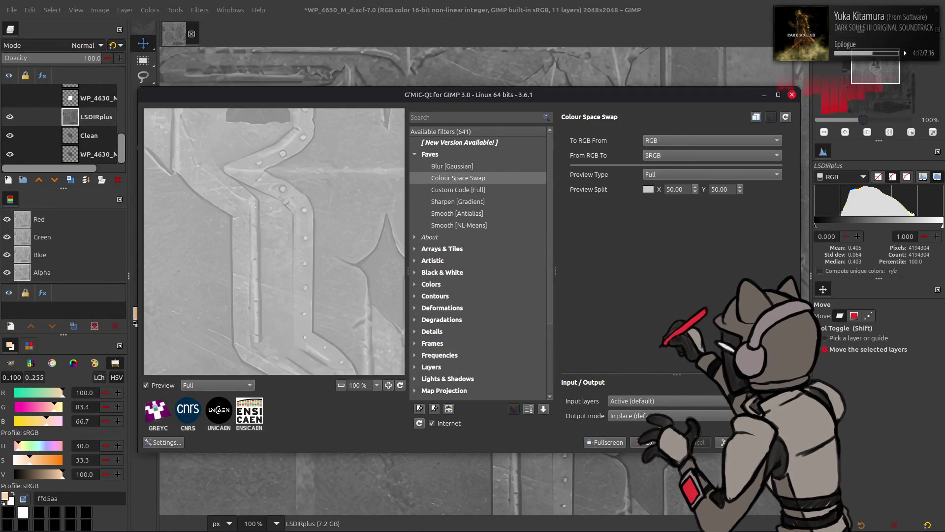
pyautogui.click(659, 442)
# Scale the LSDIRplus layer to 50% (1024×1024) with LoHalo interpolation
pyautogui.click(125, 10)
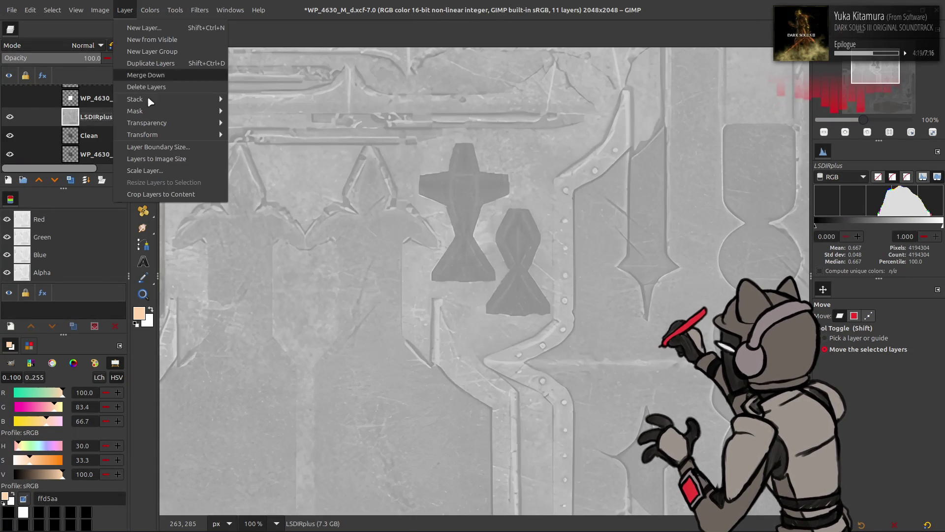
pyautogui.click(144, 170)
pyautogui.write('5')
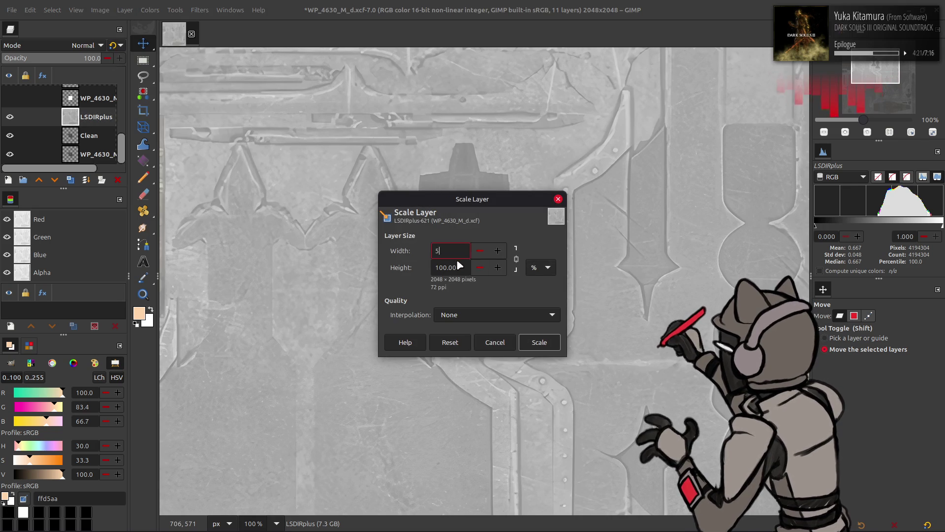
pyautogui.write('0.00')
pyautogui.scroll(-4, 492, 312)
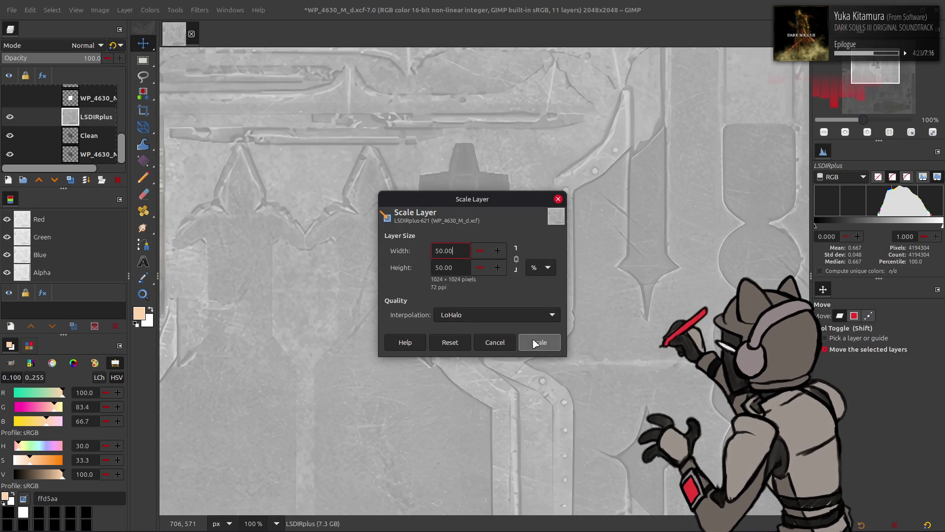
pyautogui.click(536, 343)
# Apply the G'MIC Colour Space Swap filter again to the scaled layer
pyautogui.click(201, 11)
pyautogui.click(257, 254)
pyautogui.click(791, 95)
pyautogui.keyDown('ctrl'); pyautogui.scroll(2, 456, 232); pyautogui.keyUp('ctrl')
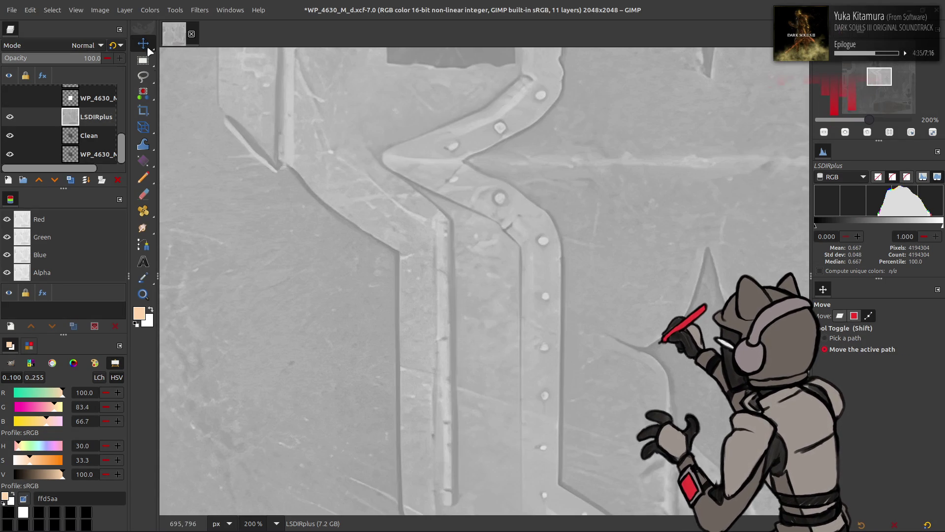
# Scale the LSDIRplus layer to 50% width
pyautogui.click(130, 10)
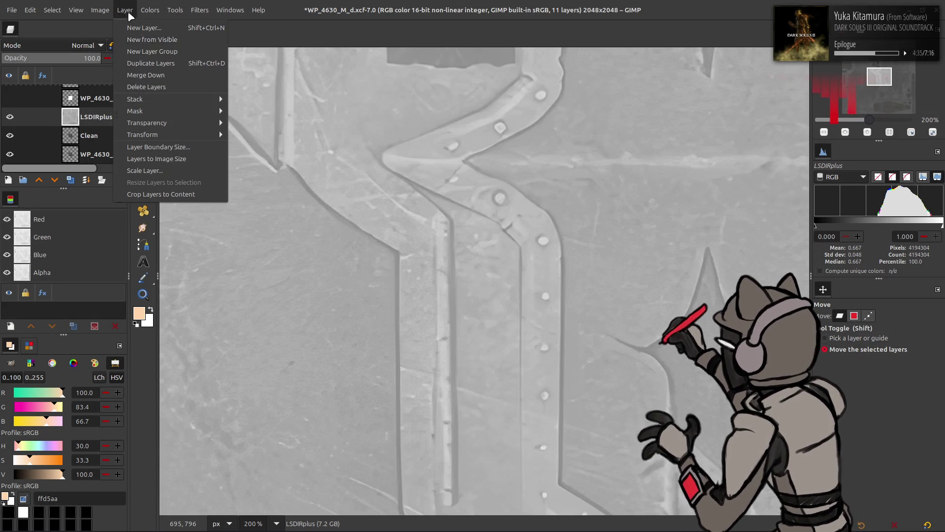
pyautogui.click(145, 170)
pyautogui.write('50')
pyautogui.scroll(2, 513, 312)
pyautogui.click(539, 342)
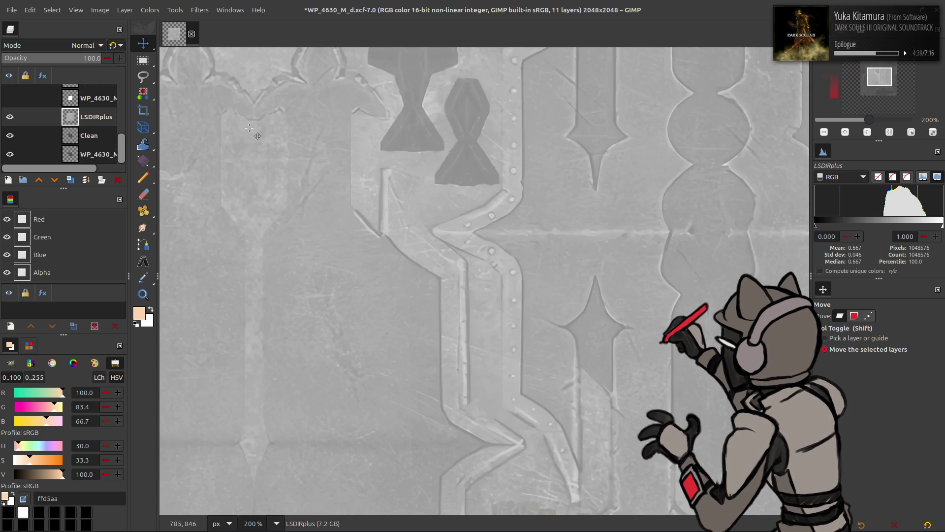
# Reapply the G'MIC Colour Space Swap filter and inspect the darkened texture
pyautogui.click(199, 10)
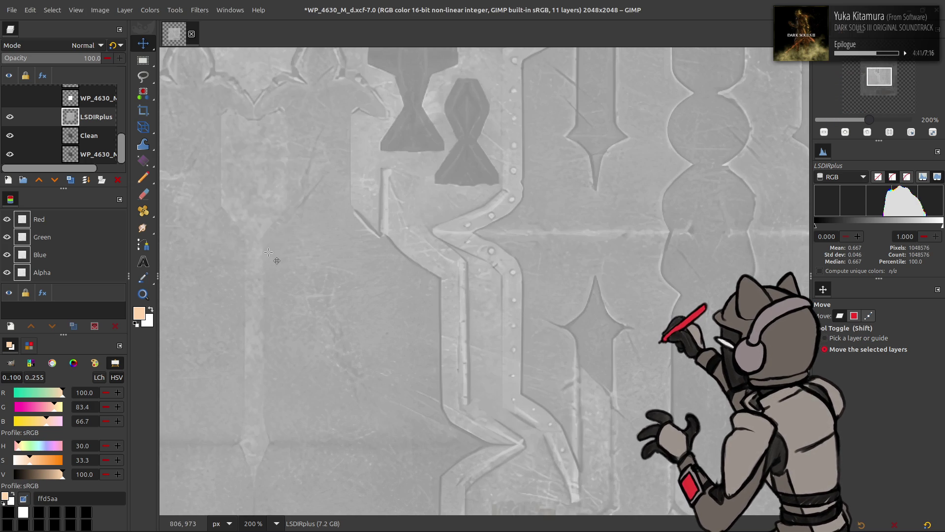
pyautogui.click(268, 253)
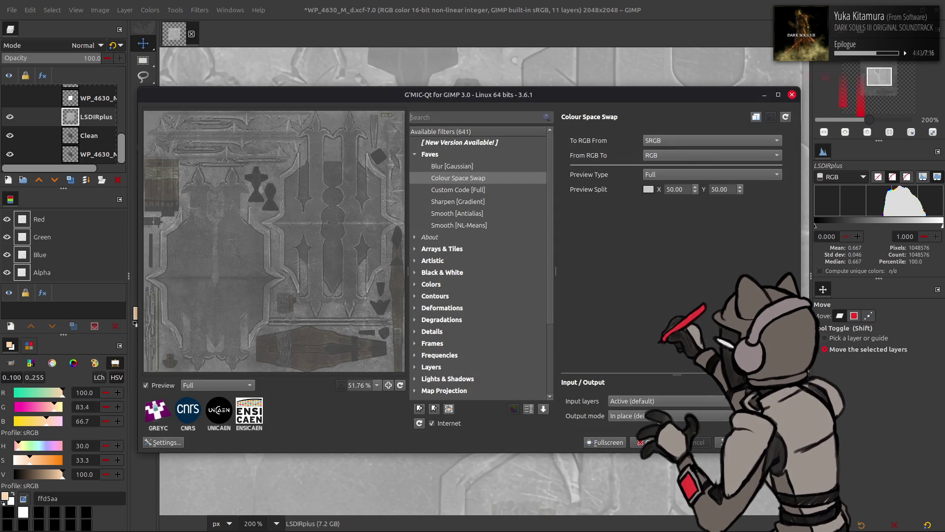
pyautogui.press('Return')
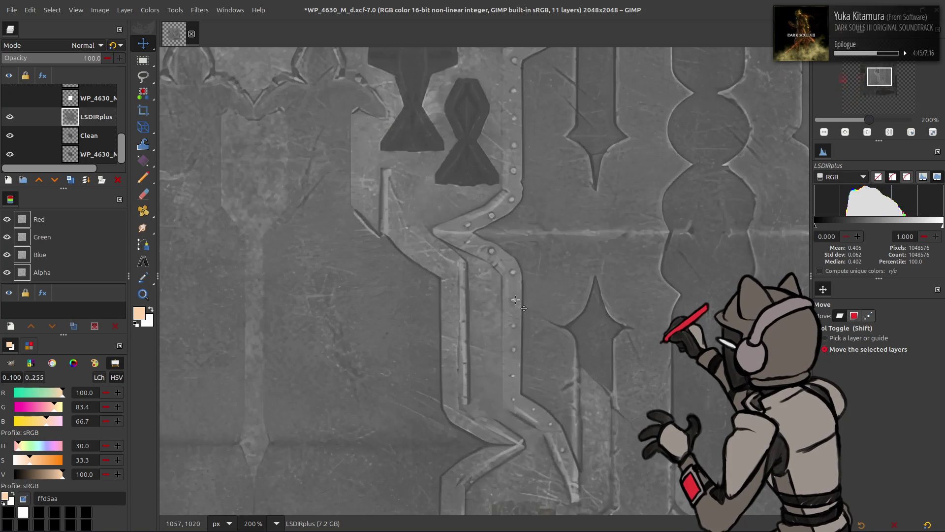
pyautogui.moveTo(516, 300); pyautogui.dragTo(296, 376, button='middle')
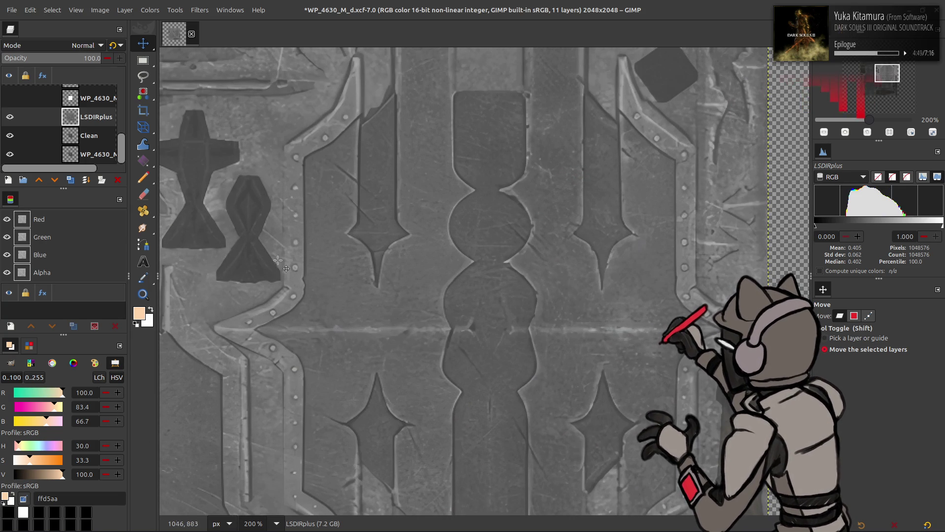
pyautogui.moveTo(286, 262); pyautogui.dragTo(506, 352, button='middle')
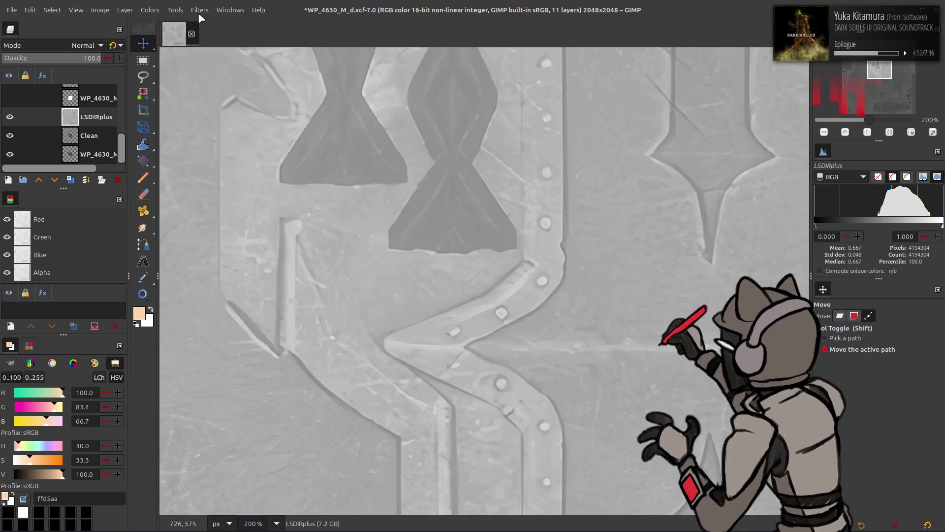
# Rescale LSDIRplus to 50% with Cubic interpolation and repeat the Colour Space Swap
pyautogui.click(199, 11)
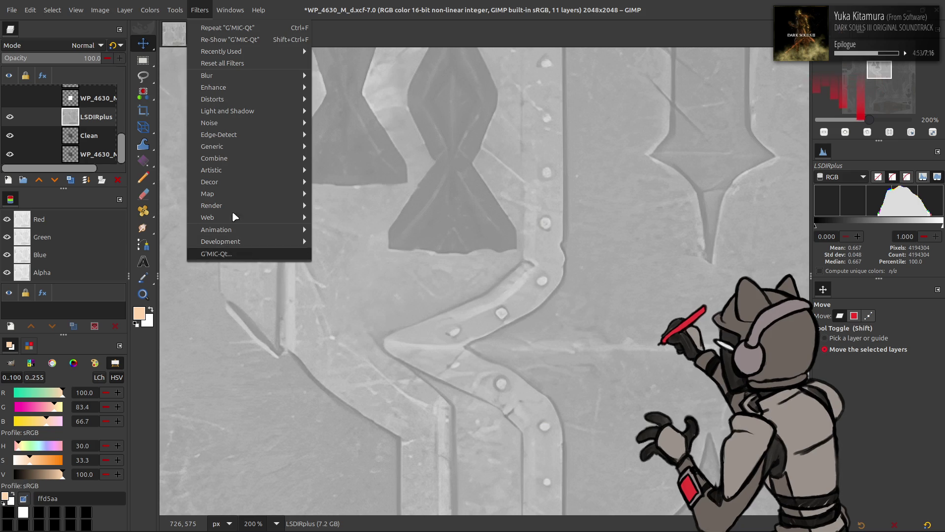
pyautogui.moveTo(125, 10)
pyautogui.click(147, 167)
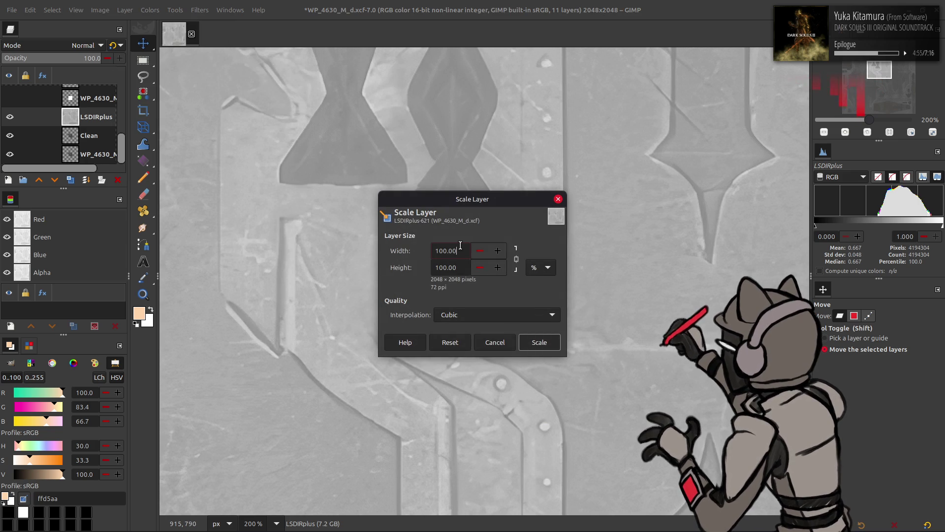
pyautogui.doubleClick(446, 250)
pyautogui.write('50')
pyautogui.scroll(-1, 493, 314)
pyautogui.press('Return')
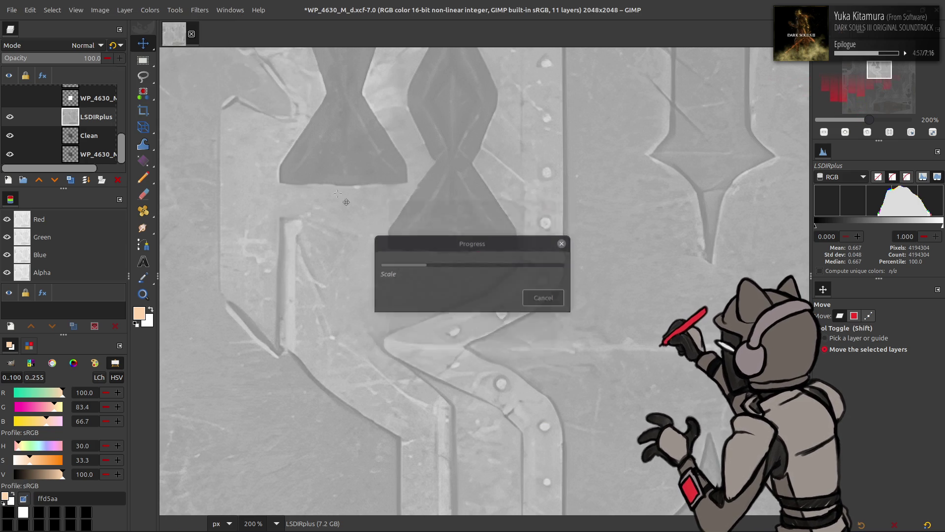
pyautogui.click(199, 10)
pyautogui.click(486, 346)
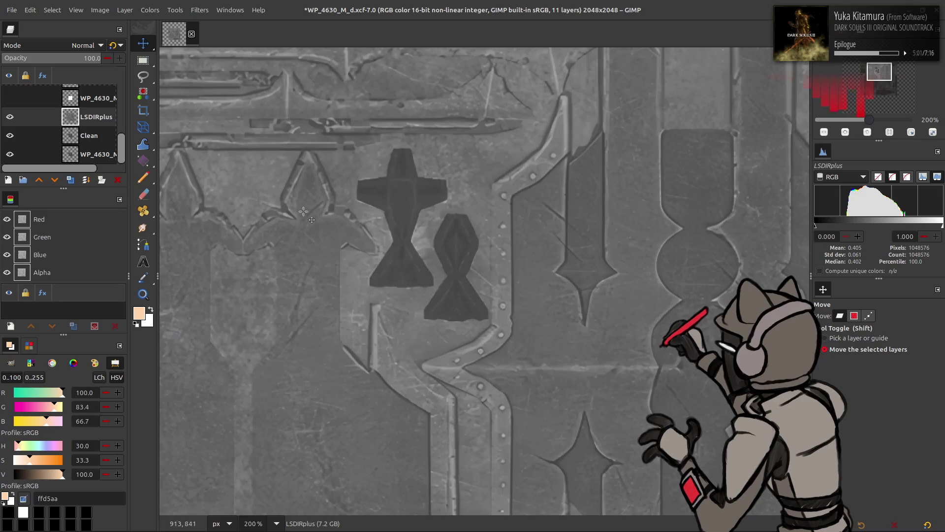
# Preview a Levels high input of 80 on LSDIRplus, then cancel it
pyautogui.click(150, 10)
pyautogui.click(162, 124)
pyautogui.click(246, 224)
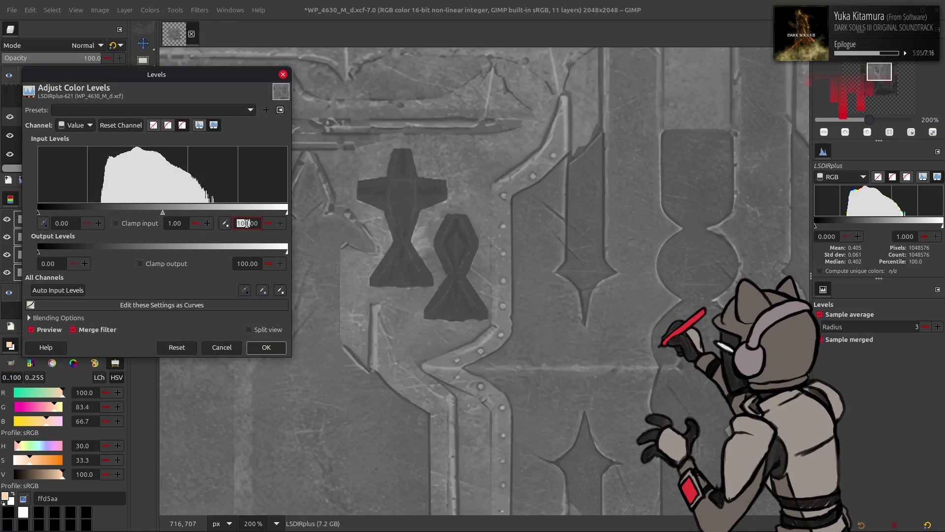
pyautogui.write('80')
pyautogui.press('Return')
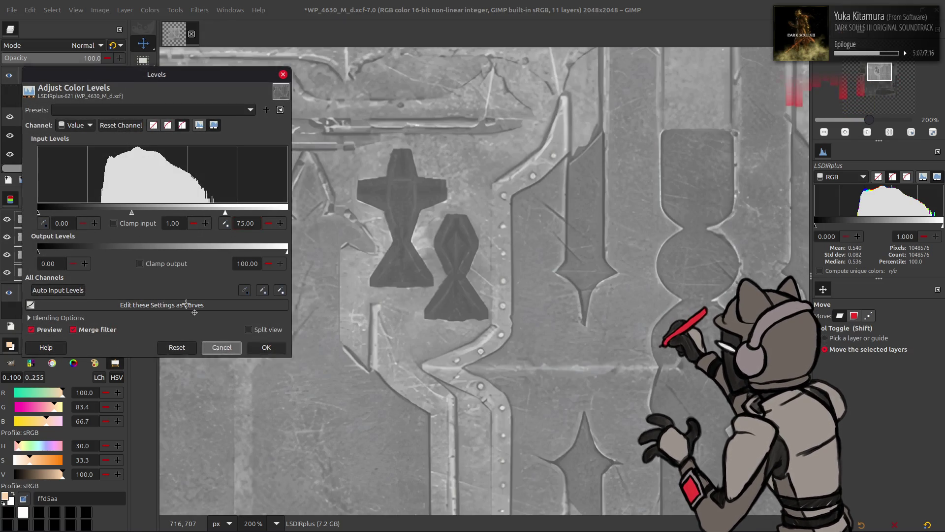
pyautogui.click(222, 347)
# Duplicate LSDIRplus twice and apply a G'MIC Gaussian blur to the top copy
pyautogui.click(71, 180)
pyautogui.click(70, 180)
pyautogui.click(199, 10)
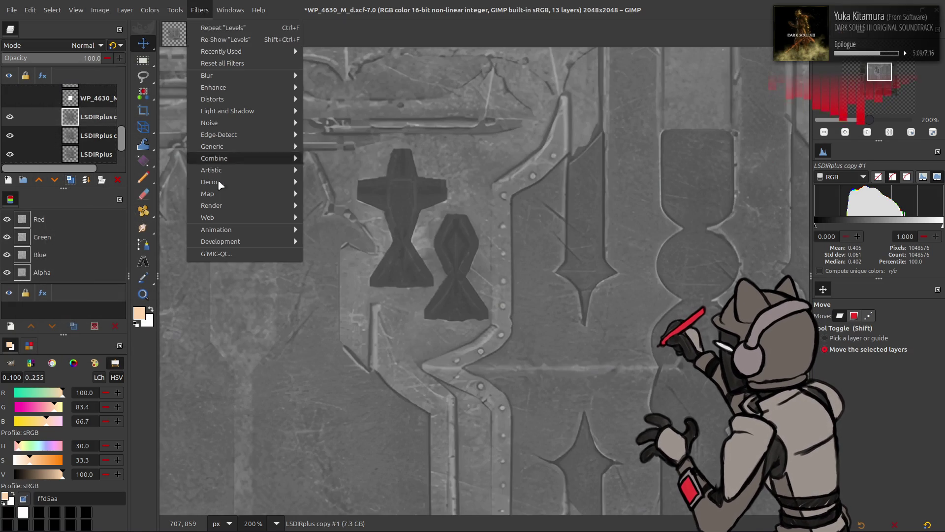
pyautogui.click(230, 253)
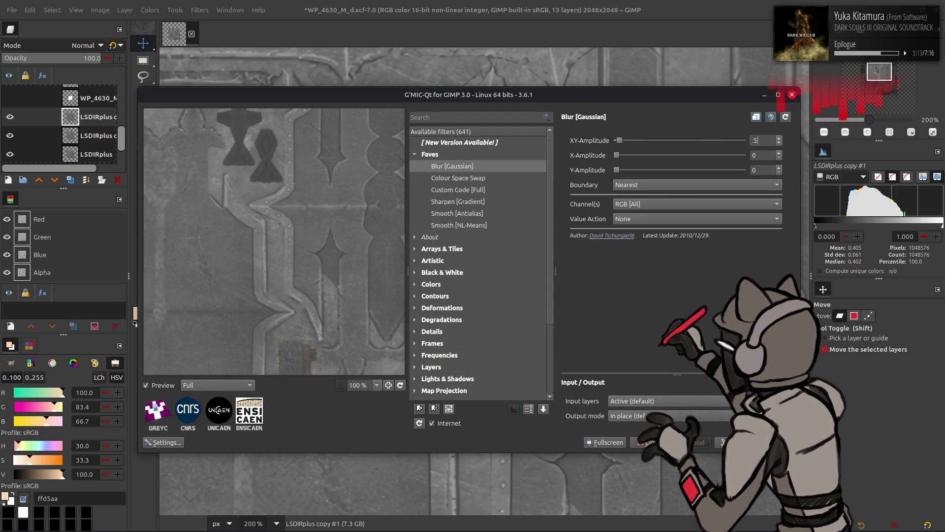
pyautogui.press('Return')
# Merge the blurred copy down as Grain extract, then merge the result into LSDIRplus as Grain merge
pyautogui.click(83, 45)
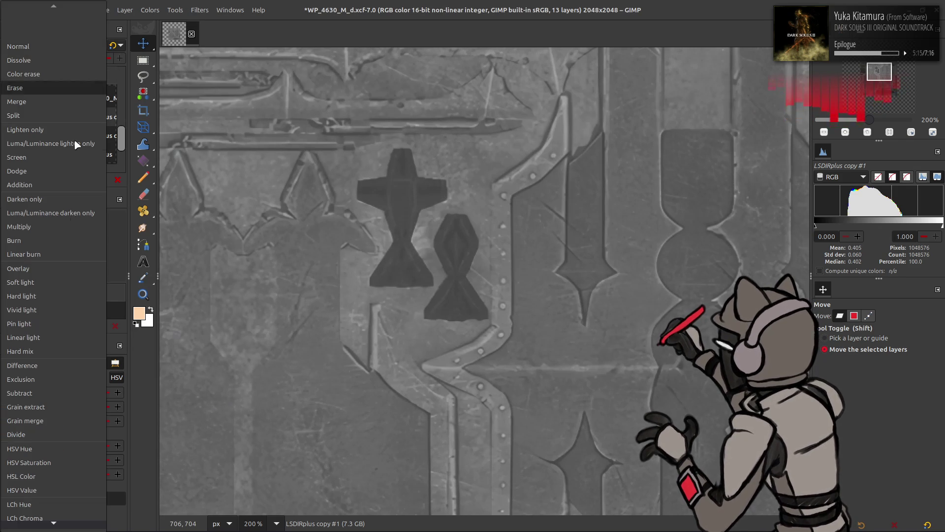
pyautogui.click(51, 406)
pyautogui.rightClick(85, 117)
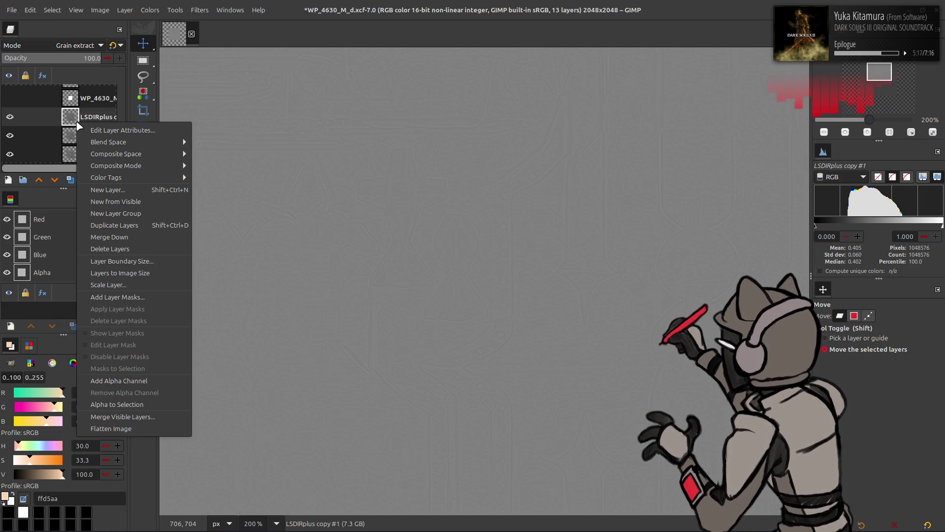
pyautogui.click(110, 236)
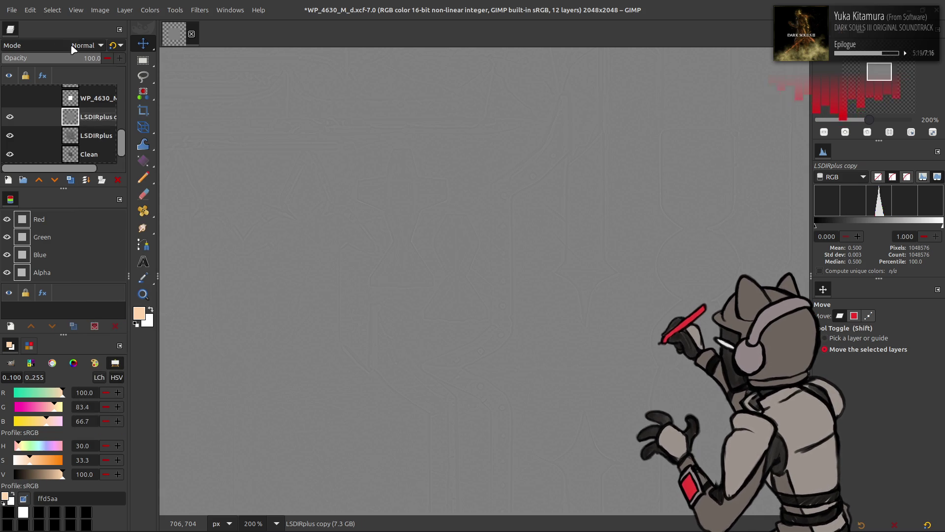
pyautogui.click(79, 45)
pyautogui.click(51, 418)
pyautogui.rightClick(76, 115)
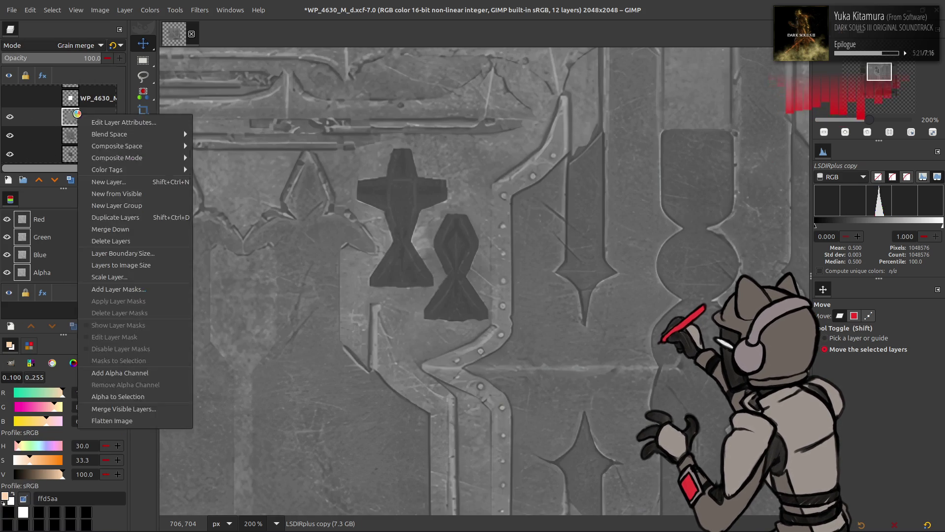
pyautogui.click(109, 237)
pyautogui.click(150, 10)
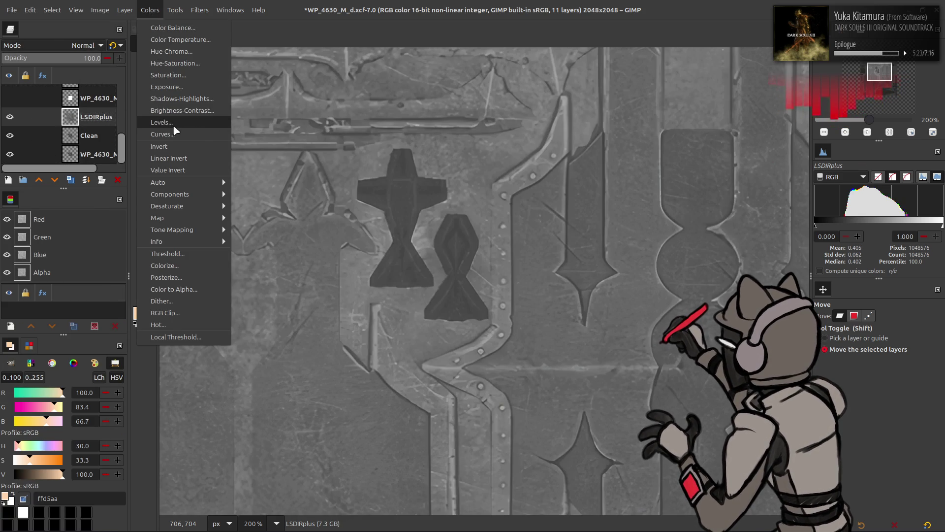
# Apply Levels to LSDIRplus with input low 25 and high 75
pyautogui.click(175, 122)
pyautogui.write('25')
pyautogui.press('Return')
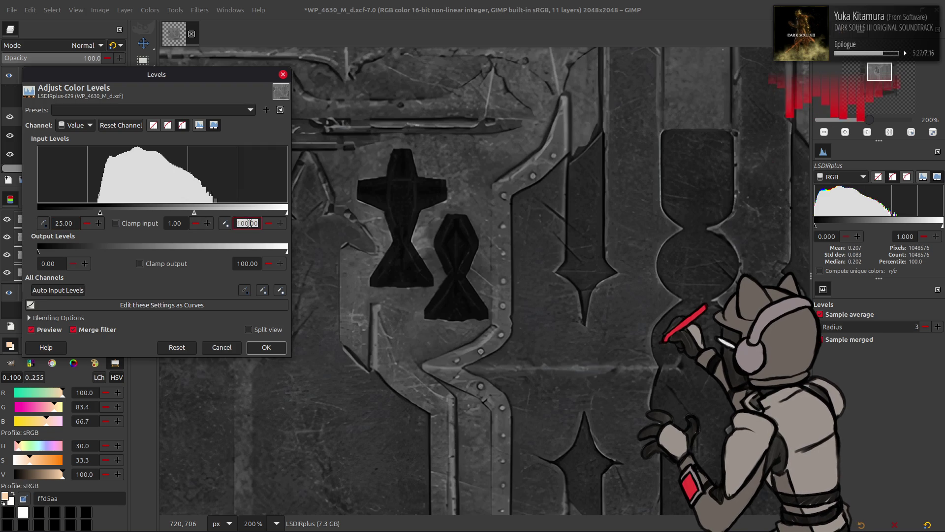
pyautogui.press('Return')
pyautogui.click(256, 347)
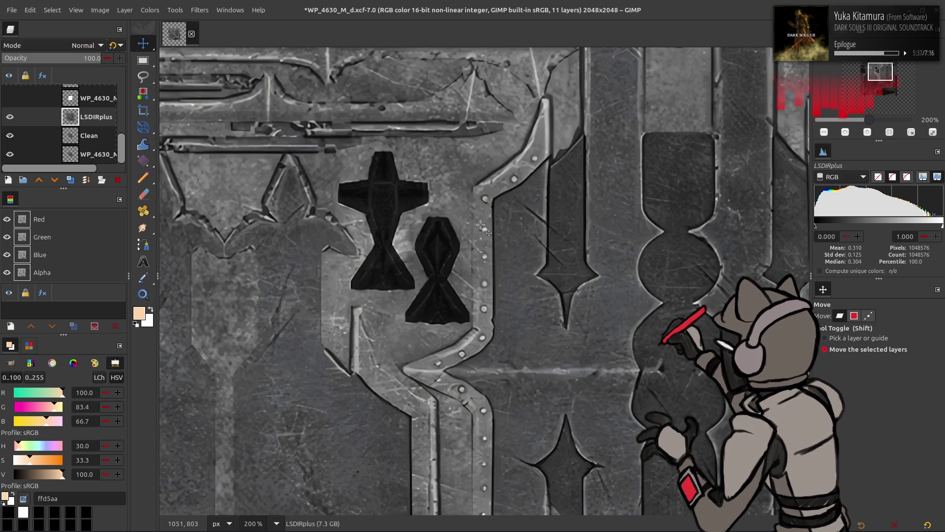
# Add a copy of the LSDIRplus layer above it
pyautogui.keyDown('ctrl'); pyautogui.scroll(-2, 429, 239); pyautogui.keyUp('ctrl')
pyautogui.keyDown('ctrl'); pyautogui.scroll(1, 483, 184); pyautogui.keyUp('ctrl')
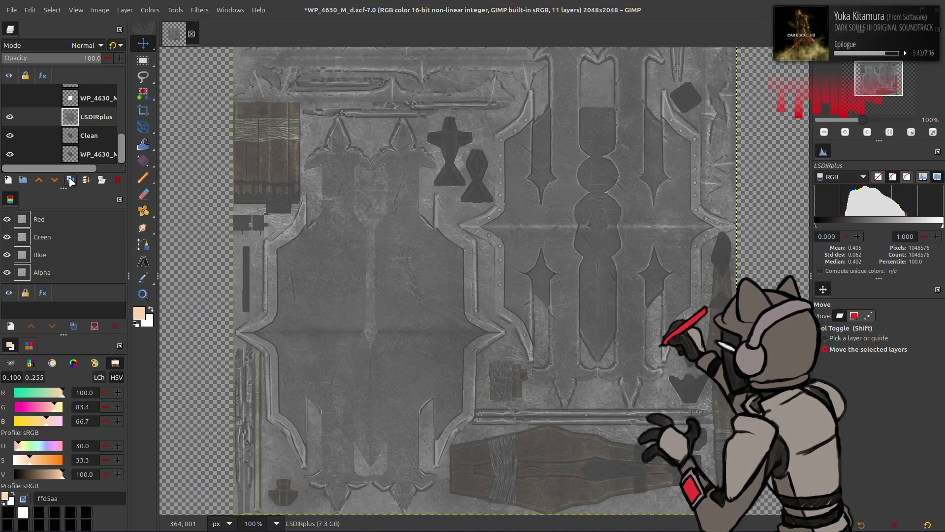
pyautogui.click(71, 180)
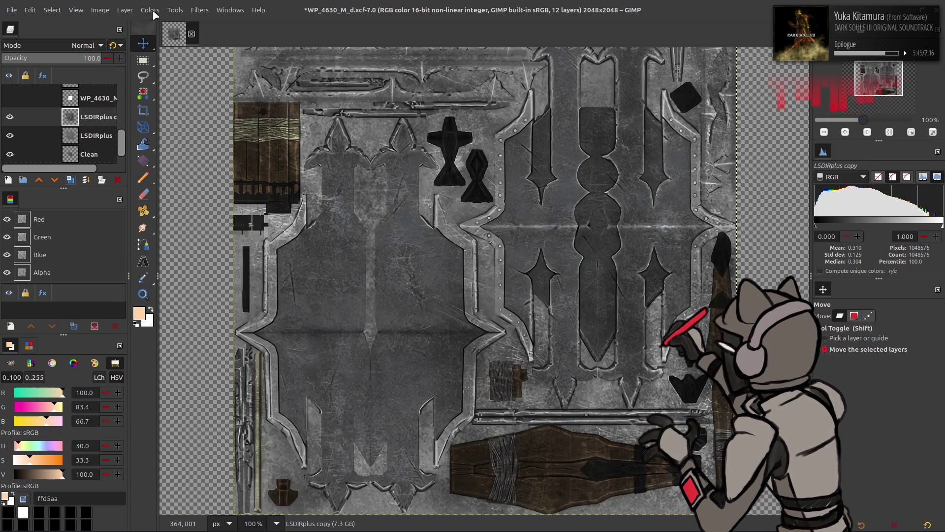
# Look at the saved Levels presets, then close Levels without changes
pyautogui.click(152, 10)
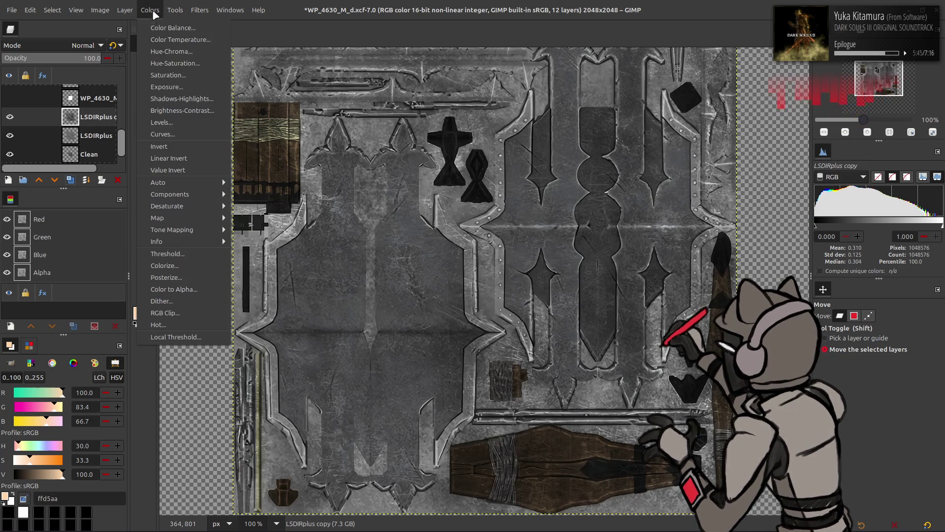
pyautogui.click(152, 10)
pyautogui.click(151, 10)
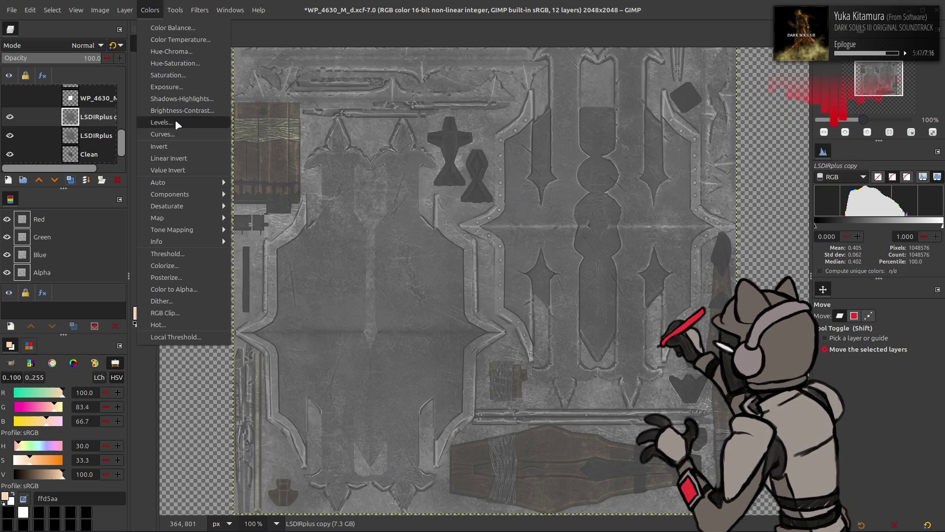
pyautogui.click(161, 122)
pyautogui.click(113, 107)
pyautogui.press('Escape')
pyautogui.press('Escape')
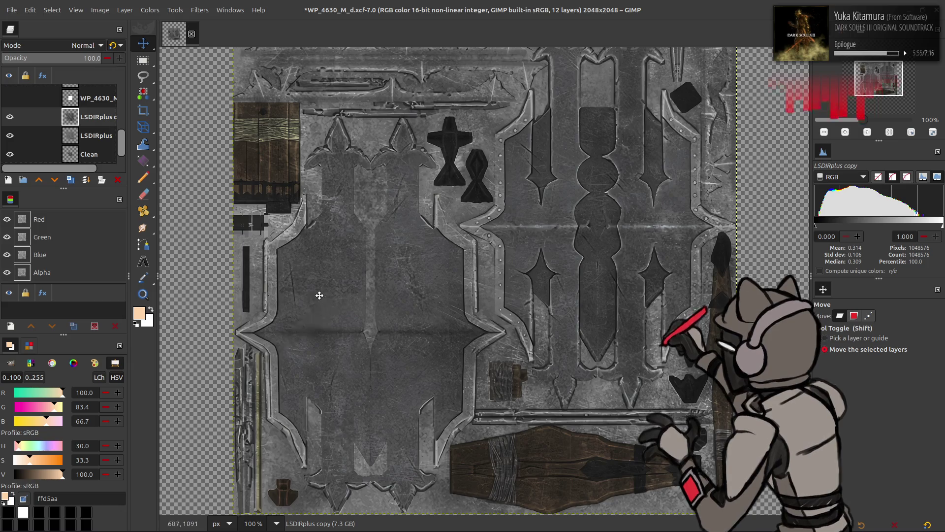
# Rename LSDIRplus to '2x' and its copy to 'Recolor'
pyautogui.click(95, 139)
pyautogui.doubleClick(93, 136)
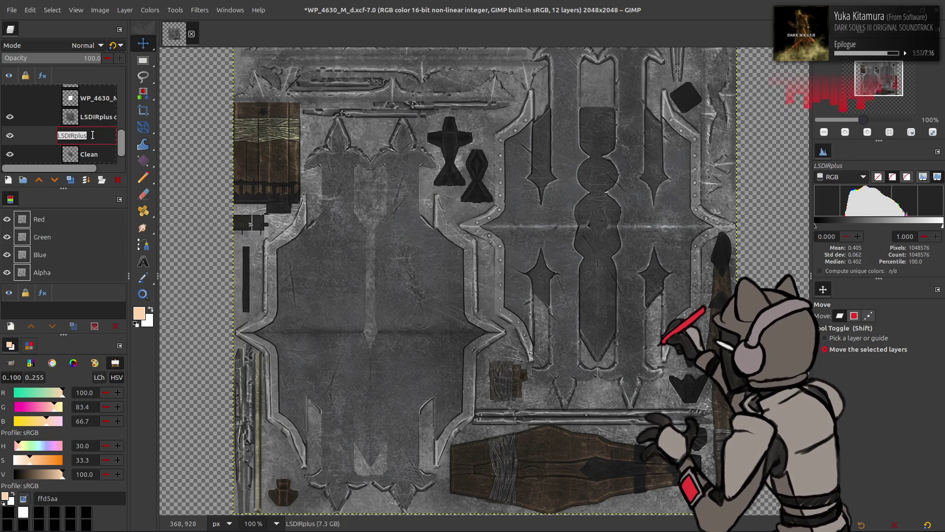
pyautogui.write('2x')
pyautogui.press('Return')
pyautogui.doubleClick(94, 117)
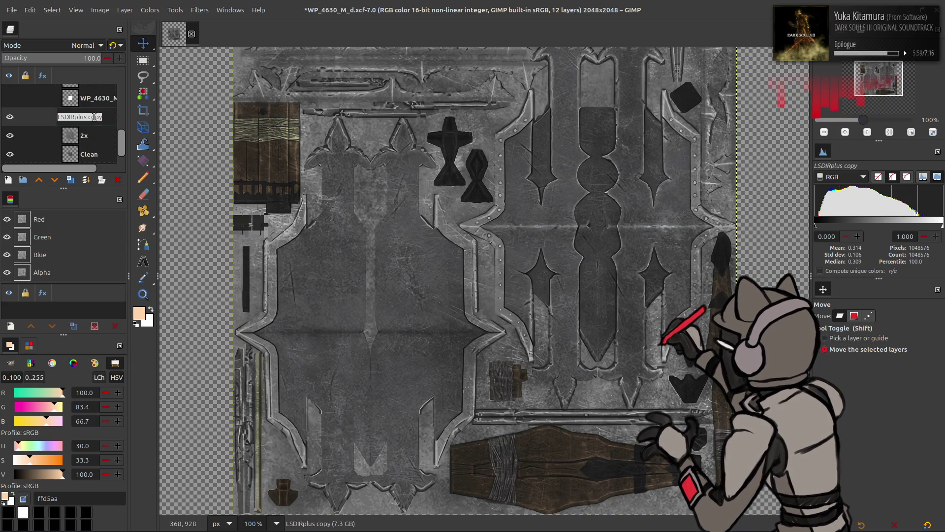
pyautogui.write('Recolo')
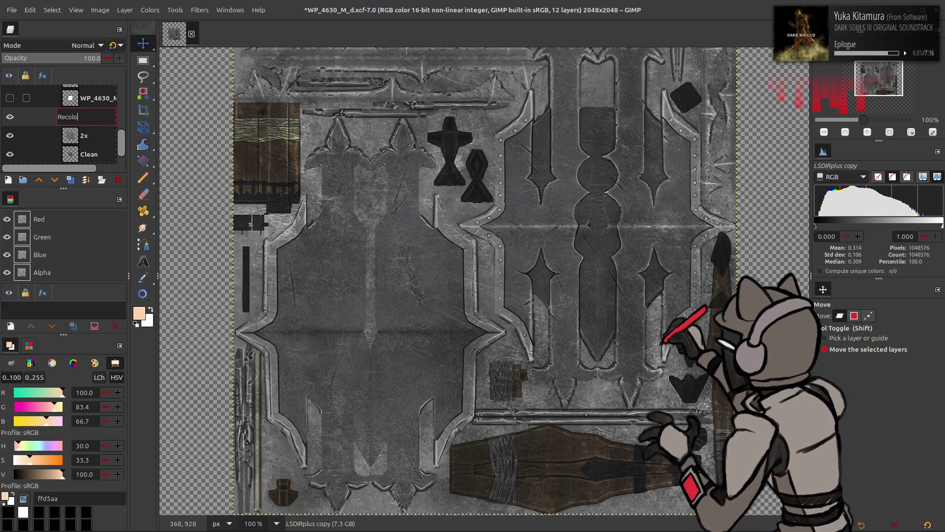
pyautogui.write('r')
pyautogui.press('Return')
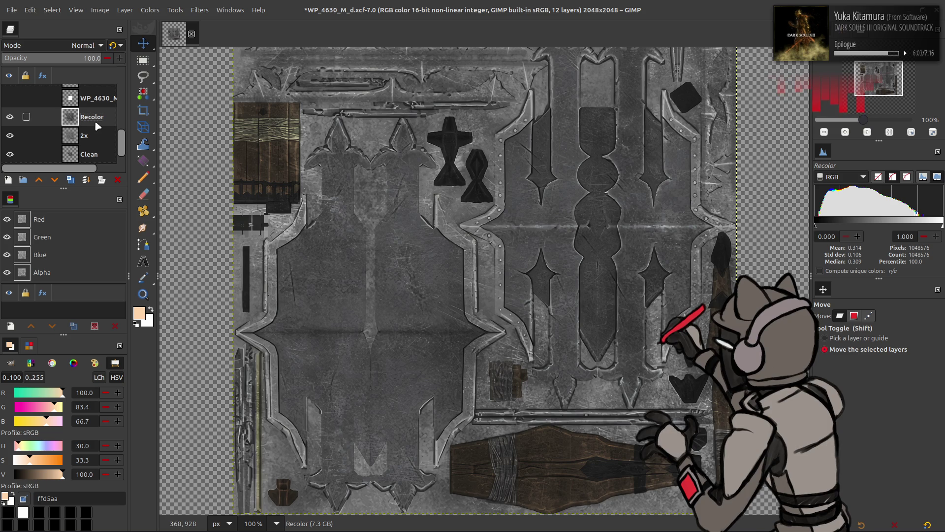
# Toggle Recolor and 2x visibility to compare them, then delete the Recolor layer
pyautogui.scroll(-1, 59, 123)
pyautogui.click(10, 104)
pyautogui.click(10, 122)
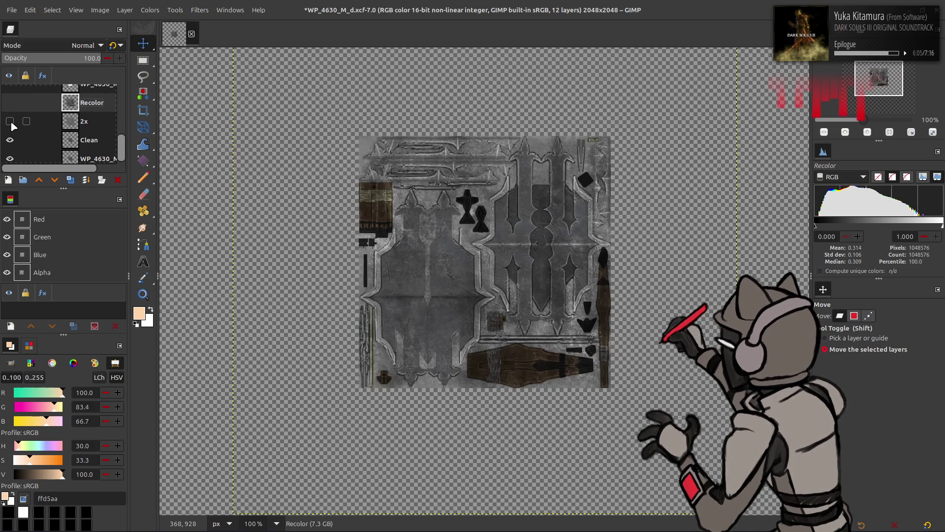
pyautogui.click(10, 102)
pyautogui.click(10, 103)
pyautogui.click(10, 102)
pyautogui.click(10, 103)
pyautogui.click(10, 102)
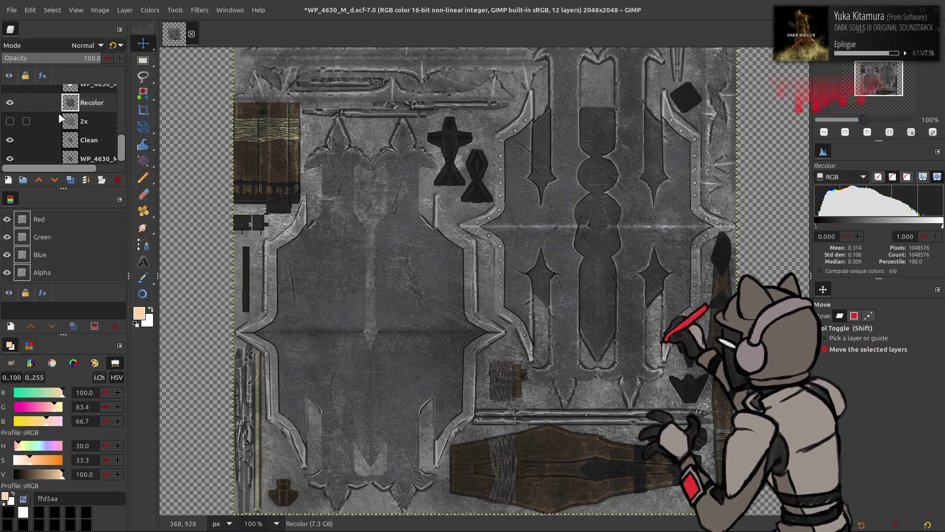
pyautogui.click(117, 179)
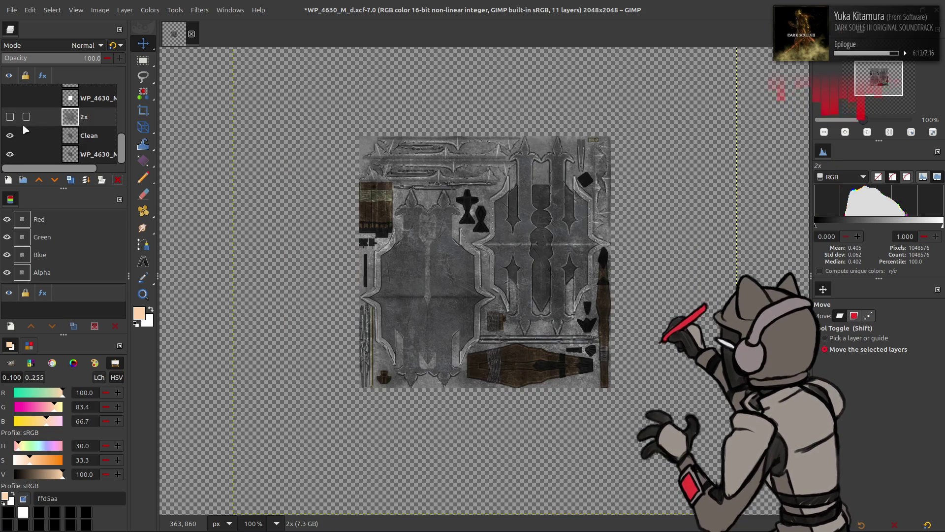
# Show 2x again and place a copy of the Clean layer above 2x
pyautogui.click(10, 117)
pyautogui.moveTo(316, 218); pyautogui.dragTo(314, 207)
pyautogui.click(89, 135)
pyautogui.click(70, 180)
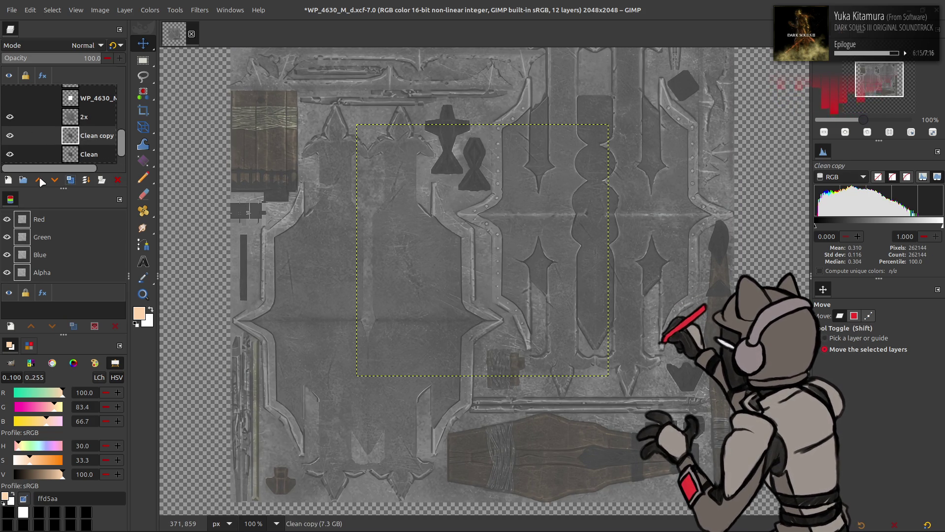
pyautogui.click(39, 179)
# Scale Clean copy to 200% with interpolation None
pyautogui.click(124, 10)
pyautogui.click(148, 173)
pyautogui.tripleClick(458, 251)
pyautogui.write('200')
pyautogui.scroll(4, 507, 314)
pyautogui.click(536, 342)
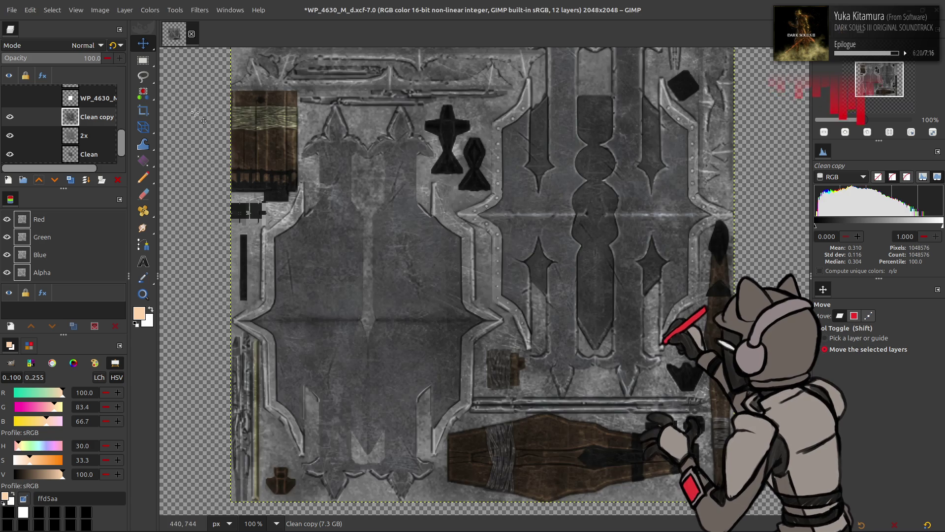
# Blur Clean copy with G'MIC Gaussian at XY-amplitude 6
pyautogui.click(200, 9)
pyautogui.click(216, 254)
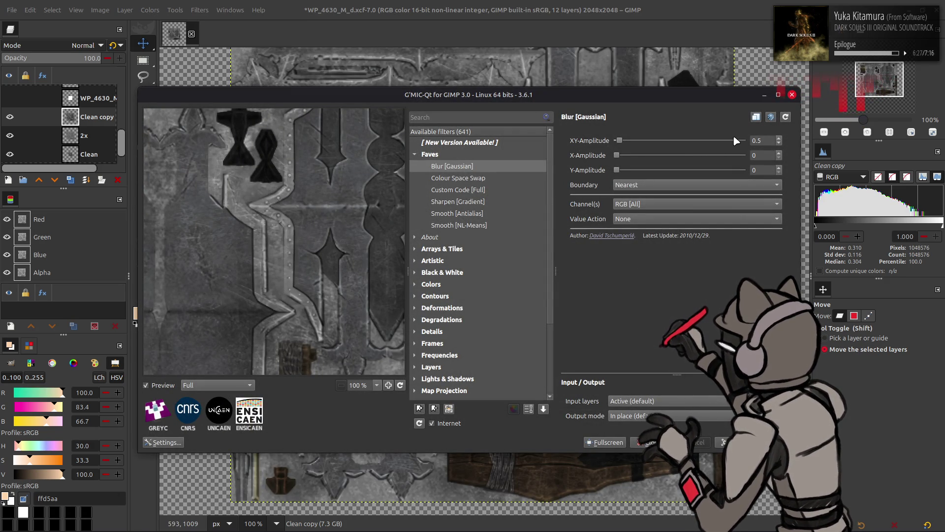
pyautogui.doubleClick(763, 141)
pyautogui.write('6')
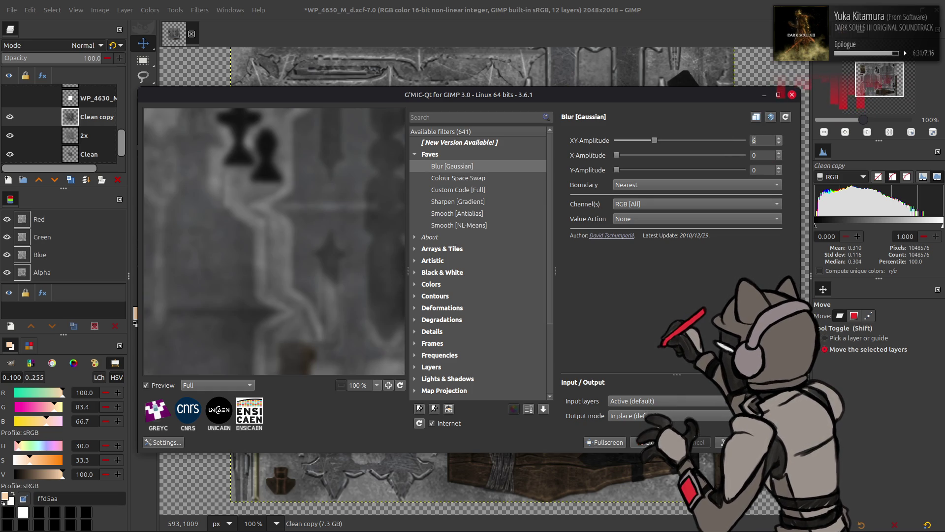
pyautogui.click(768, 443)
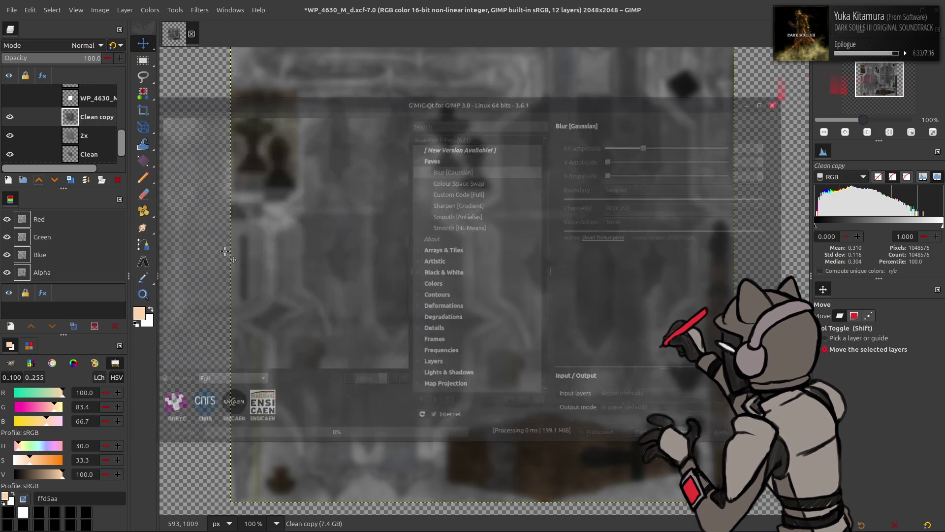
# Set Clean copy's Levels output range to 25–75
pyautogui.click(151, 10)
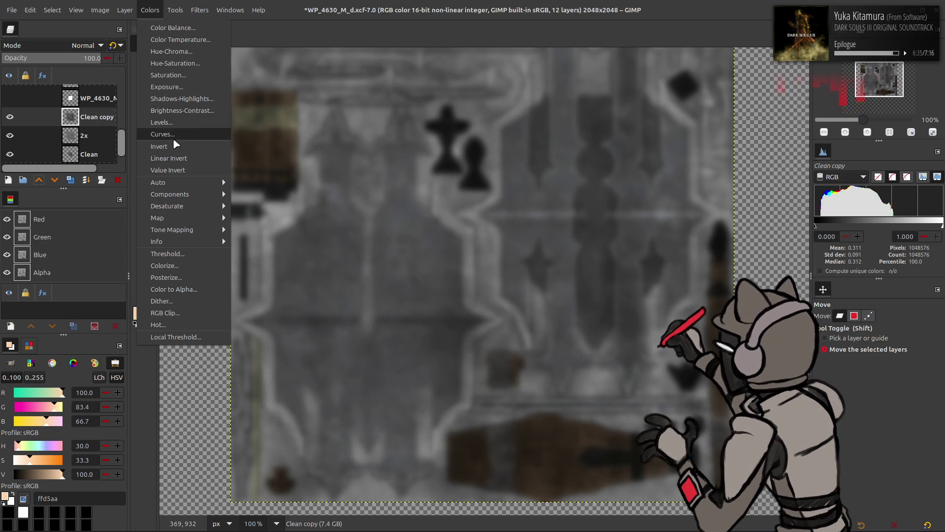
pyautogui.click(182, 122)
pyautogui.doubleClick(51, 262)
pyautogui.write('25')
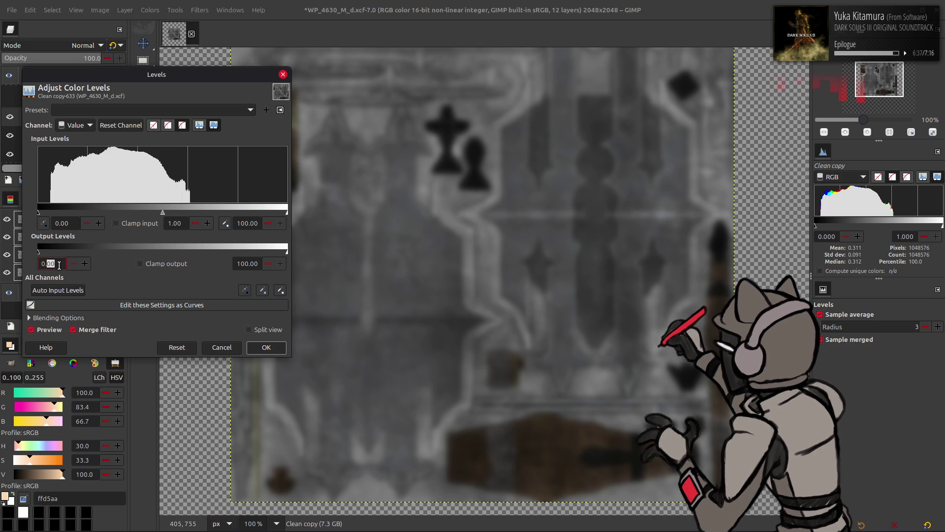
pyautogui.press('Return')
pyautogui.tripleClick(248, 263)
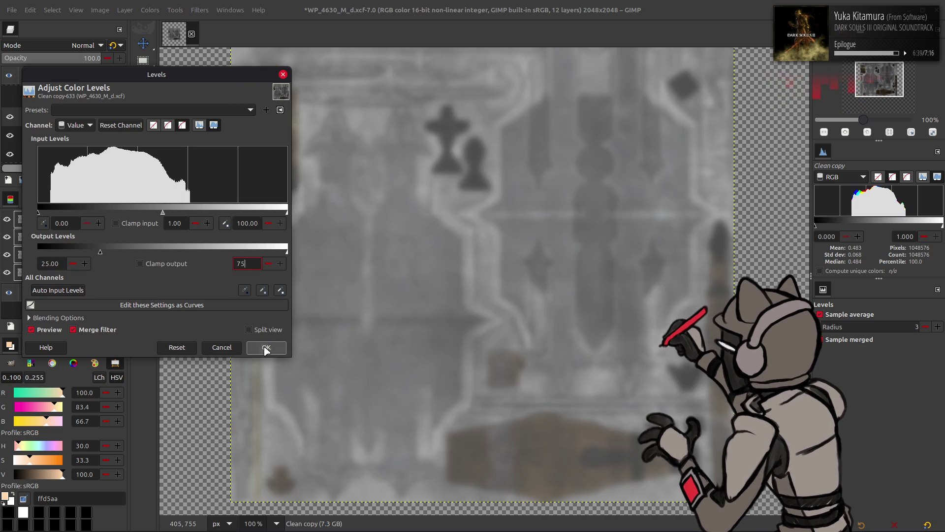
pyautogui.click(267, 347)
# Duplicate the 2x layer and rerun the G'MIC Gaussian blur on the copy
pyautogui.click(89, 136)
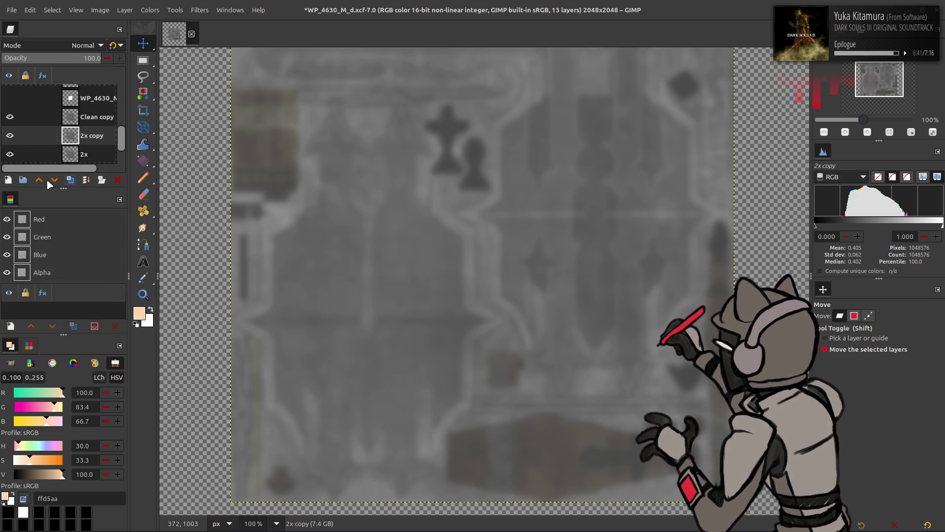
pyautogui.click(70, 179)
pyautogui.click(199, 10)
pyautogui.click(254, 257)
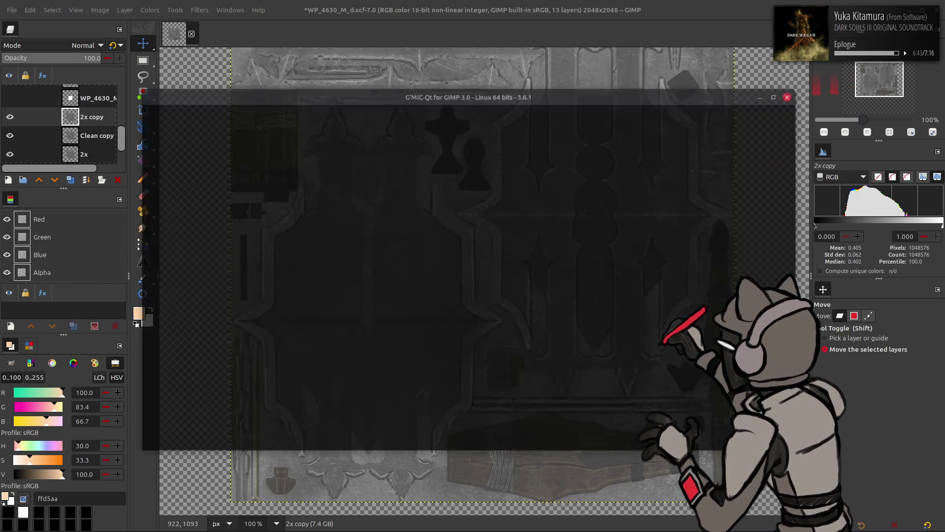
pyautogui.press('Return')
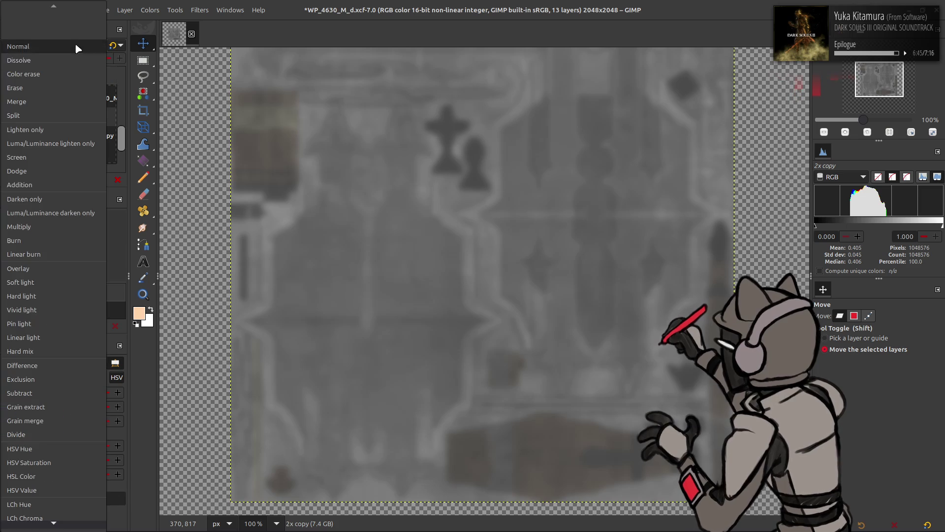
# Merge the blurred 2x copy into Clean copy as Grain extract, then set Clean copy to Grain merge
pyautogui.click(79, 46)
pyautogui.click(69, 413)
pyautogui.rightClick(83, 116)
pyautogui.click(113, 225)
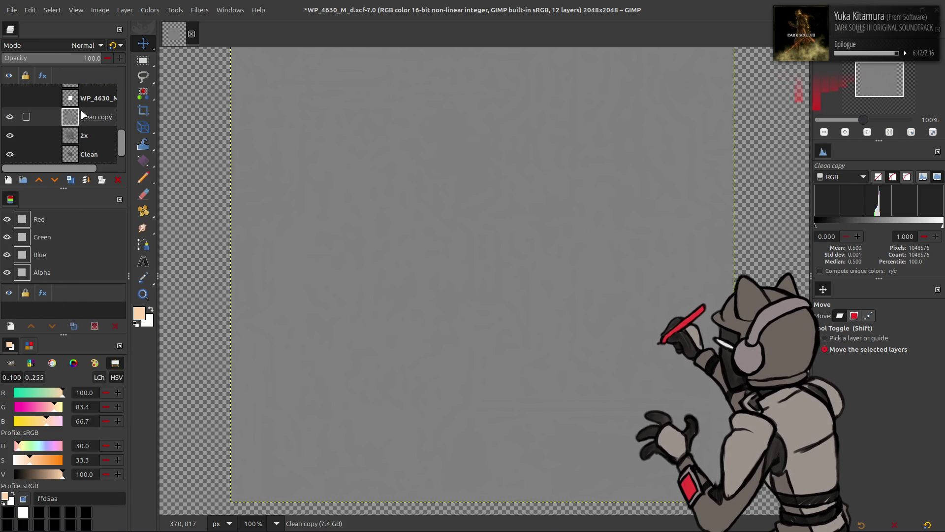
pyautogui.click(79, 46)
pyautogui.click(53, 422)
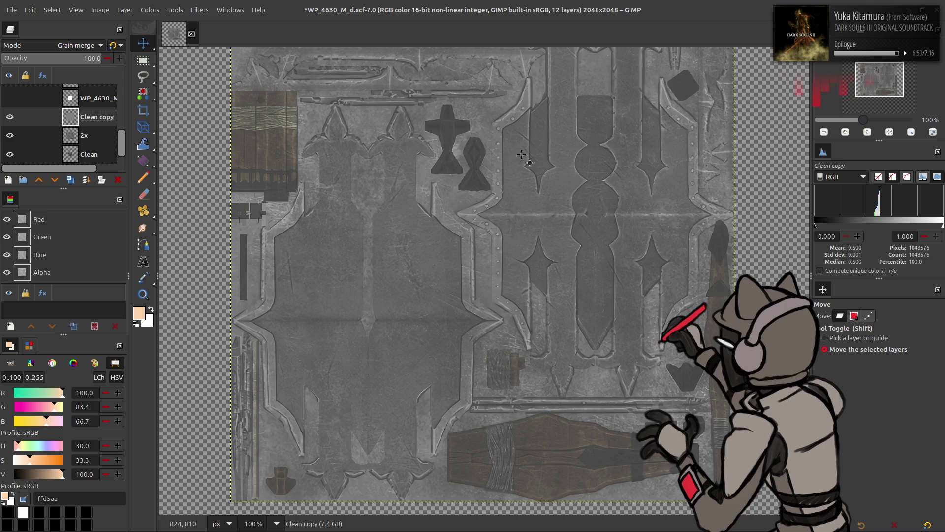
# Delete Clean copy, duplicate 2x, and apply last-used levels (25–75 in, 5–90 out)
pyautogui.press('2')
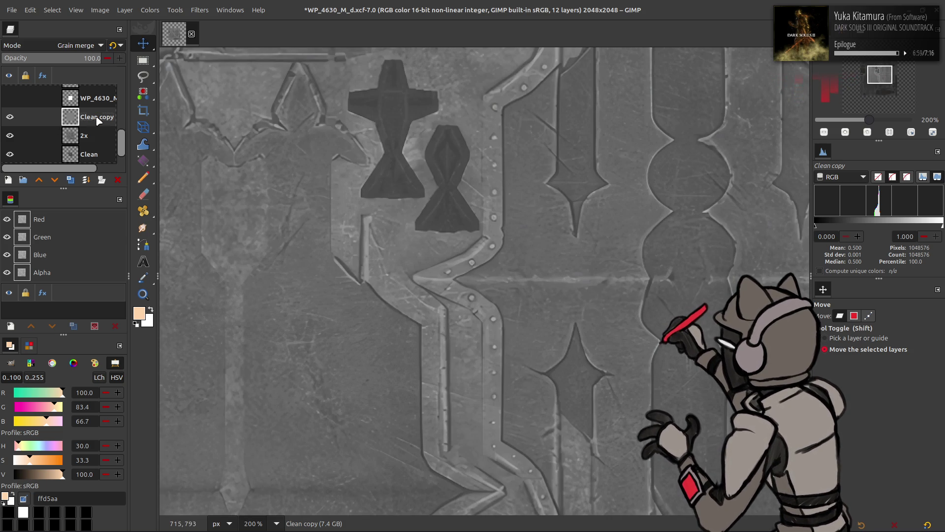
pyautogui.press('Delete')
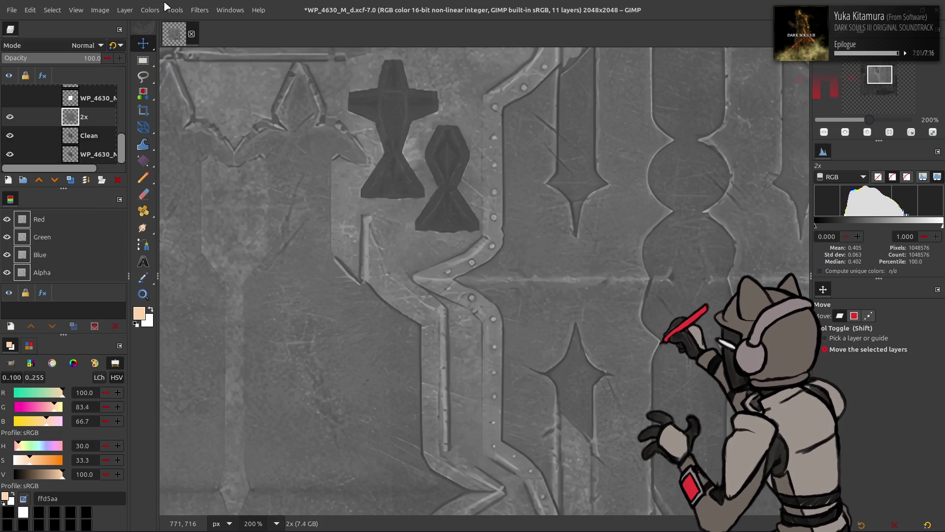
pyautogui.click(70, 180)
pyautogui.click(150, 10)
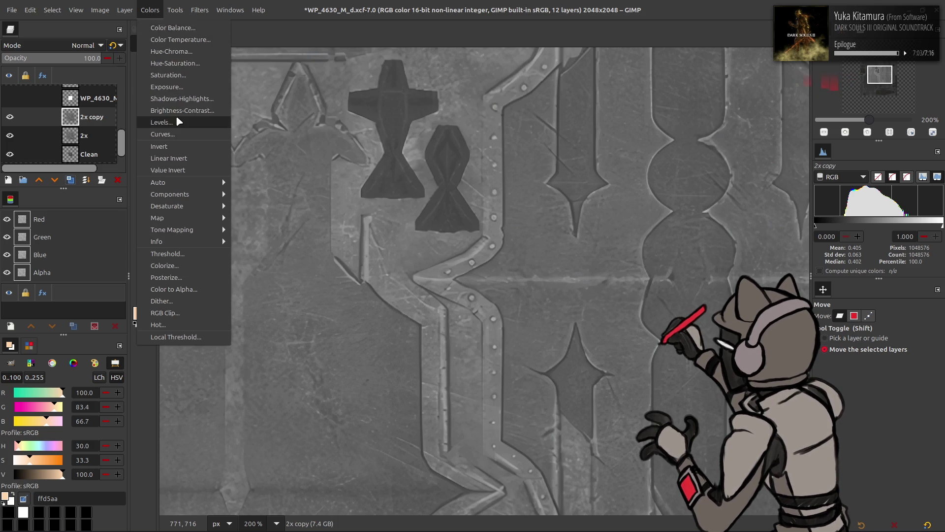
pyautogui.click(163, 122)
pyautogui.click(148, 110)
pyautogui.click(132, 117)
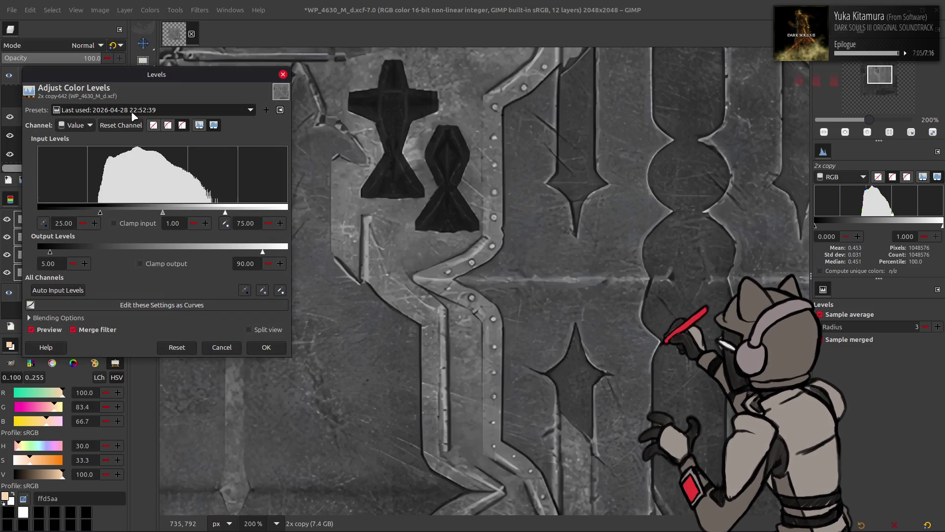
pyautogui.click(266, 348)
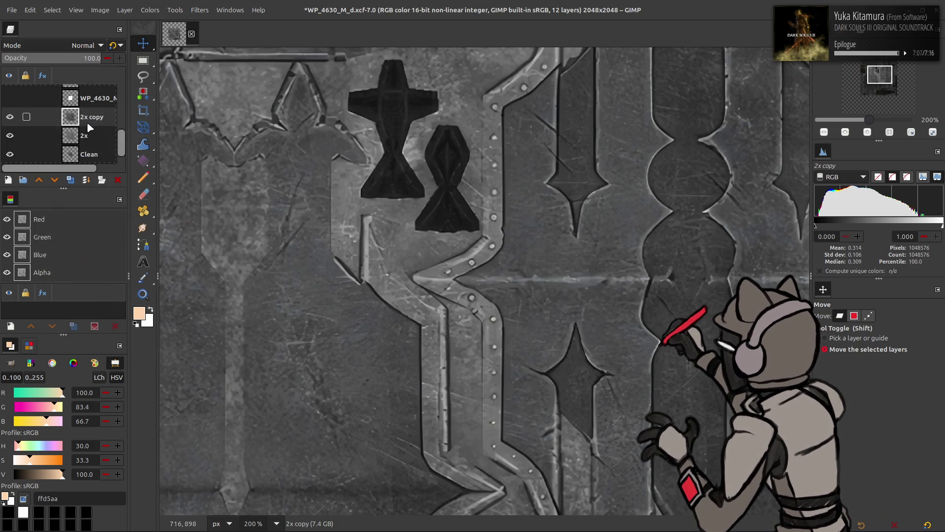
# Rename the 2x copy layer to 'Recolor'
pyautogui.doubleClick(90, 118)
pyautogui.write('Recolor')
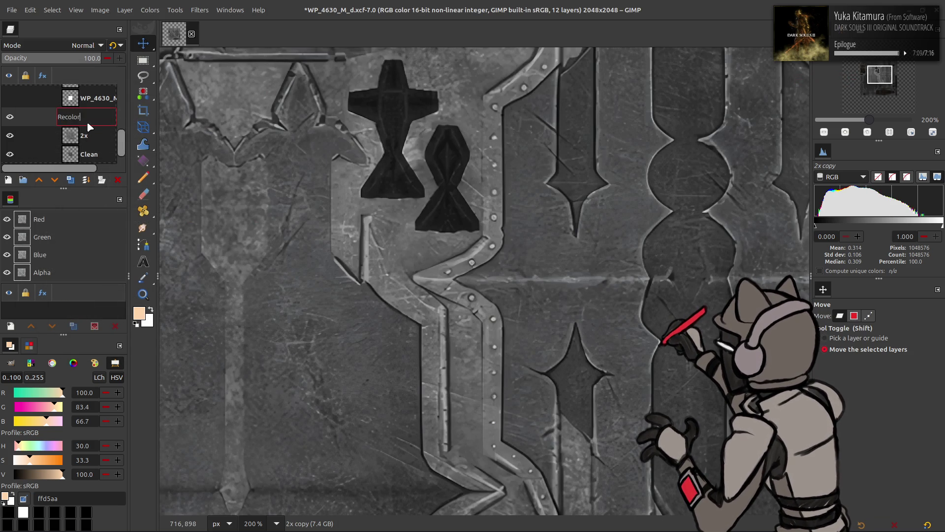
pyautogui.press('Return')
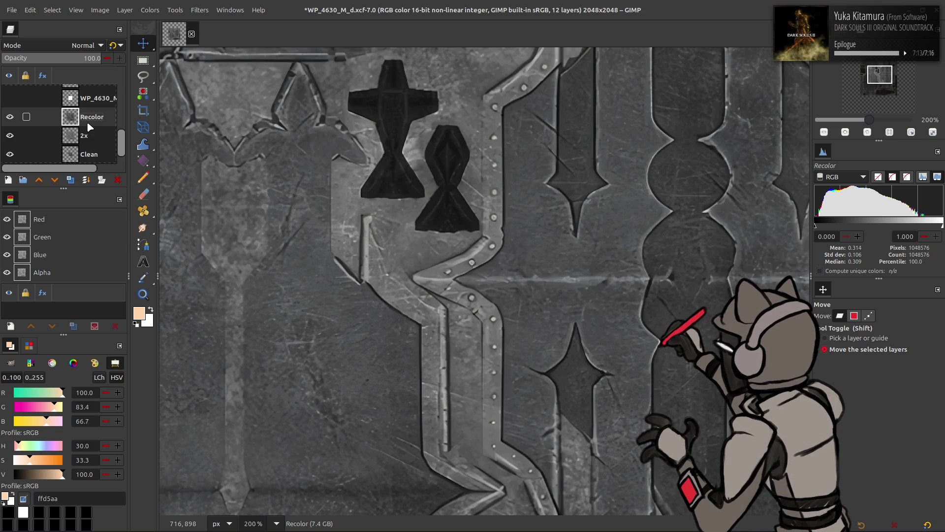
# Scroll around the texture and briefly check the Image menu
pyautogui.keyDown('ctrl'); pyautogui.scroll(-2, 394, 208); pyautogui.keyUp('ctrl')
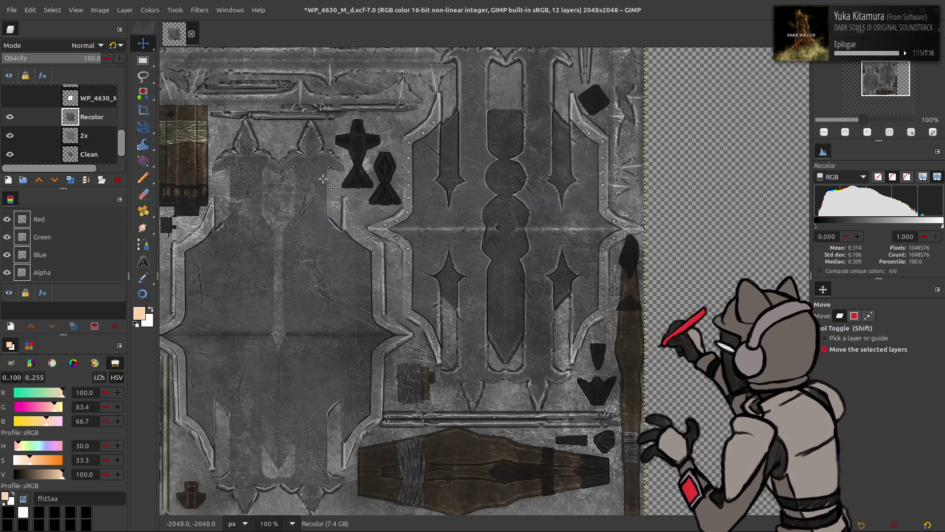
pyautogui.hscroll(-2, 393, 208)
pyautogui.click(100, 10)
pyautogui.click(150, 107)
pyautogui.scroll(3, 79, 135)
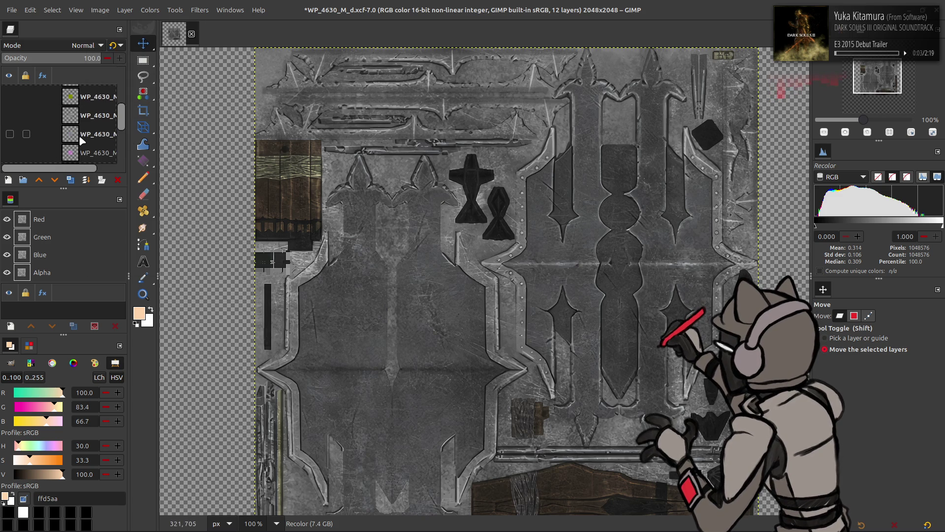
pyautogui.scroll(3, 82, 141)
# Shrink the canvas to 50% with layers centred, then save the XCF
pyautogui.click(100, 10)
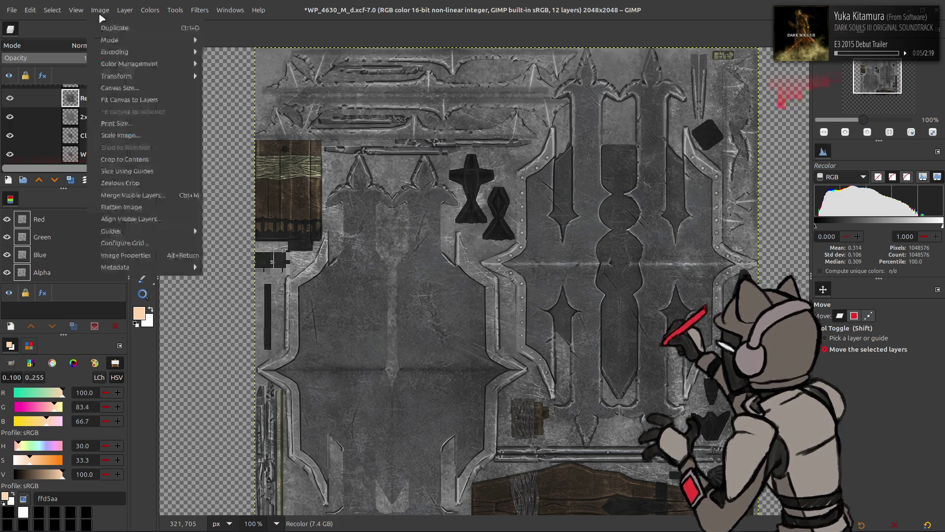
pyautogui.click(140, 86)
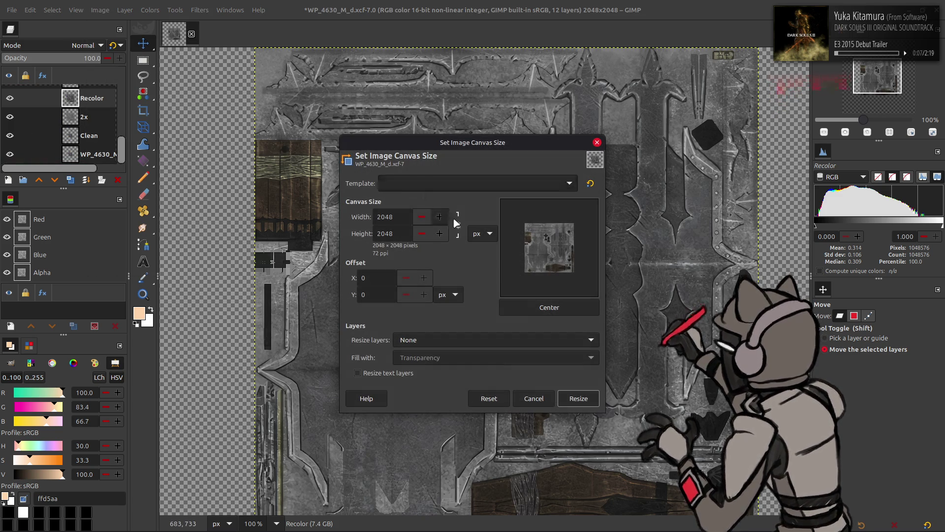
pyautogui.scroll(-1, 480, 234)
pyautogui.tripleClick(399, 219)
pyautogui.write('50')
pyautogui.click(561, 307)
pyautogui.click(577, 398)
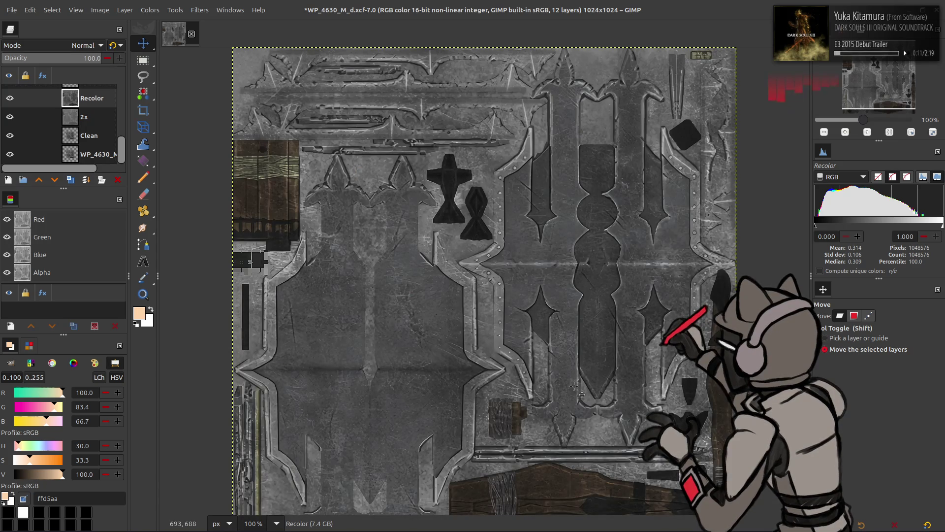
pyautogui.moveTo(563, 356); pyautogui.dragTo(539, 306, button='middle')
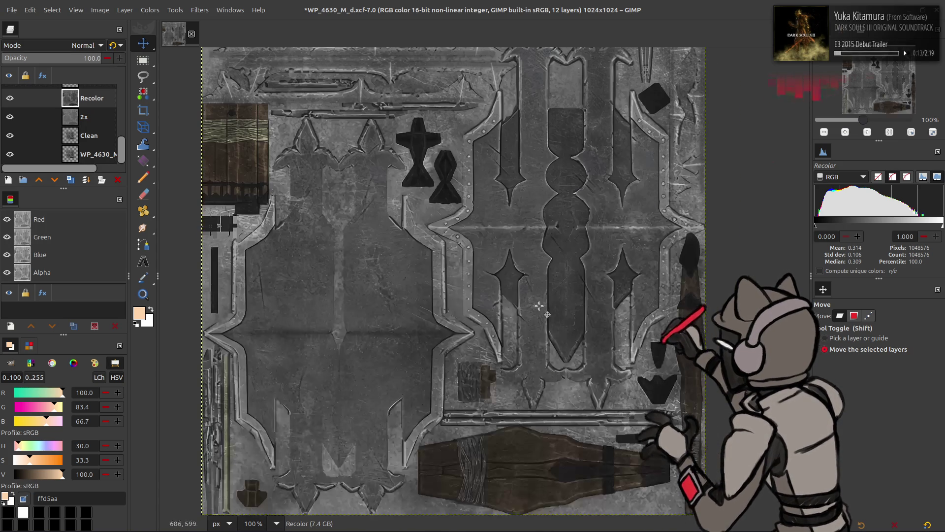
pyautogui.hotkey('ctrl', 's')
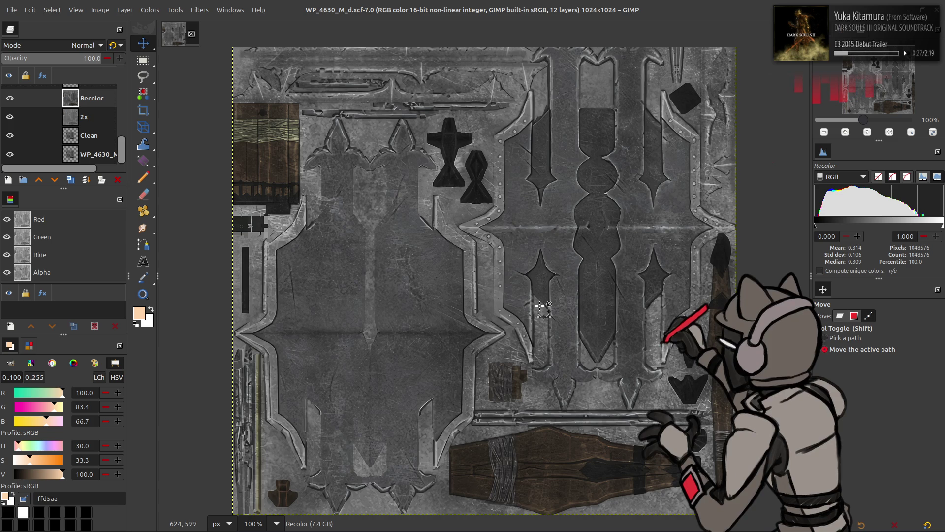
pyautogui.moveTo(328, 523)
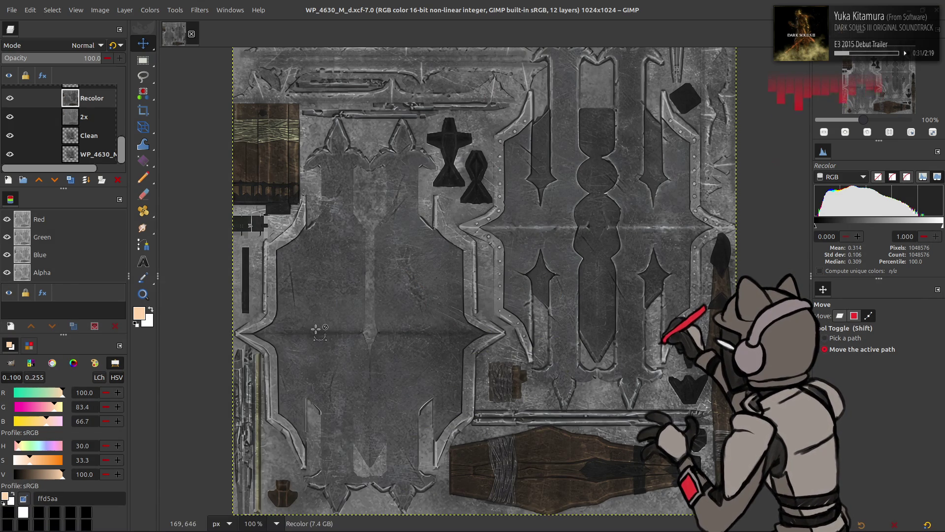
# Switch the Move tool to layers and go to the WP_4630_M_d-tpf folder for export
pyautogui.press('m')
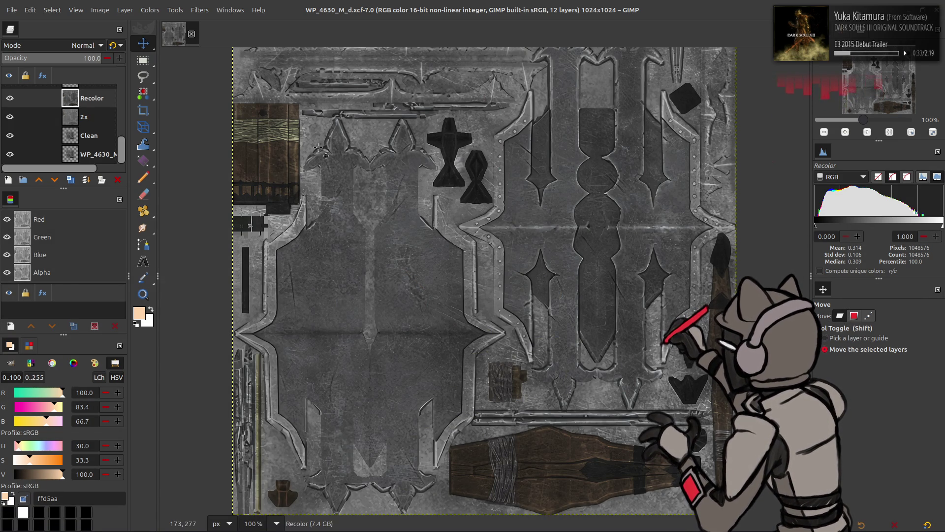
pyautogui.click(11, 10)
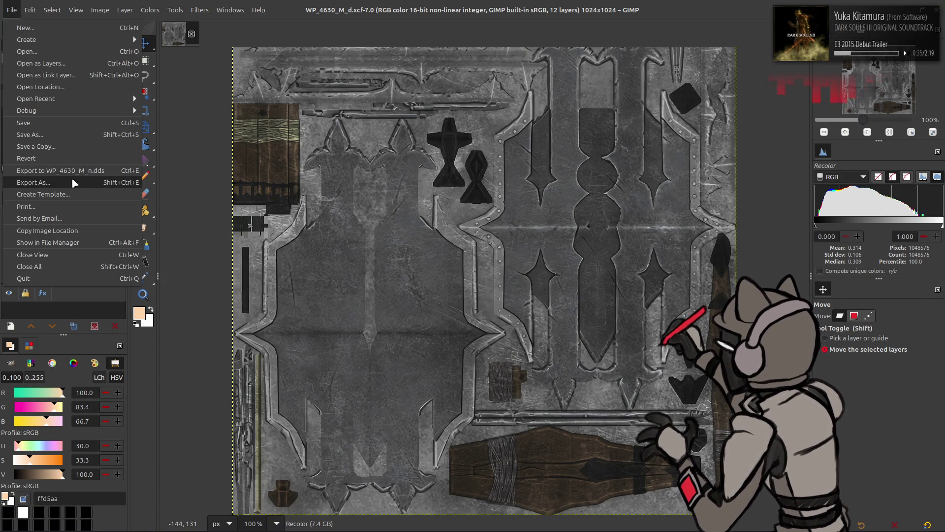
pyautogui.click(72, 177)
pyautogui.click(588, 115)
pyautogui.doubleClick(325, 150)
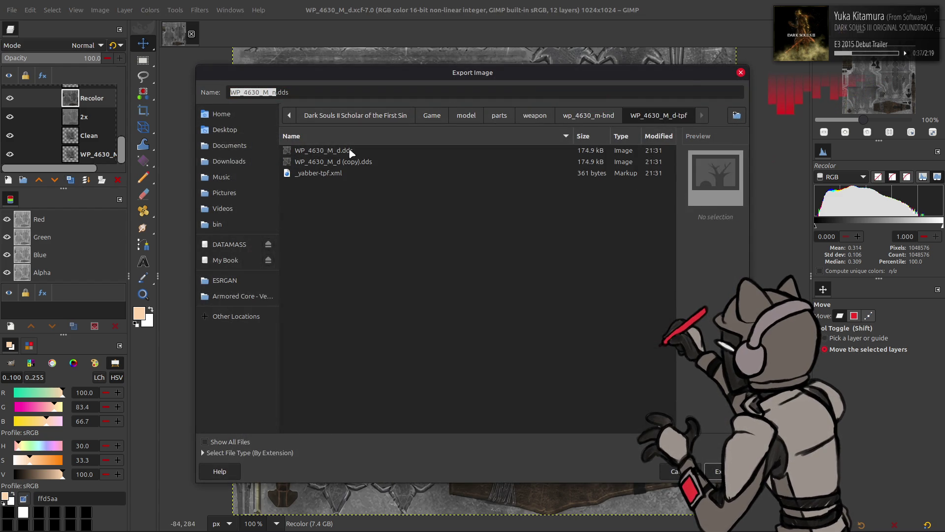
# Export the image as WP_4630_M_d.png in 8 bpc RGB
pyautogui.click(324, 150)
pyautogui.doubleClick(284, 92)
pyautogui.write('png')
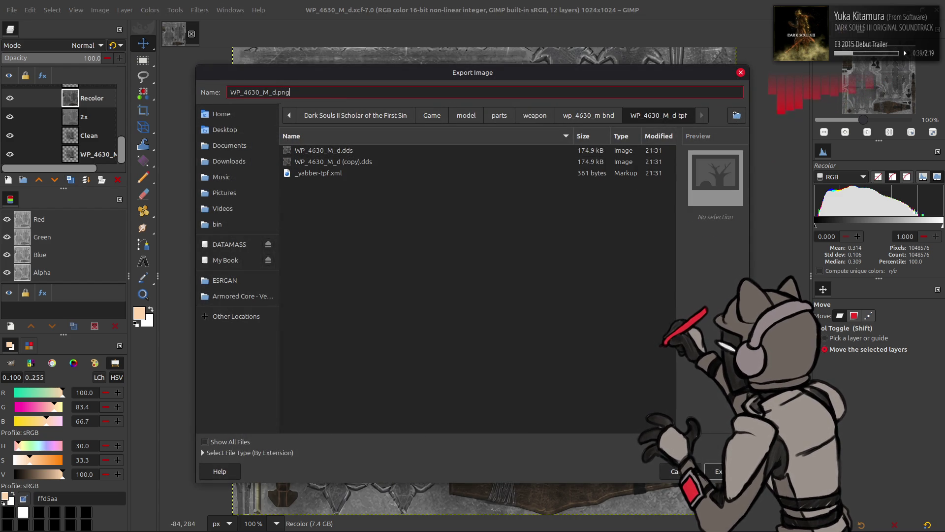
pyautogui.press('Return')
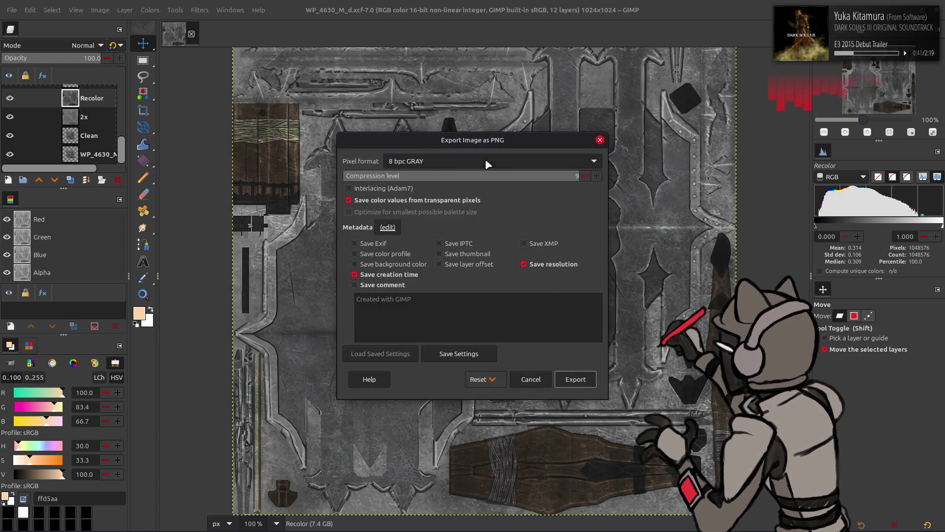
pyautogui.scroll(1, 484, 166)
pyautogui.scroll(-1, 484, 166)
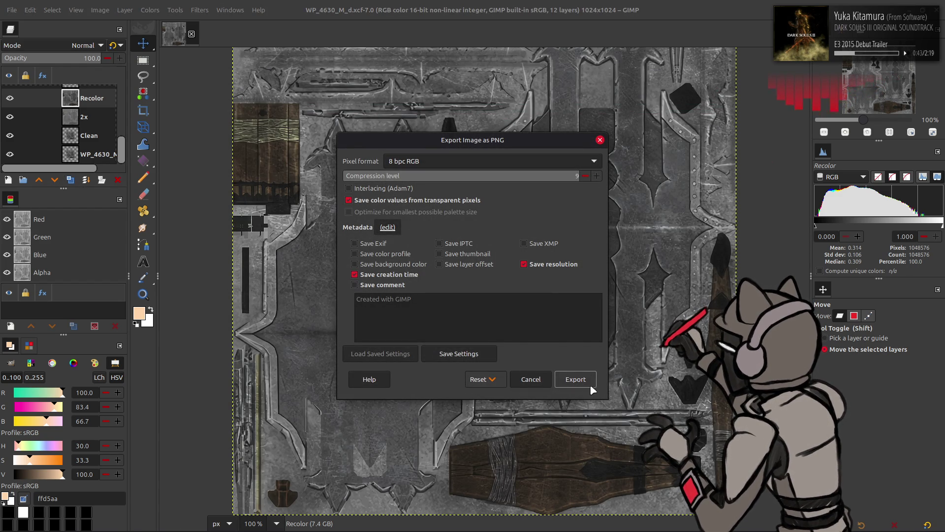
pyautogui.click(575, 379)
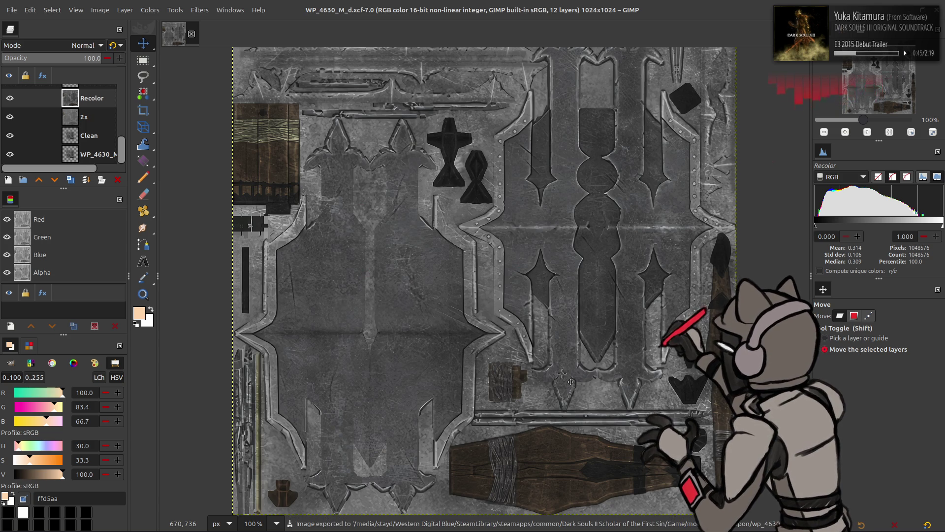
# Save the work file again and inspect the texture's top-left corner
pyautogui.hotkey('ctrl', 's')
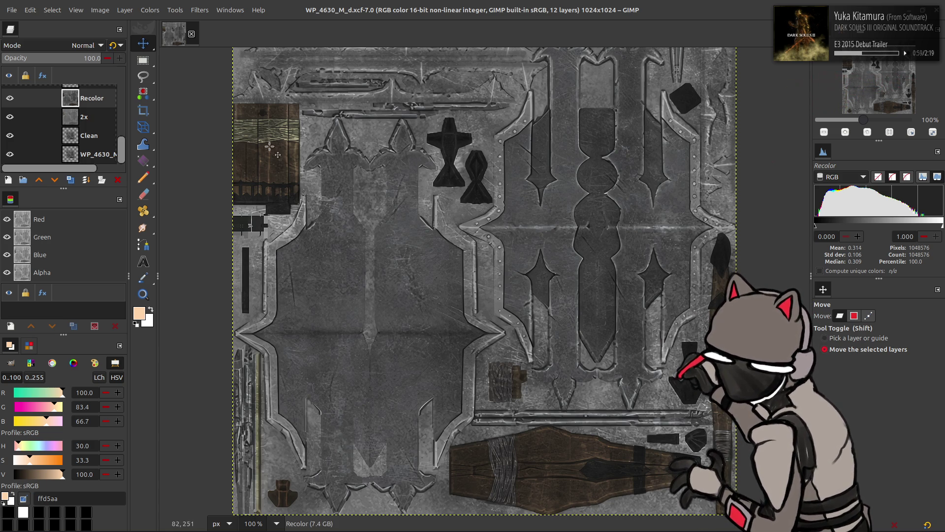
pyautogui.keyDown('ctrl'); pyautogui.scroll(6, 320, 240); pyautogui.keyUp('ctrl')
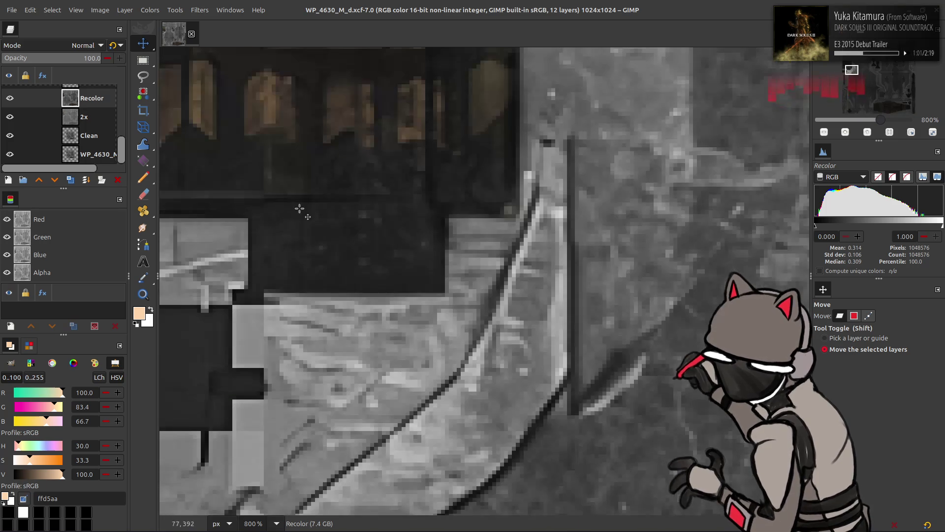
pyautogui.moveTo(301, 169); pyautogui.dragTo(548, 304, button='middle')
pyautogui.keyDown('ctrl'); pyautogui.scroll(-6, 413, 279); pyautogui.keyUp('ctrl')
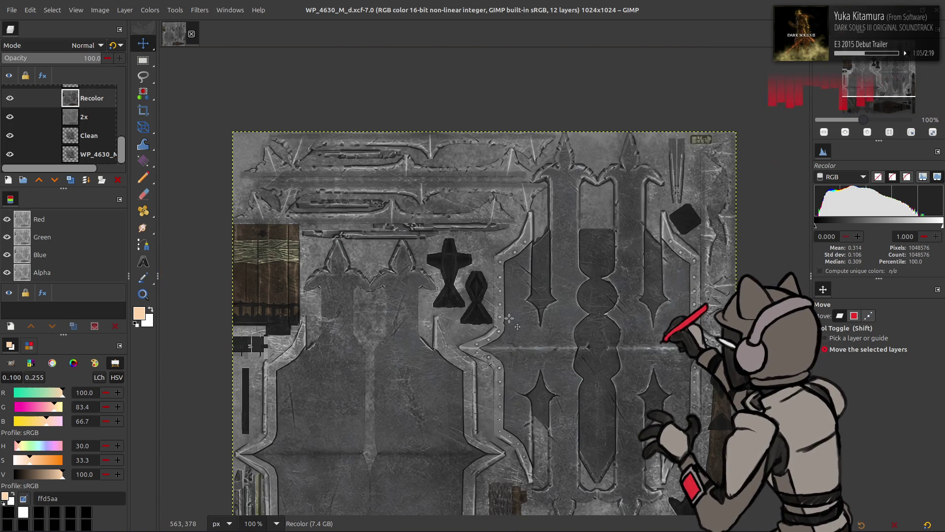
pyautogui.moveTo(513, 318); pyautogui.dragTo(450, 304, button='middle')
# Scroll over the texture once more, then bring up wp_4630.blend in Blender
pyautogui.scroll(-3, 450, 304)
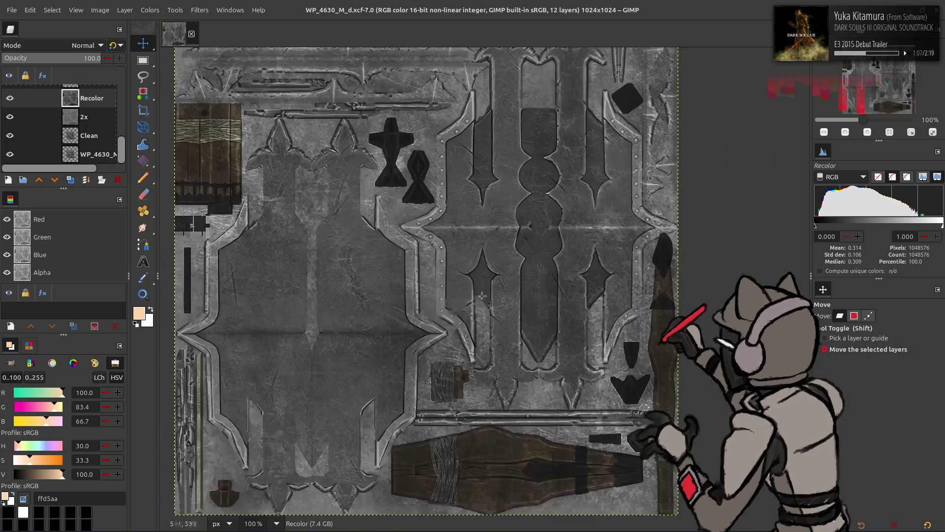
pyautogui.hscroll(-2, 482, 295)
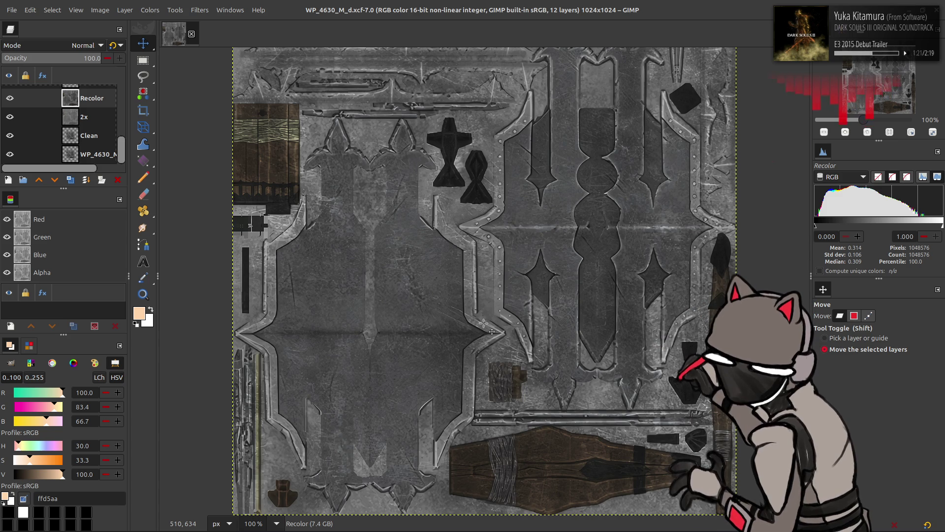
pyautogui.click(332, 518)
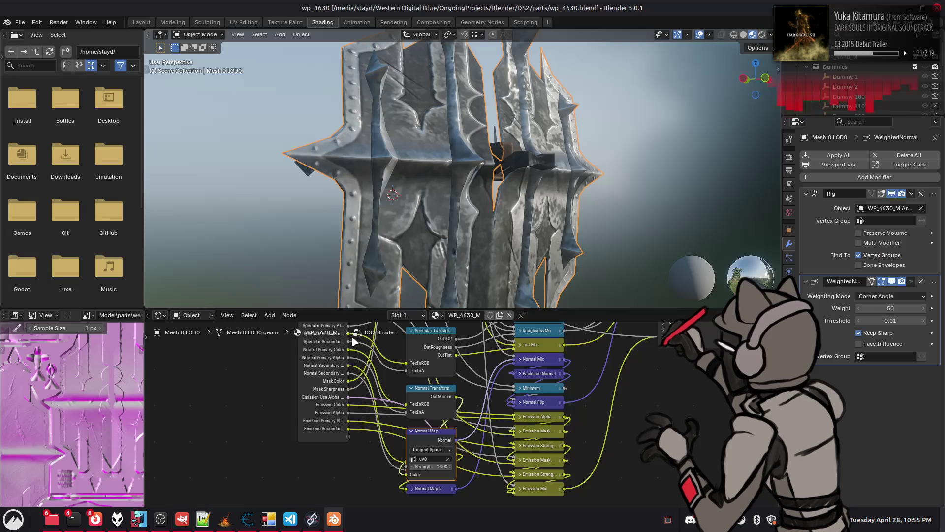
# Leave the DS2 Shader group and disconnect the specular texture from the shader
pyautogui.moveTo(440, 181); pyautogui.dragTo(502, 177, button='middle')
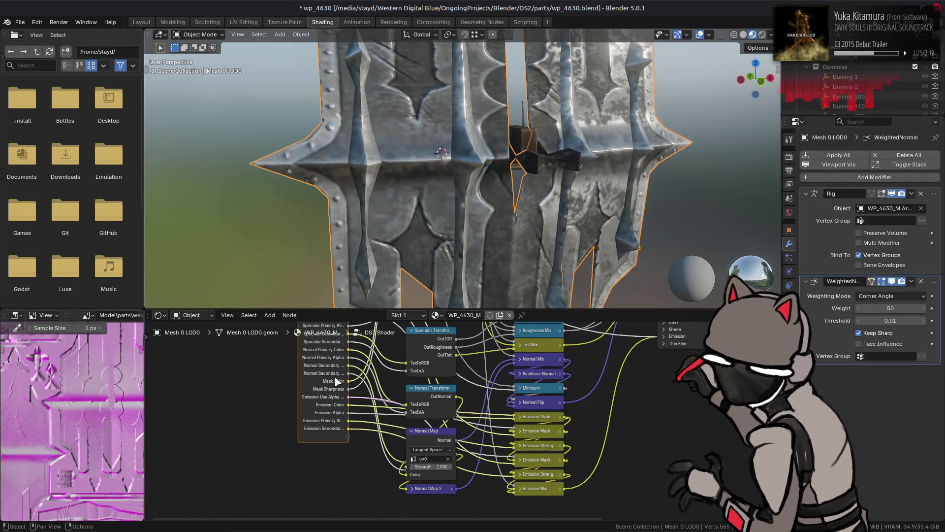
pyautogui.press('Tab')
pyautogui.moveTo(371, 422); pyautogui.dragTo(436, 366, button='middle')
pyautogui.keyDown('ctrl'); pyautogui.moveTo(424, 368); pyautogui.dragTo(422, 394, button='right'); pyautogui.keyUp('ctrl')
pyautogui.moveTo(437, 249)
pyautogui.mouseDown(button='middle')
pyautogui.moveTo(429, 226)
pyautogui.moveTo(408, 252)
pyautogui.moveTo(445, 232)
pyautogui.mouseUp(button='middle')
pyautogui.moveTo(373, 348); pyautogui.dragTo(407, 426, button='middle')
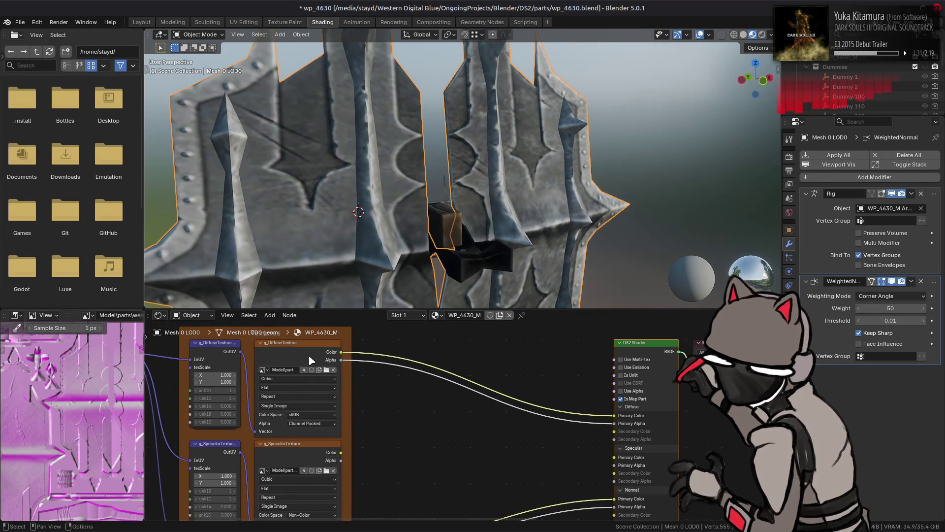
# Replace the g_DiffuseTexture node's image with WP_4630_M_d.png via Image > Replace
pyautogui.click(311, 361)
pyautogui.click(67, 315)
pyautogui.moveTo(86, 336)
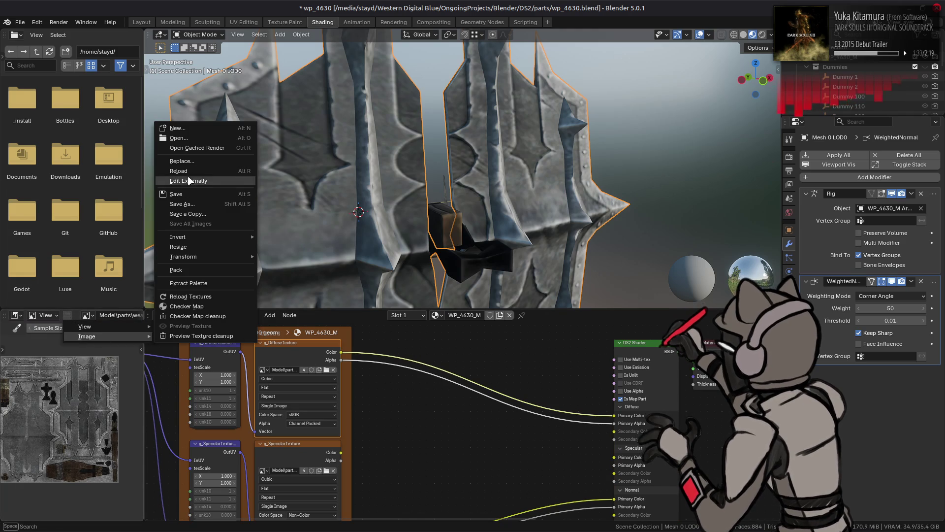
pyautogui.click(190, 161)
pyautogui.moveTo(399, 231); pyautogui.dragTo(381, 373)
pyautogui.doubleClick(237, 378)
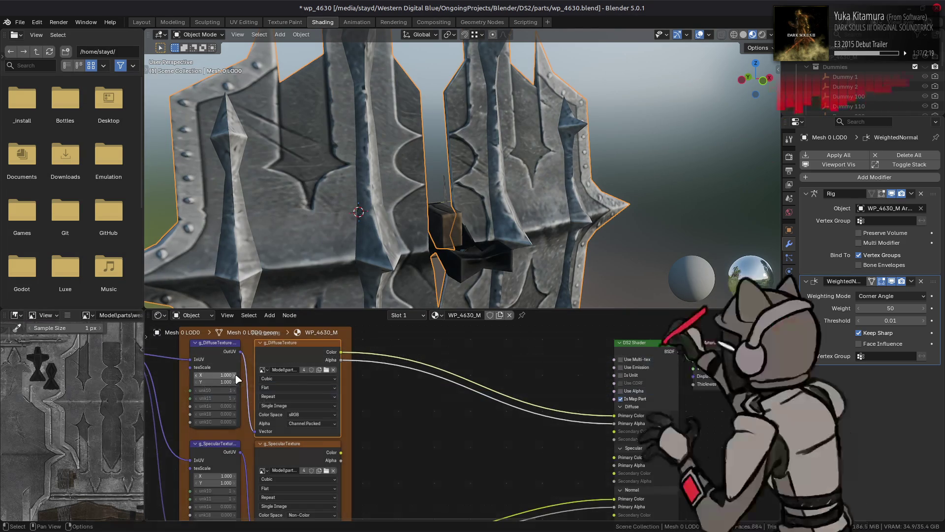
pyautogui.moveTo(452, 194)
pyautogui.mouseDown(button='middle')
pyautogui.moveTo(513, 171)
pyautogui.moveTo(559, 185)
pyautogui.moveTo(312, 169)
pyautogui.moveTo(357, 169)
pyautogui.moveTo(371, 205)
pyautogui.moveTo(408, 200)
pyautogui.moveTo(443, 123)
pyautogui.moveTo(450, 131)
pyautogui.moveTo(454, 123)
pyautogui.moveTo(439, 152)
pyautogui.moveTo(433, 139)
pyautogui.moveTo(449, 236)
pyautogui.mouseUp(button='middle')
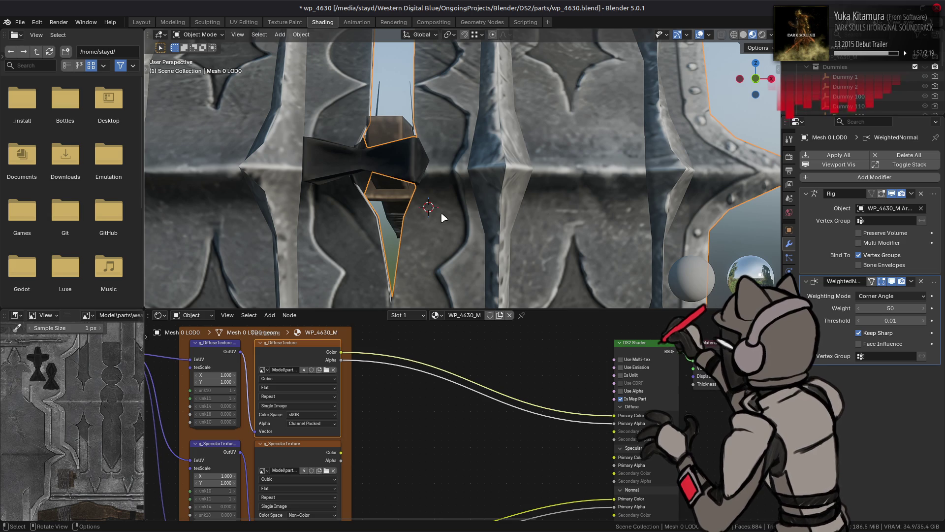
# Check the retextured sword from a steep angle and save wp_4630.blend with Ctrl+S
pyautogui.scroll(-2, 443, 218)
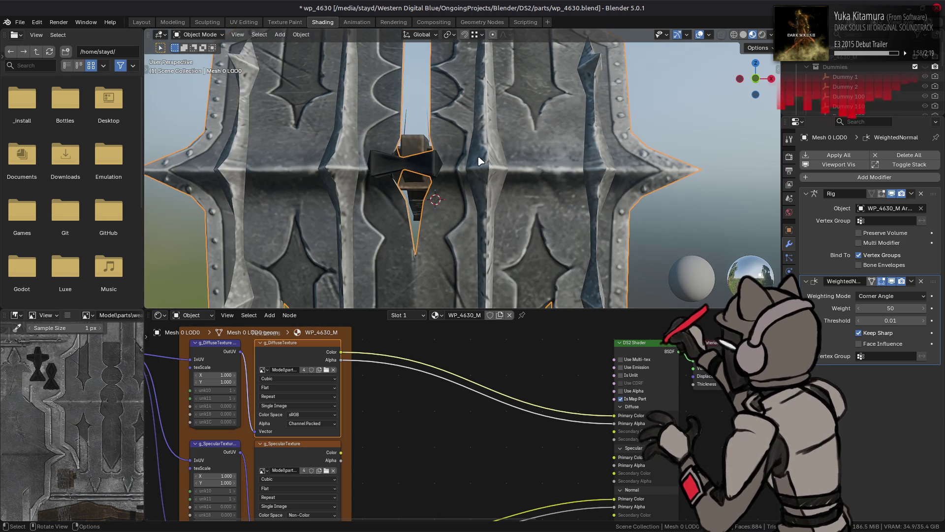
pyautogui.moveTo(526, 123)
pyautogui.mouseDown(button='middle')
pyautogui.moveTo(412, 143)
pyautogui.moveTo(448, 162)
pyautogui.moveTo(375, 104)
pyautogui.moveTo(399, 102)
pyautogui.moveTo(333, 131)
pyautogui.moveTo(373, 125)
pyautogui.moveTo(404, 138)
pyautogui.moveTo(441, 126)
pyautogui.moveTo(389, 201)
pyautogui.moveTo(412, 184)
pyautogui.moveTo(401, 186)
pyautogui.moveTo(394, 144)
pyautogui.moveTo(395, 171)
pyautogui.mouseUp(button='middle')
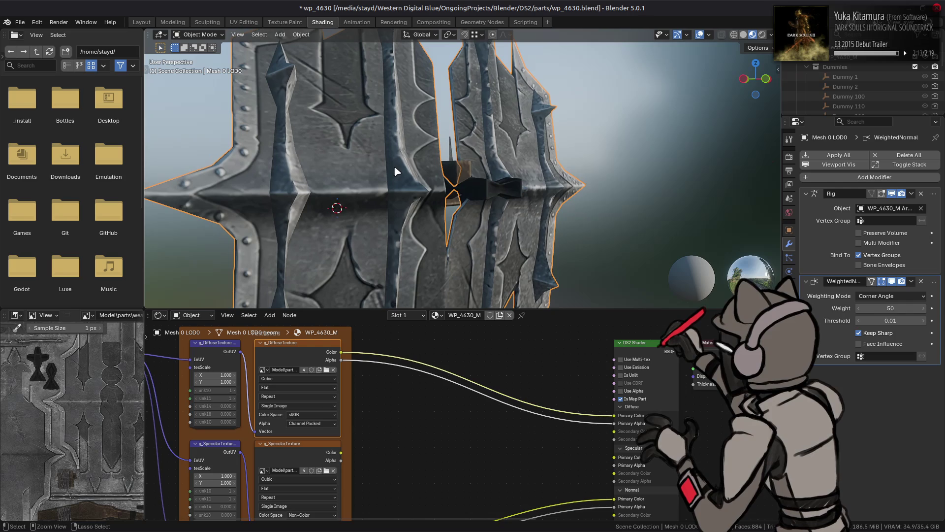
pyautogui.hotkey('ctrl', 's')
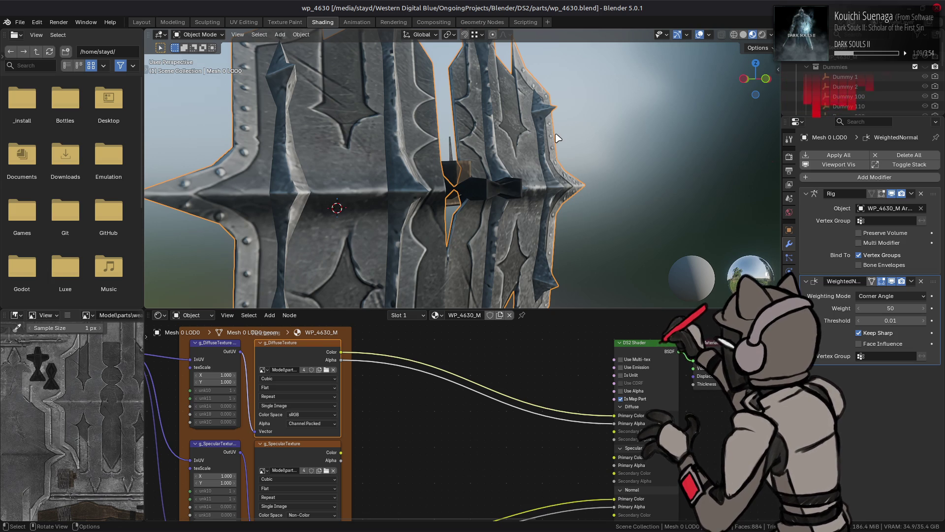
# Select the crossbow mesh Mesh 3 LOD0 and toggle Edit Mode to inspect its edges
pyautogui.scroll(-4, 363, 196)
pyautogui.moveTo(390, 194)
pyautogui.mouseDown(button='middle')
pyautogui.moveTo(544, 212)
pyautogui.moveTo(491, 213)
pyautogui.moveTo(448, 180)
pyautogui.moveTo(369, 184)
pyautogui.moveTo(395, 179)
pyautogui.mouseUp(button='middle')
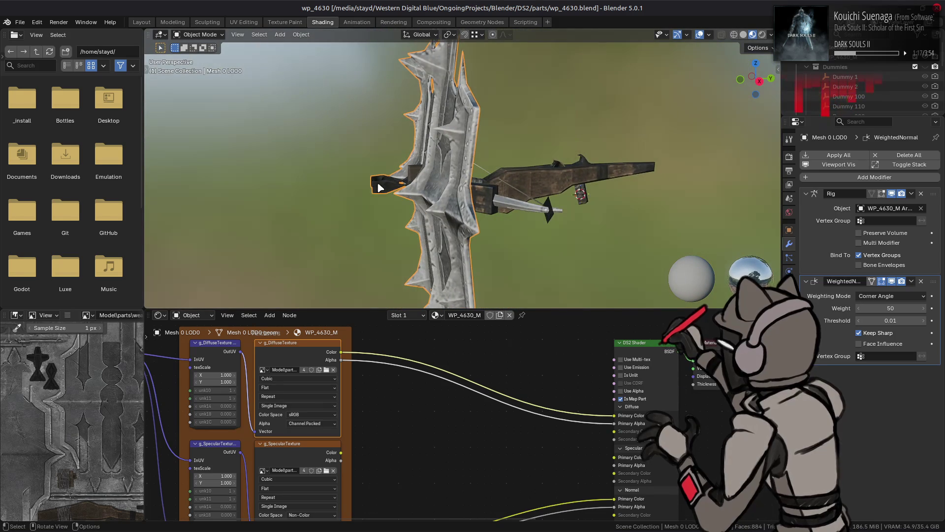
pyautogui.scroll(3, 381, 187)
pyautogui.scroll(4, 395, 177)
pyautogui.moveTo(394, 170)
pyautogui.mouseDown(button='middle')
pyautogui.moveTo(424, 200)
pyautogui.moveTo(411, 205)
pyautogui.moveTo(454, 187)
pyautogui.moveTo(354, 201)
pyautogui.moveTo(271, 179)
pyautogui.moveTo(305, 211)
pyautogui.moveTo(363, 217)
pyautogui.mouseUp(button='middle')
pyautogui.click(423, 201)
pyautogui.press('Tab')
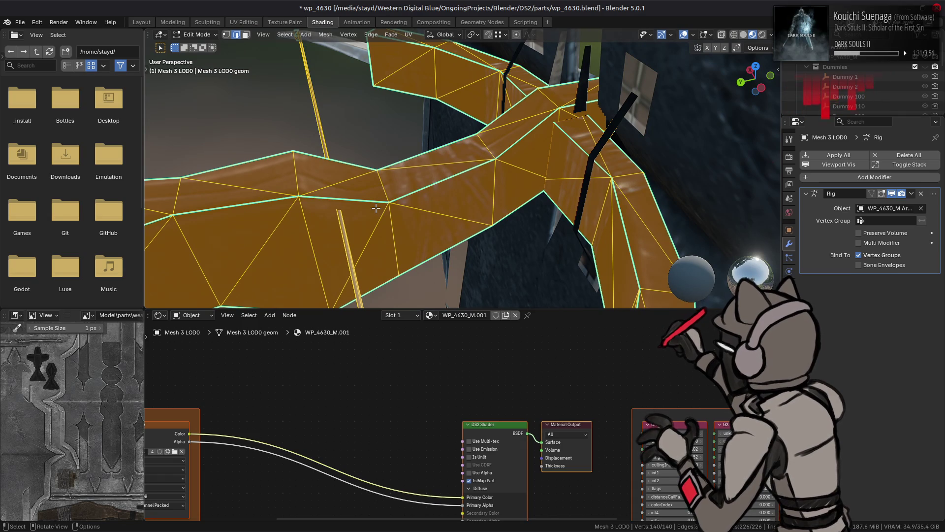
pyautogui.press('Tab')
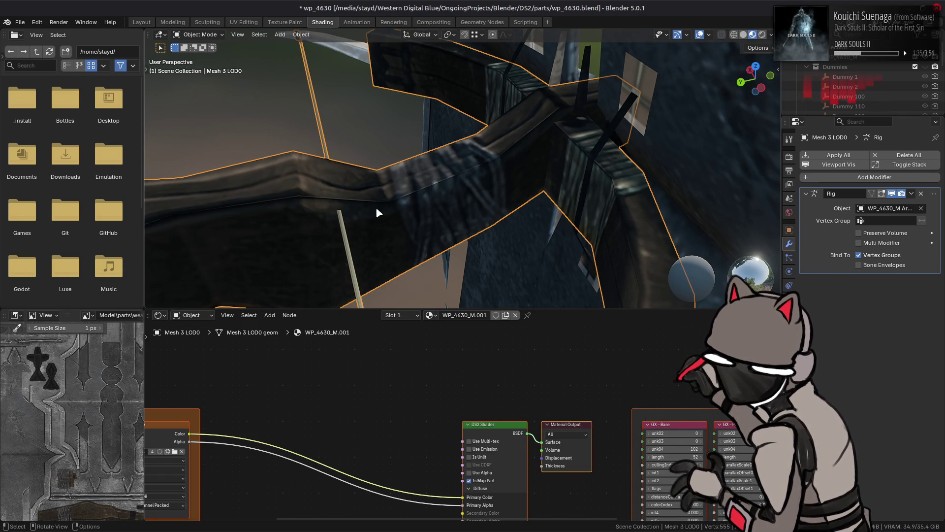
pyautogui.press('Tab')
pyautogui.press('Tab')
# Select the DS2 Shader group node and enter the group
pyautogui.moveTo(376, 212)
pyautogui.mouseDown(button='middle')
pyautogui.moveTo(532, 207)
pyautogui.moveTo(433, 164)
pyautogui.moveTo(448, 143)
pyautogui.moveTo(450, 185)
pyautogui.moveTo(507, 281)
pyautogui.moveTo(468, 222)
pyautogui.moveTo(485, 170)
pyautogui.moveTo(472, 158)
pyautogui.moveTo(469, 240)
pyautogui.moveTo(485, 217)
pyautogui.moveTo(512, 324)
pyautogui.mouseUp(button='middle')
pyautogui.click(494, 433)
pyautogui.press('Tab')
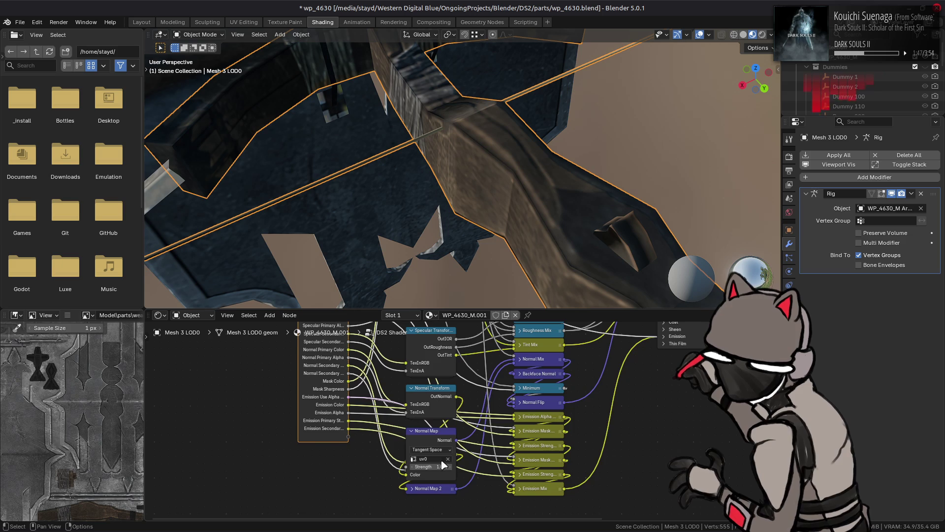
# Drop the Normal Map strength to 0 and set the viewport Render Pass to Normal
pyautogui.moveTo(444, 460); pyautogui.dragTo(423, 460)
pyautogui.moveTo(512, 232)
pyautogui.mouseDown(button='middle')
pyautogui.moveTo(544, 205)
pyautogui.moveTo(561, 225)
pyautogui.moveTo(591, 207)
pyautogui.mouseUp(button='middle')
pyautogui.click(771, 34)
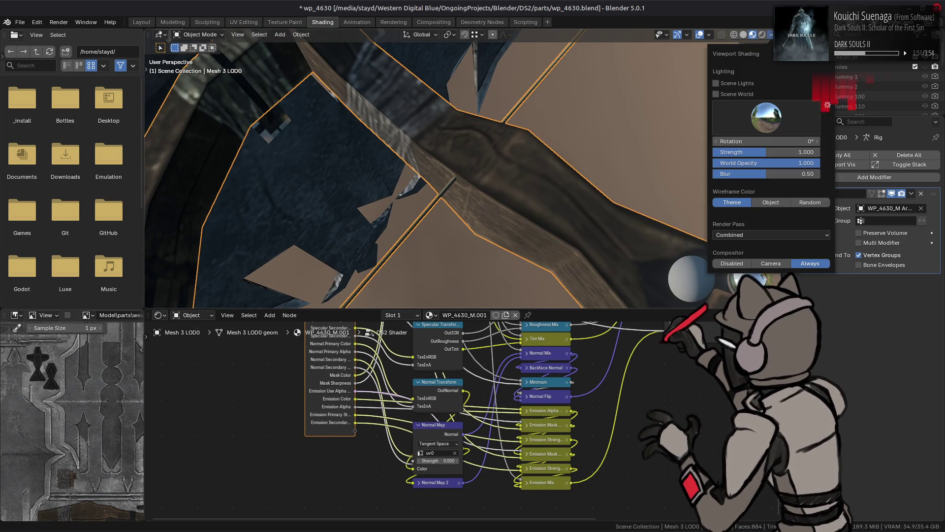
pyautogui.click(758, 235)
pyautogui.click(764, 258)
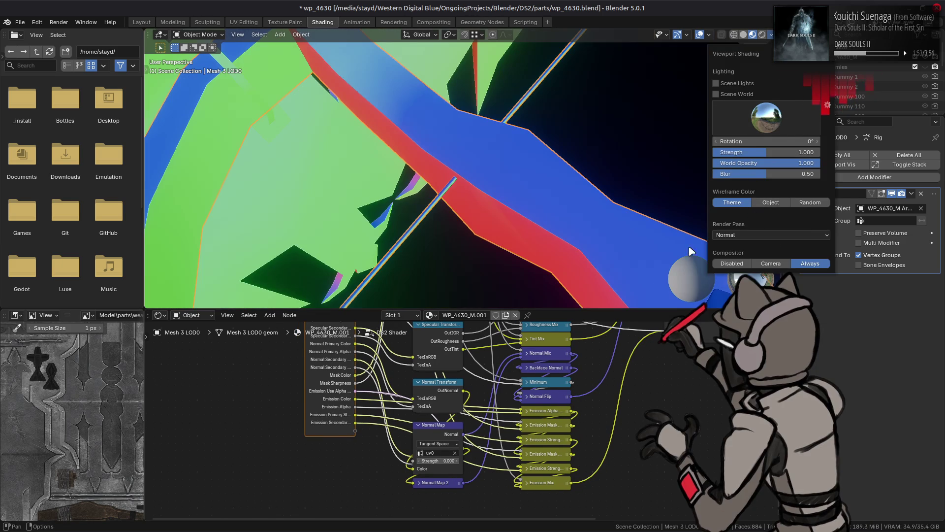
pyautogui.moveTo(582, 215); pyautogui.dragTo(561, 234, button='middle')
# Set the Normal Map Strength to 1, then lower it to 0.5
pyautogui.doubleClick(443, 459)
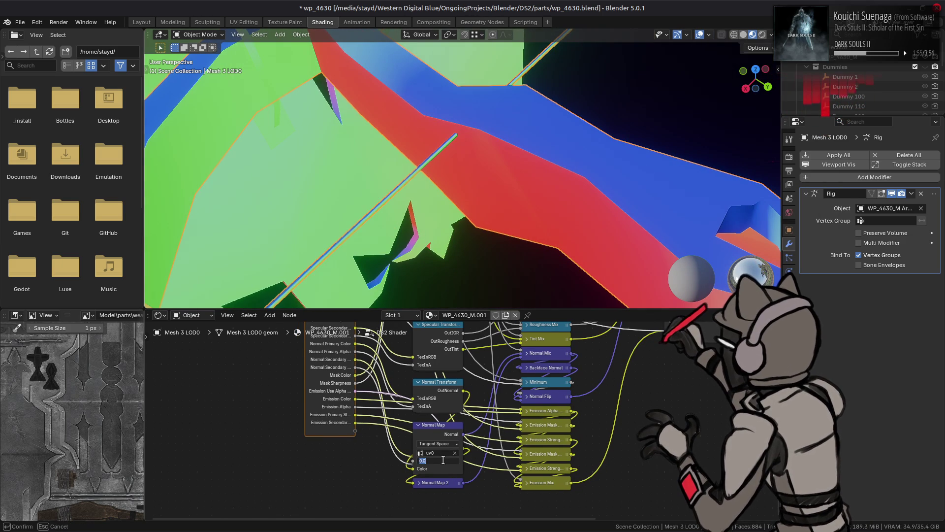
pyautogui.write('1')
pyautogui.press('Return')
pyautogui.moveTo(497, 206)
pyautogui.mouseDown(button='middle')
pyautogui.moveTo(510, 194)
pyautogui.moveTo(555, 201)
pyautogui.moveTo(572, 219)
pyautogui.mouseUp(button='middle')
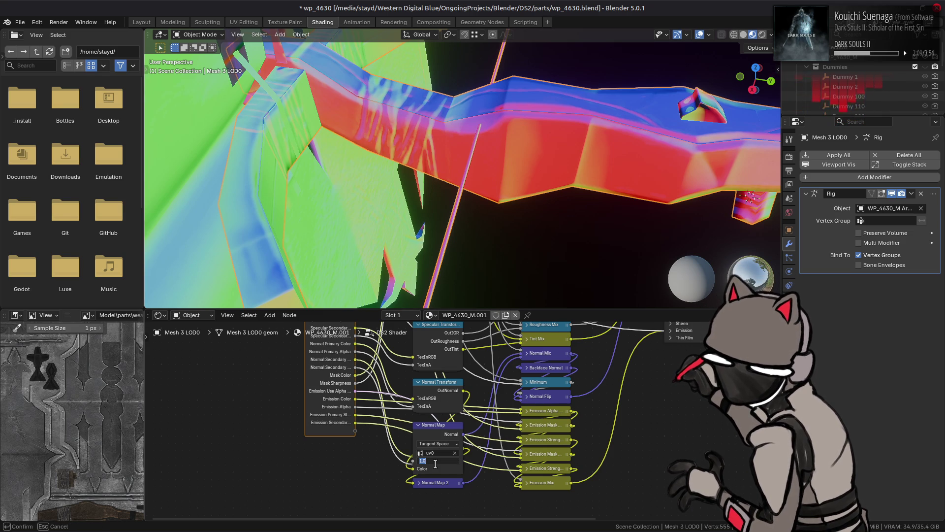
pyautogui.write('0.5')
pyautogui.press('Return')
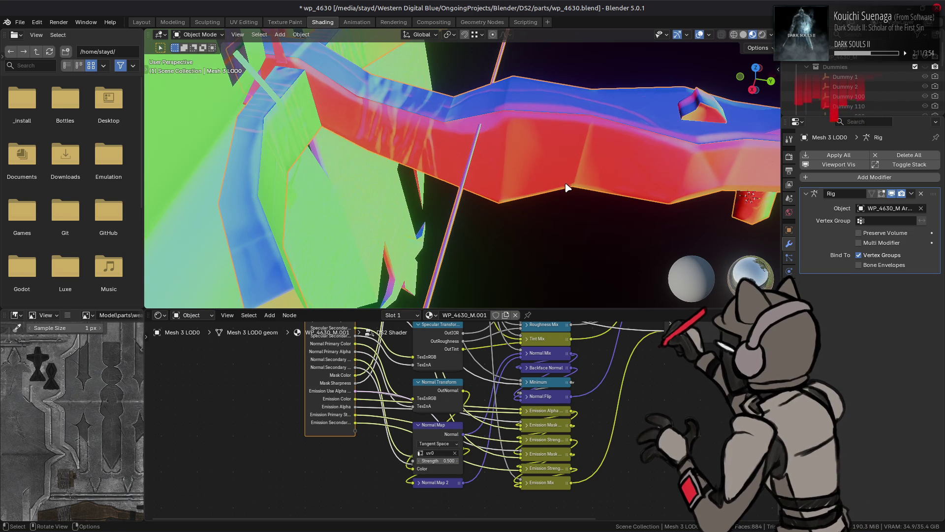
# Compare Normal Map strength 1.0 against 0.5 using undo and redo
pyautogui.moveTo(566, 185)
pyautogui.mouseDown(button='middle')
pyautogui.moveTo(527, 179)
pyautogui.moveTo(544, 173)
pyautogui.moveTo(527, 170)
pyautogui.moveTo(526, 152)
pyautogui.moveTo(509, 151)
pyautogui.moveTo(505, 189)
pyautogui.moveTo(433, 185)
pyautogui.moveTo(483, 192)
pyautogui.moveTo(427, 193)
pyautogui.moveTo(386, 154)
pyautogui.moveTo(468, 190)
pyautogui.moveTo(440, 158)
pyautogui.mouseUp(button='middle')
pyautogui.hotkey('ctrl', 'z')
pyautogui.hotkey('ctrl', 'shift', 'z')
pyautogui.scroll(4, 513, 154)
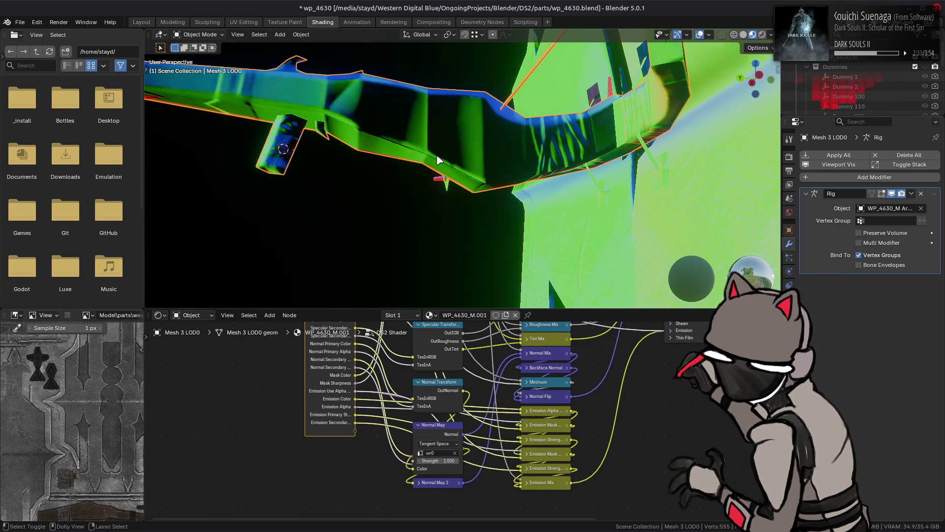
pyautogui.moveTo(440, 160)
pyautogui.mouseDown(button='middle')
pyautogui.moveTo(370, 234)
pyautogui.moveTo(482, 267)
pyautogui.moveTo(537, 154)
pyautogui.moveTo(542, 162)
pyautogui.mouseUp(button='middle')
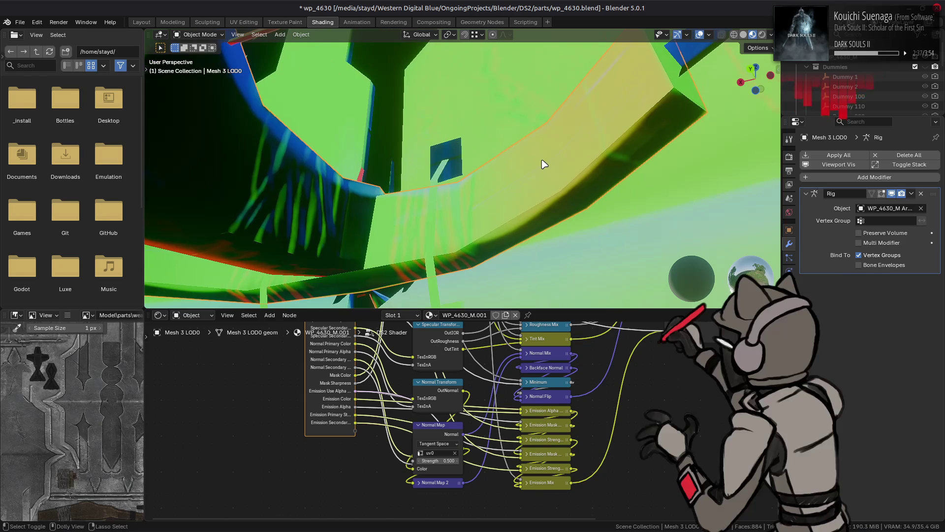
pyautogui.hotkey('ctrl', 'z')
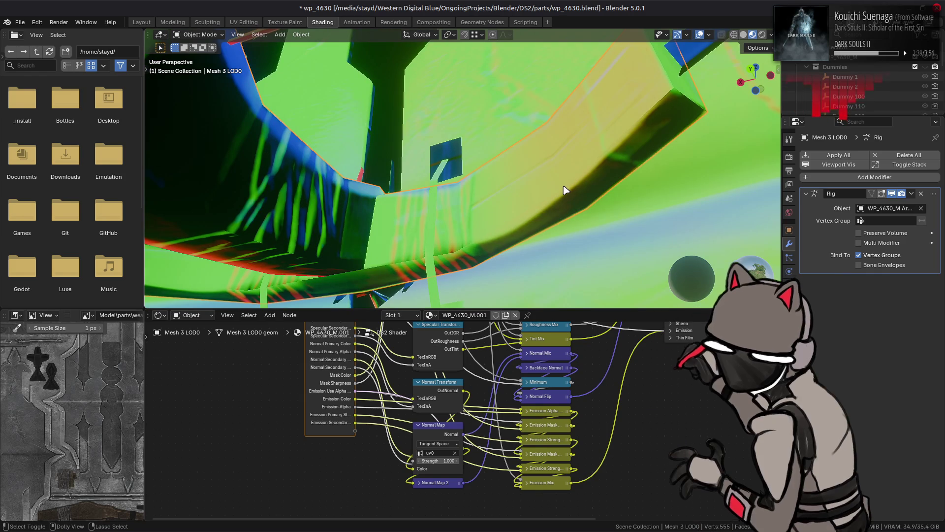
# Settle the Normal Map Strength at 0.75 after comparing with 1.0, then enter Edit Mode
pyautogui.click(437, 461)
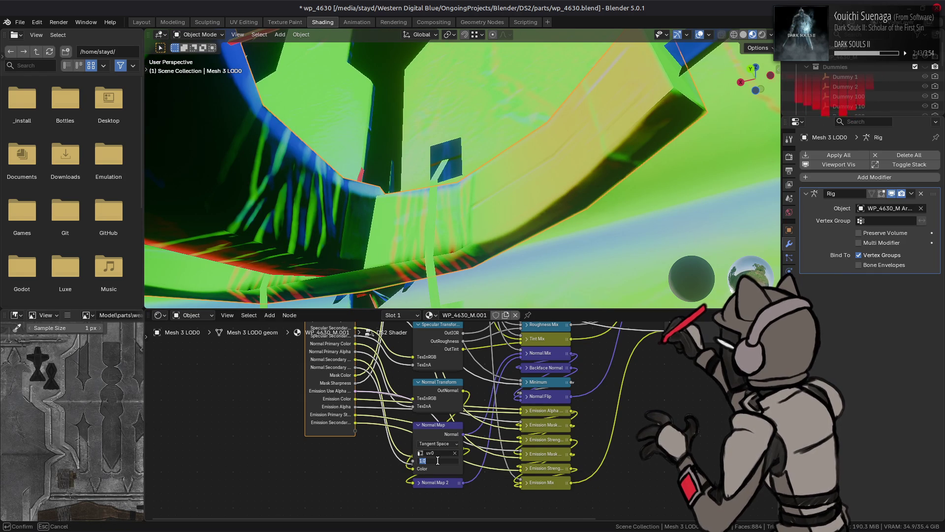
pyautogui.write('.75')
pyautogui.press('Return')
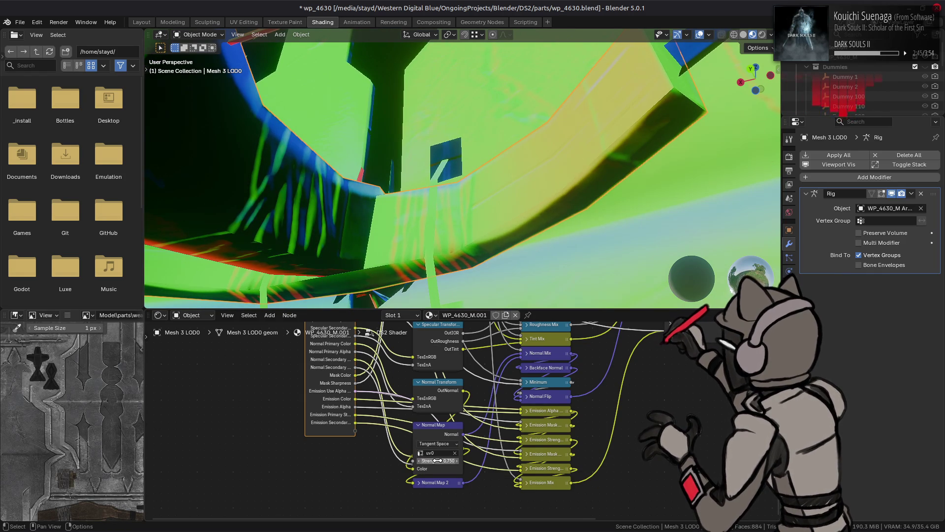
pyautogui.hotkey('ctrl', 'z')
pyautogui.scroll(4, 507, 197)
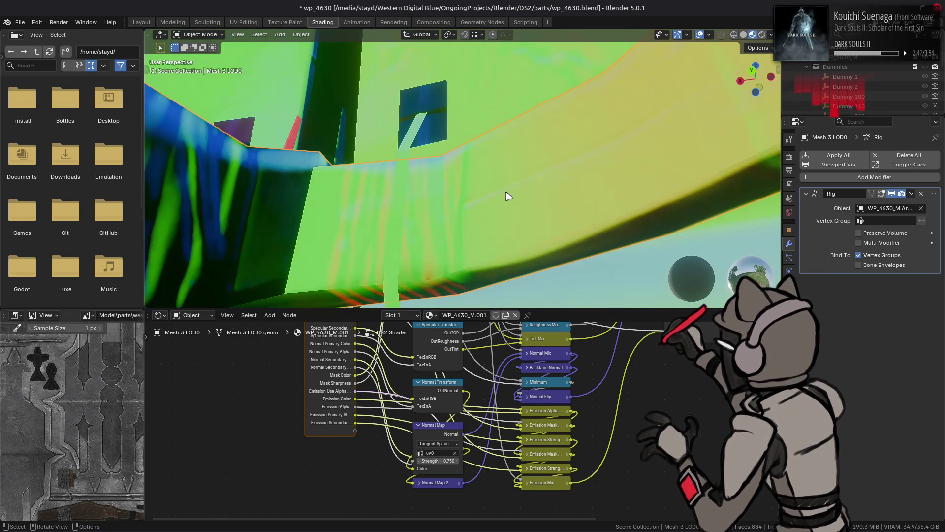
pyautogui.hotkey('ctrl', 'shift', 'z')
pyautogui.hotkey('ctrl', 'z')
pyautogui.hotkey('ctrl', 'shift', 'z')
pyautogui.moveTo(508, 196)
pyautogui.mouseDown(button='middle')
pyautogui.moveTo(470, 169)
pyautogui.moveTo(628, 117)
pyautogui.moveTo(499, 169)
pyautogui.mouseUp(button='middle')
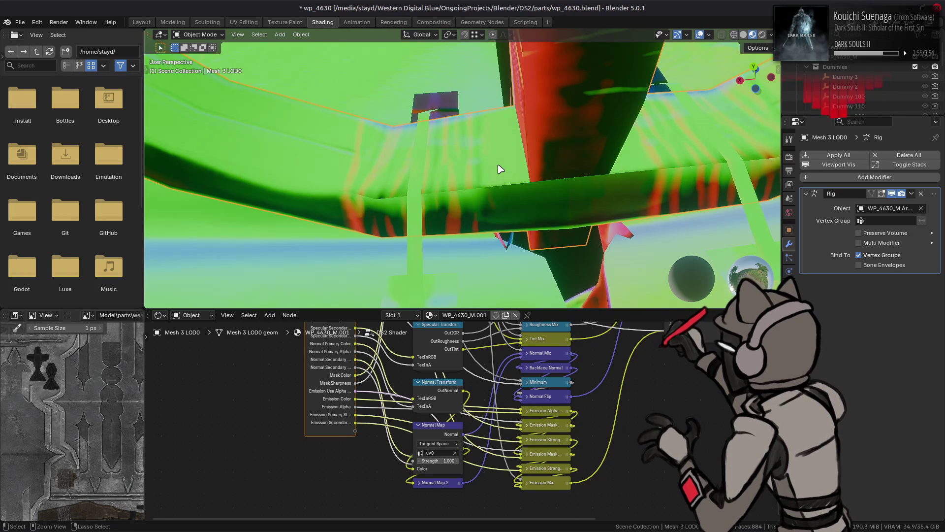
pyautogui.press('Tab')
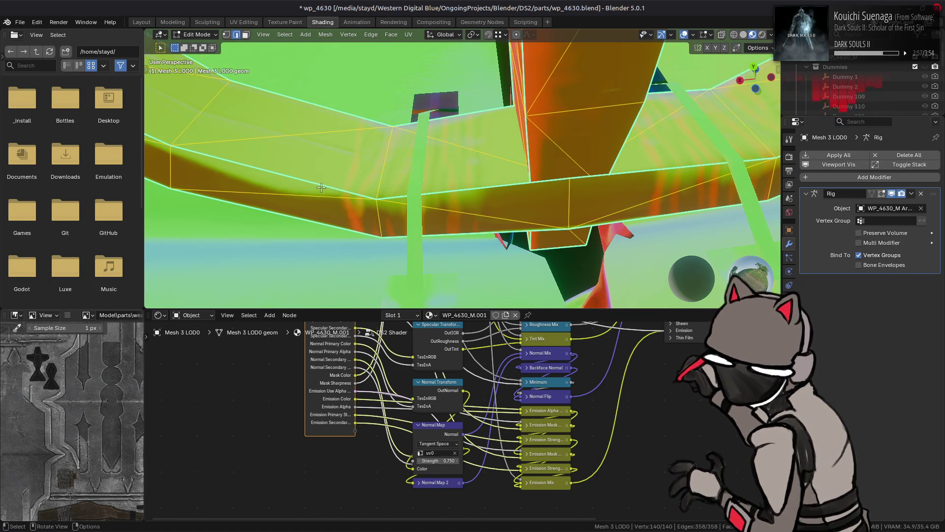
# Mark three barrel edges as sharp, checking the shading against strength 1.0
pyautogui.click(321, 187)
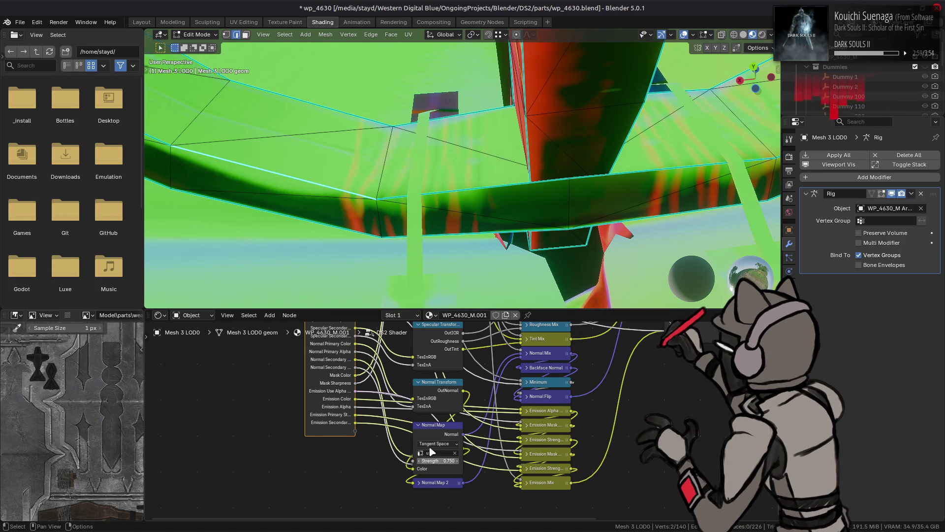
pyautogui.press('Tab')
pyautogui.press('BackSpace')
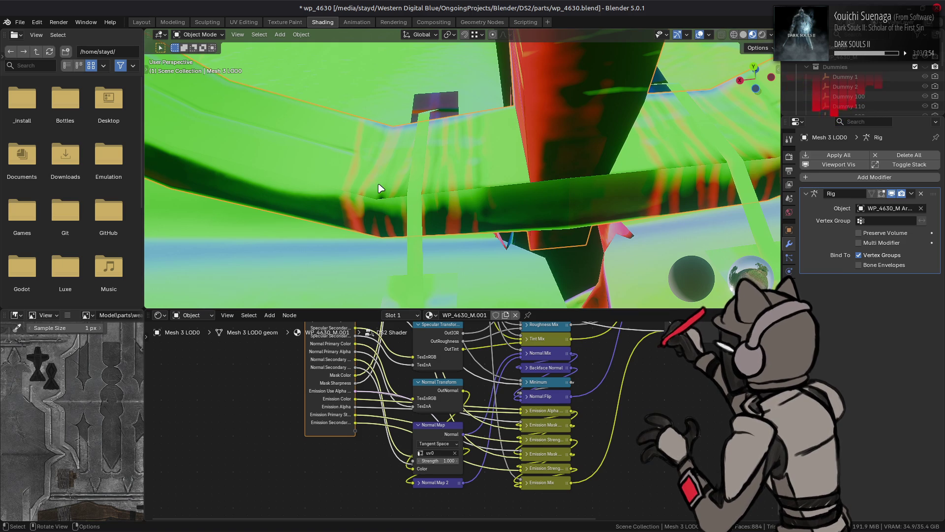
pyautogui.press('Tab')
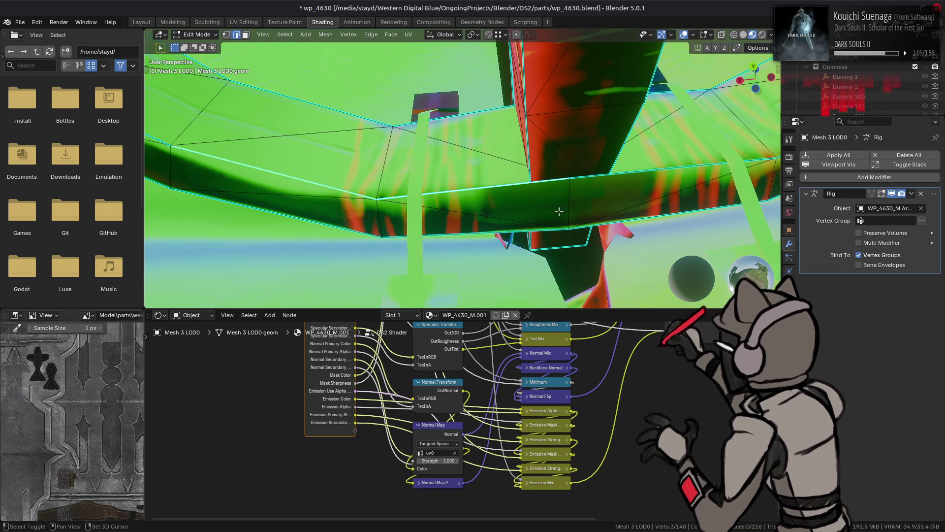
pyautogui.keyDown('shift'); pyautogui.click(213, 146); pyautogui.keyUp('shift')
pyautogui.keyDown('shift'); pyautogui.click(157, 139); pyautogui.keyUp('shift')
pyautogui.rightClick(428, 304)
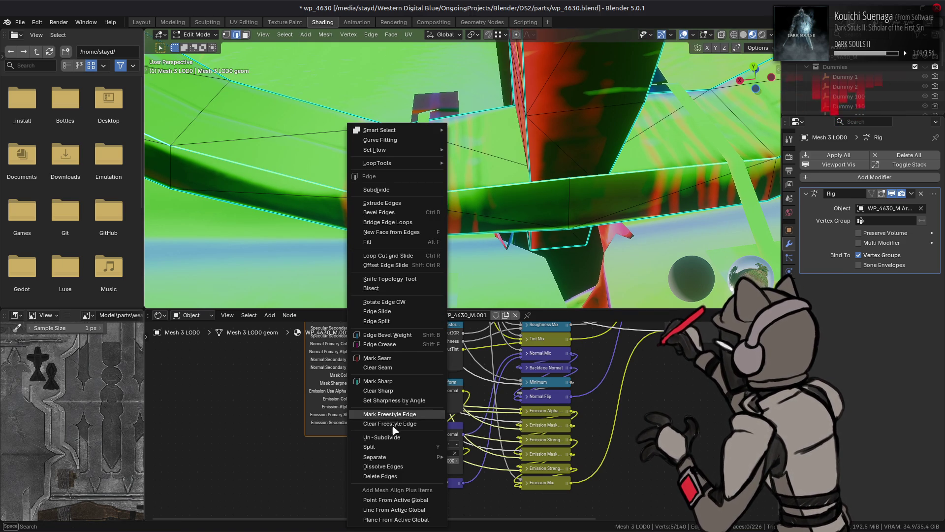
pyautogui.click(418, 382)
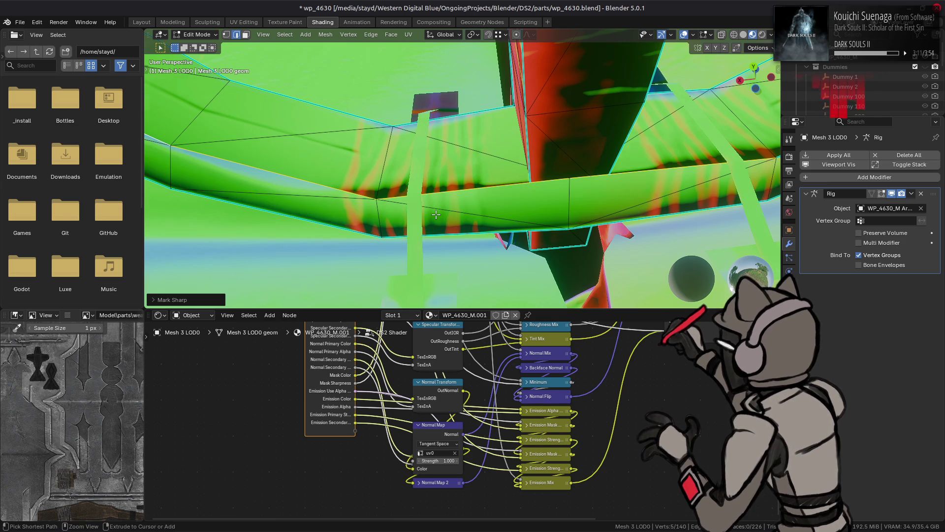
pyautogui.press('Tab')
# Reset the Normal Map Strength, trying 0.667 before settling on 0.75
pyautogui.click(442, 460)
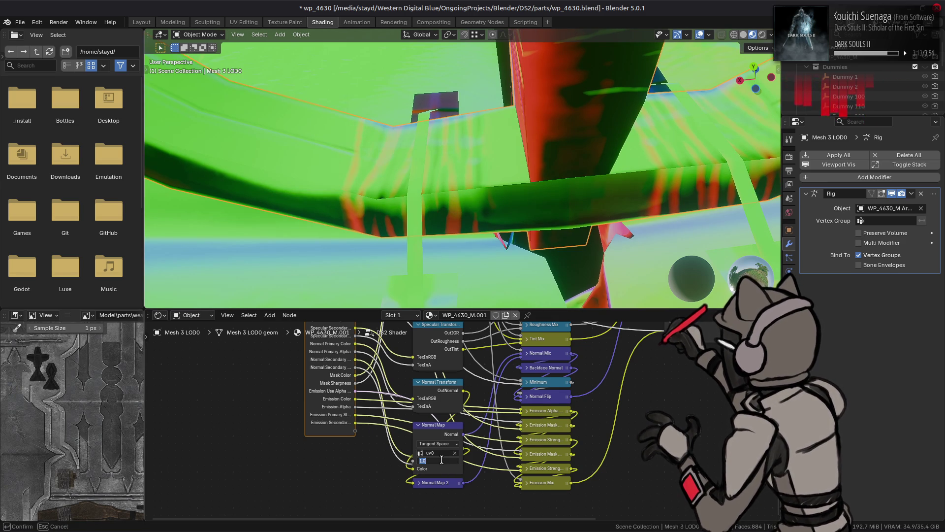
pyautogui.write('0.667')
pyautogui.press('Return')
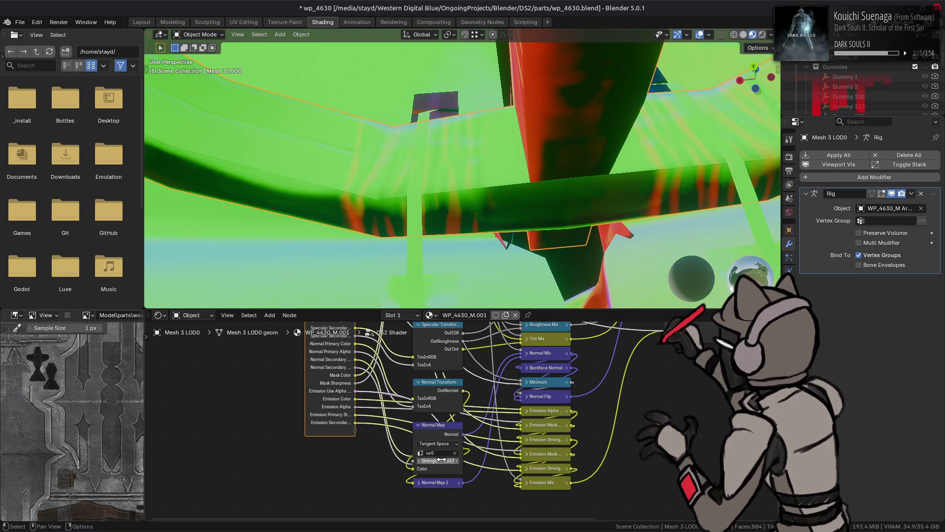
pyautogui.click(442, 460)
pyautogui.write('50')
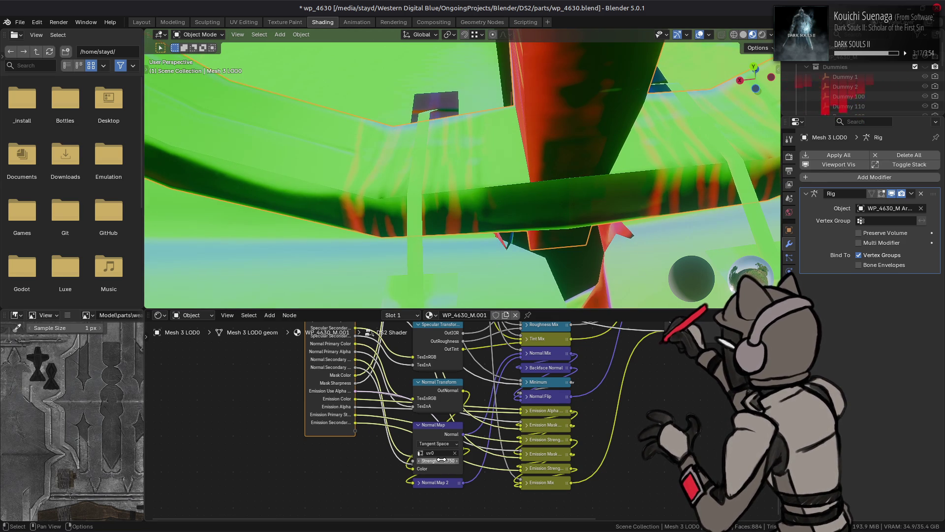
pyautogui.press('Return')
pyautogui.scroll(-1, 545, 166)
pyautogui.moveTo(545, 166)
pyautogui.mouseDown(button='middle')
pyautogui.moveTo(591, 148)
pyautogui.moveTo(610, 160)
pyautogui.moveTo(577, 174)
pyautogui.moveTo(430, 178)
pyautogui.moveTo(500, 193)
pyautogui.moveTo(461, 171)
pyautogui.mouseUp(button='middle')
# Mark two vertical barrel edges as sharp
pyautogui.press('Tab')
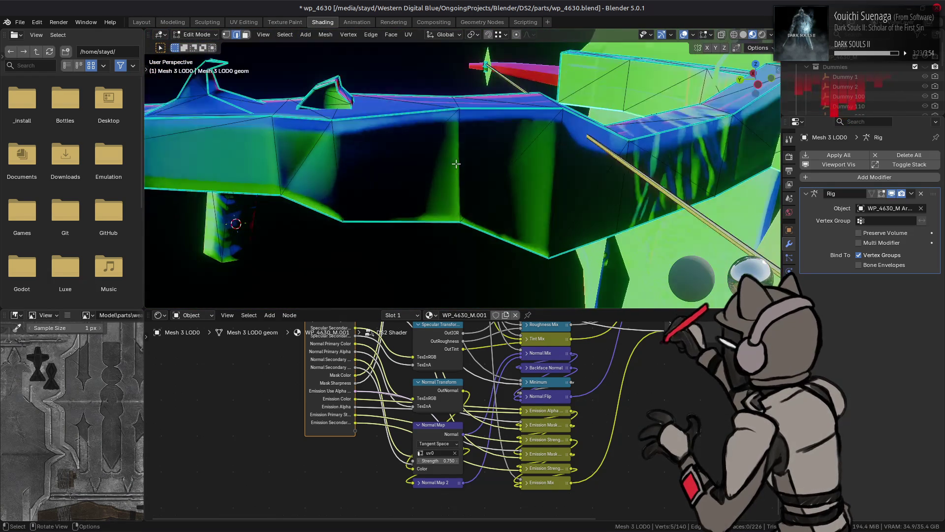
pyautogui.scroll(3, 461, 171)
pyautogui.click(458, 165)
pyautogui.keyDown('shift'); pyautogui.click(578, 228); pyautogui.keyUp('shift')
pyautogui.hotkey('ctrl', 'e')
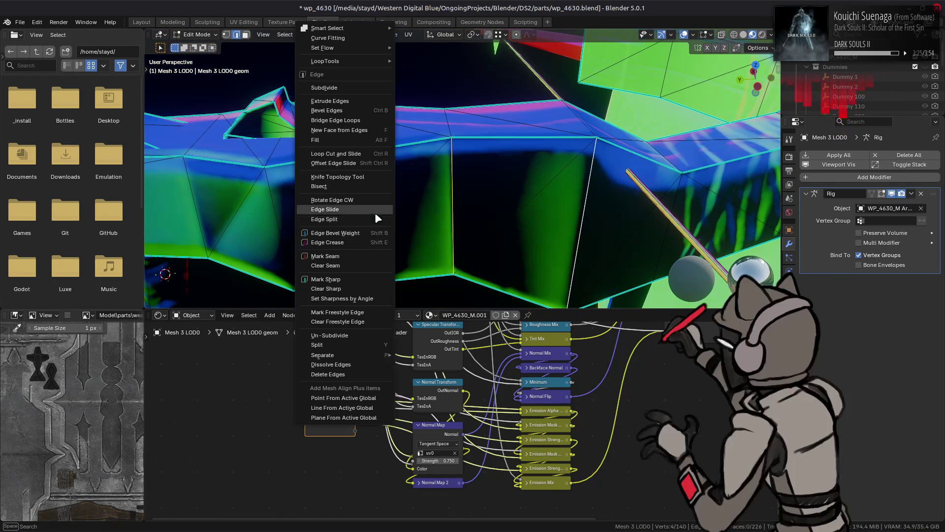
pyautogui.click(359, 278)
pyautogui.press('Tab')
# Mark two edges on the red part as sharp
pyautogui.moveTo(399, 240)
pyautogui.mouseDown(button='middle')
pyautogui.moveTo(401, 216)
pyautogui.moveTo(403, 228)
pyautogui.moveTo(559, 253)
pyautogui.moveTo(458, 256)
pyautogui.moveTo(468, 207)
pyautogui.moveTo(564, 177)
pyautogui.mouseUp(button='middle')
pyautogui.press('Tab')
pyautogui.click(393, 206)
pyautogui.keyDown('shift'); pyautogui.click(499, 187); pyautogui.keyUp('shift')
pyautogui.hotkey('ctrl', 'e')
pyautogui.click(330, 279)
pyautogui.press('Tab')
# Mark another red-part edge and a diagonal edge as sharp
pyautogui.moveTo(419, 217); pyautogui.dragTo(505, 178, button='middle')
pyautogui.press('Tab')
pyautogui.click(502, 177)
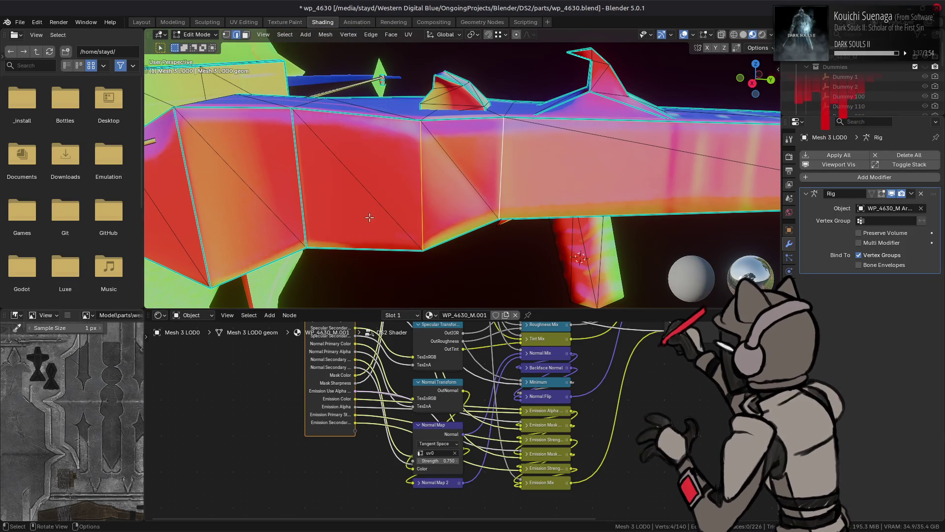
pyautogui.hotkey('ctrl', 'e')
pyautogui.click(338, 279)
pyautogui.moveTo(339, 279)
pyautogui.mouseDown(button='middle')
pyautogui.moveTo(407, 222)
pyautogui.moveTo(386, 226)
pyautogui.moveTo(456, 181)
pyautogui.mouseUp(button='middle')
pyautogui.click(456, 181)
pyautogui.hotkey('ctrl', 'e')
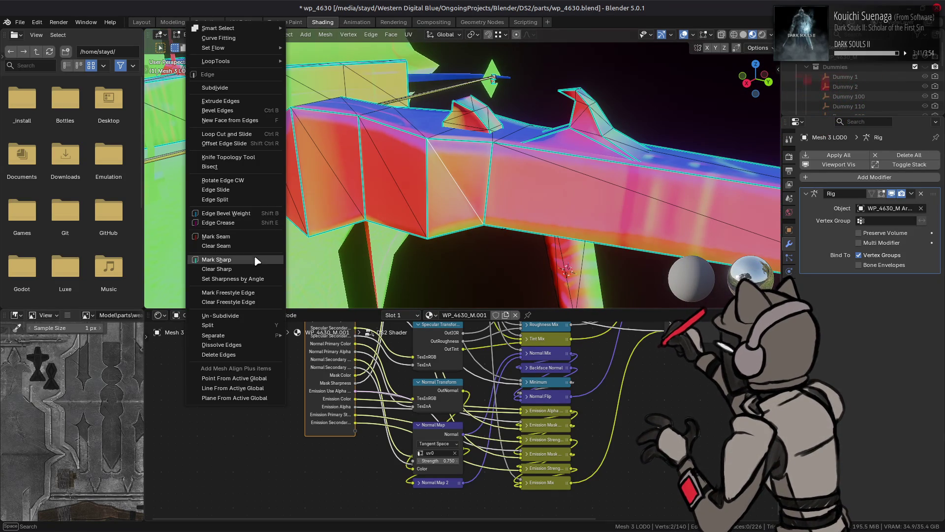
pyautogui.click(261, 260)
pyautogui.press('Tab')
# Mark three barrel edges on the weapon's other side as sharp and return to Object Mode
pyautogui.moveTo(345, 221); pyautogui.dragTo(390, 201, button='middle')
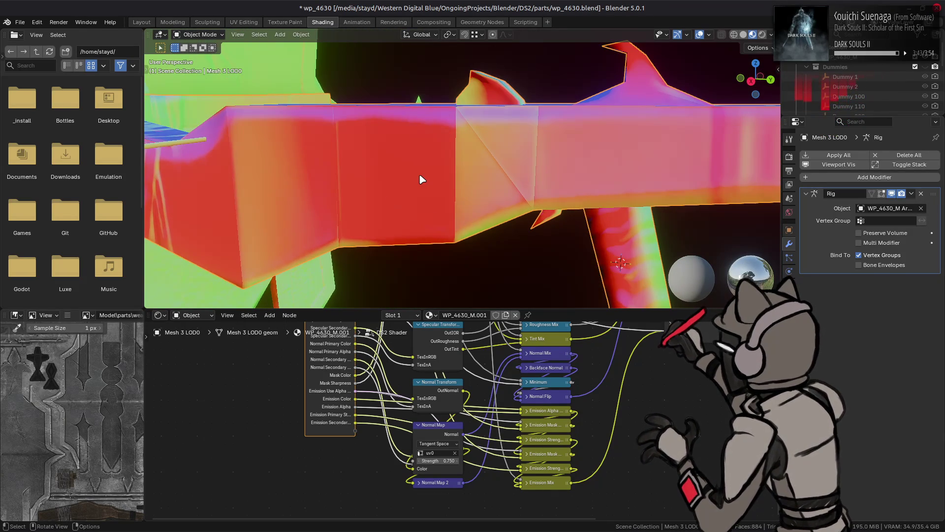
pyautogui.moveTo(453, 173)
pyautogui.mouseDown(button='middle')
pyautogui.moveTo(445, 182)
pyautogui.moveTo(314, 181)
pyautogui.moveTo(396, 178)
pyautogui.moveTo(378, 171)
pyautogui.mouseUp(button='middle')
pyautogui.press('Tab')
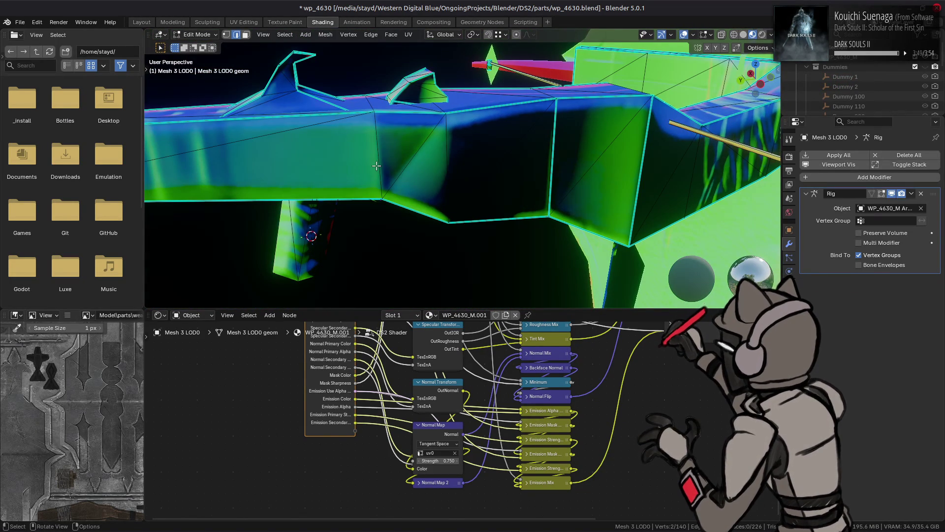
pyautogui.click(376, 166)
pyautogui.keyDown('shift'); pyautogui.click(414, 156); pyautogui.keyUp('shift')
pyautogui.keyDown('shift'); pyautogui.click(447, 168); pyautogui.keyUp('shift')
pyautogui.hotkey('ctrl', 'e')
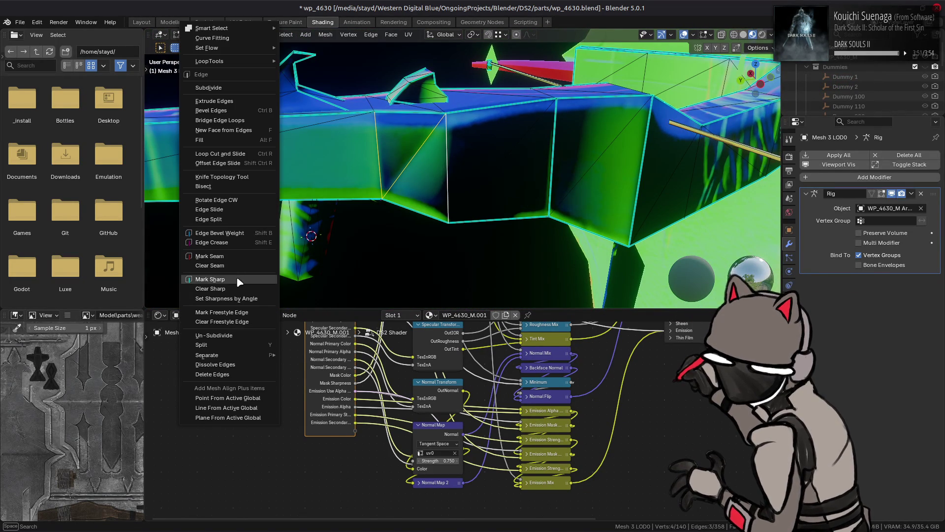
pyautogui.click(235, 281)
pyautogui.press('Tab')
pyautogui.moveTo(338, 200)
pyautogui.mouseDown(button='middle')
pyautogui.moveTo(397, 173)
pyautogui.moveTo(383, 177)
pyautogui.moveTo(455, 173)
pyautogui.moveTo(425, 183)
pyautogui.mouseUp(button='middle')
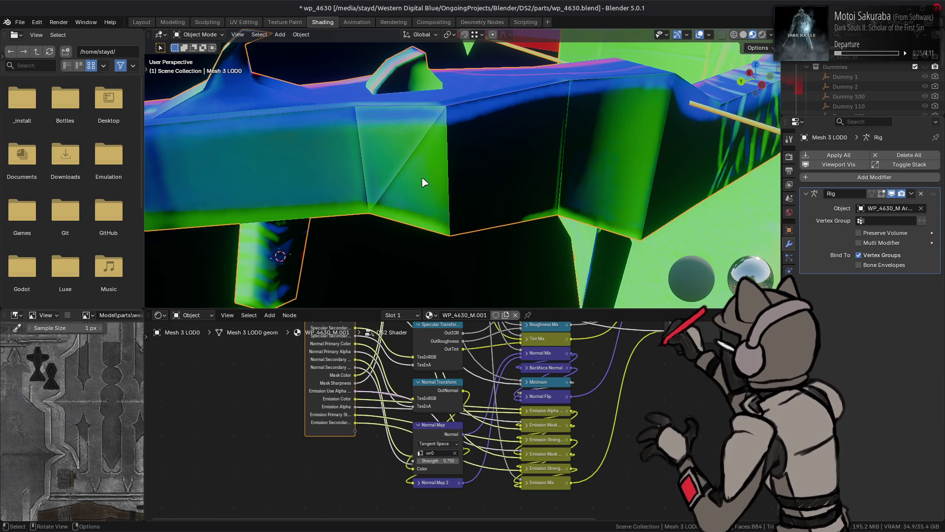
# Try Normal Map strengths of 1.0, 0.5, 0.75 and 0.5 on the weapon mesh
pyautogui.click(442, 460)
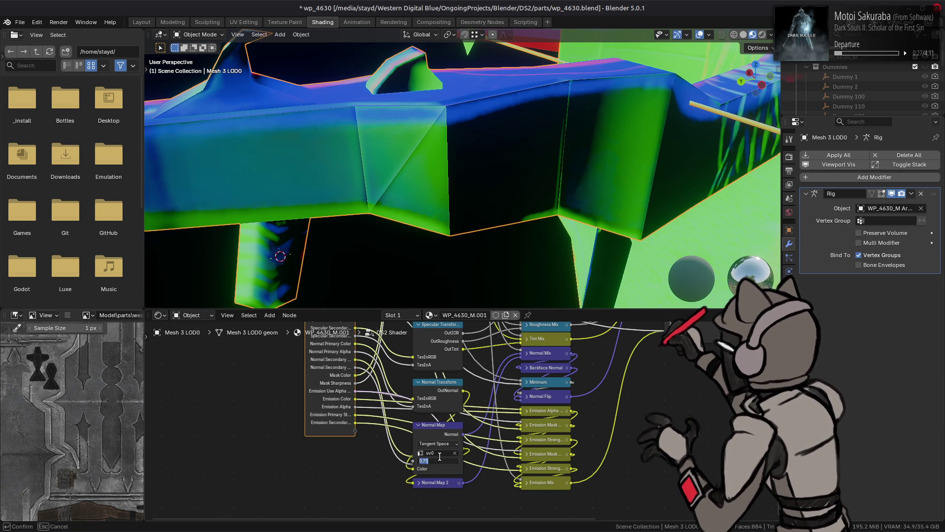
pyautogui.write('1')
pyautogui.press('Return')
pyautogui.click(441, 461)
pyautogui.write('0.5')
pyautogui.press('Return')
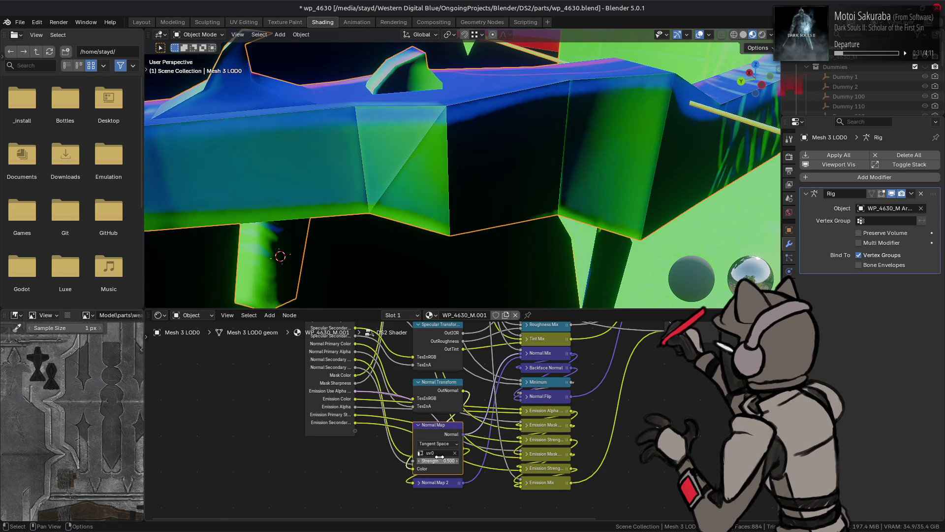
pyautogui.click(438, 461)
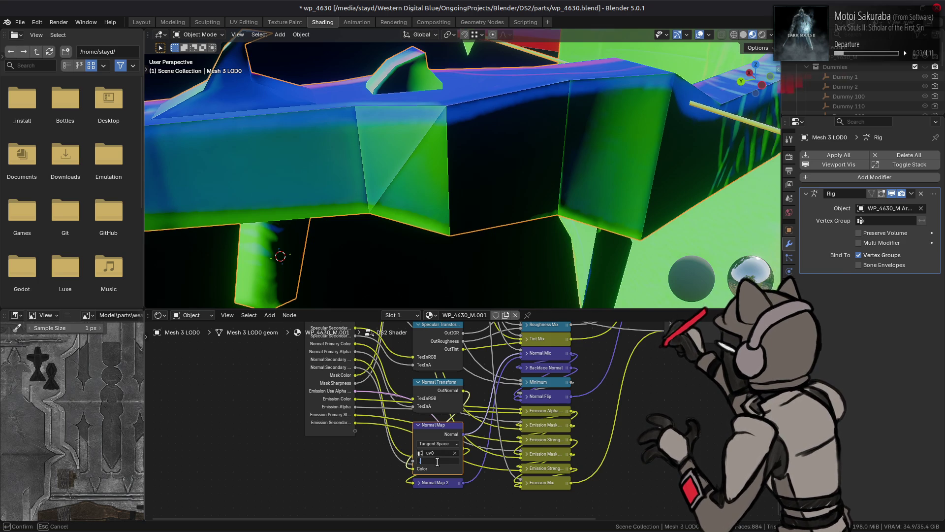
pyautogui.write('.25')
pyautogui.press('Return')
pyautogui.moveTo(431, 223)
pyautogui.keyDown('shift'); pyautogui.mouseDown(button='middle')
pyautogui.moveTo(445, 212)
pyautogui.moveTo(434, 162)
pyautogui.moveTo(529, 144)
pyautogui.moveTo(502, 177)
pyautogui.moveTo(490, 217)
pyautogui.mouseUp(button='middle'); pyautogui.keyUp('shift')
pyautogui.click(437, 461)
pyautogui.write('.0')
pyautogui.hotkey('ctrl', 'a')
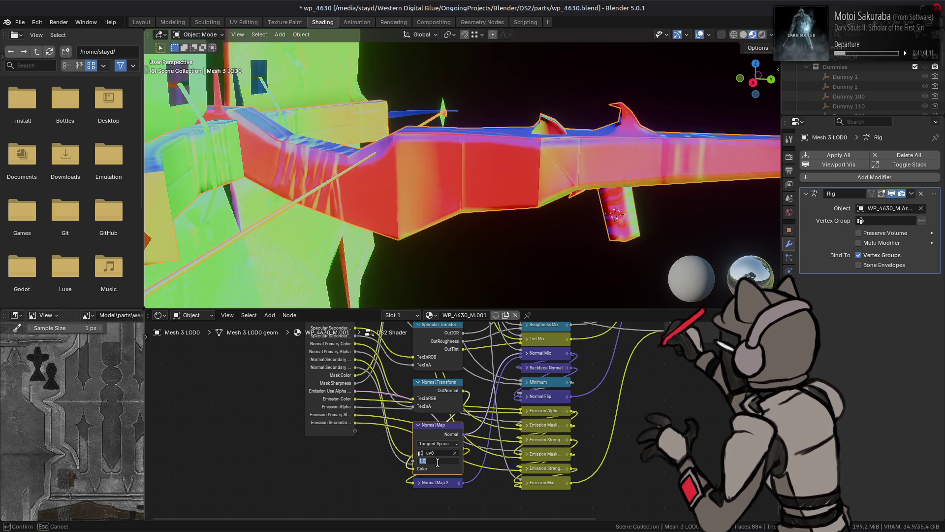
pyautogui.write('0.5')
pyautogui.press('Return')
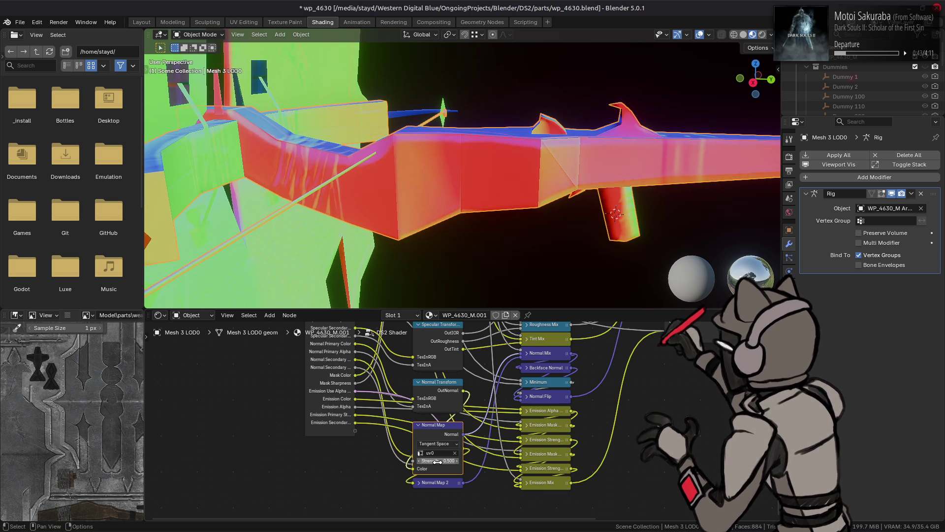
# Try strengths of two thirds, 1.0 and 0.833, undoing once back to 1.0
pyautogui.click(437, 461)
pyautogui.write('/3')
pyautogui.press('Return')
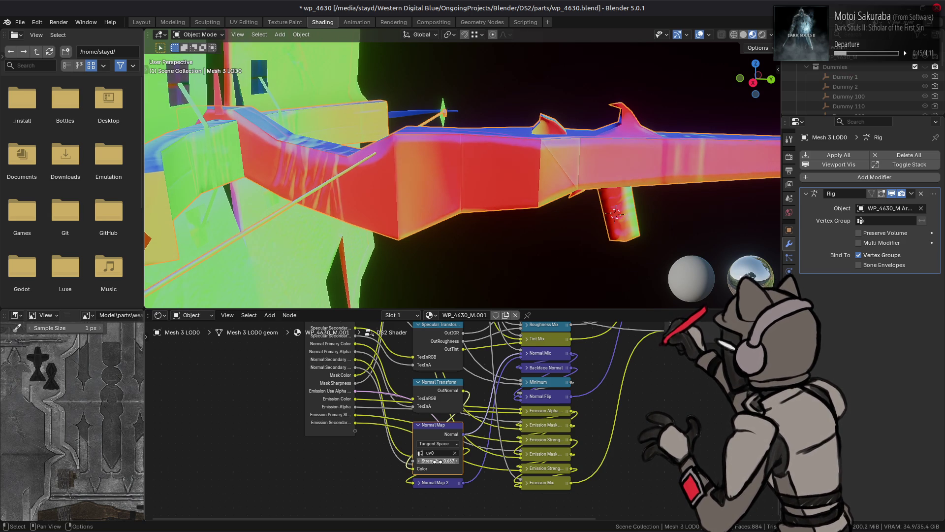
pyautogui.click(437, 461)
pyautogui.write('1')
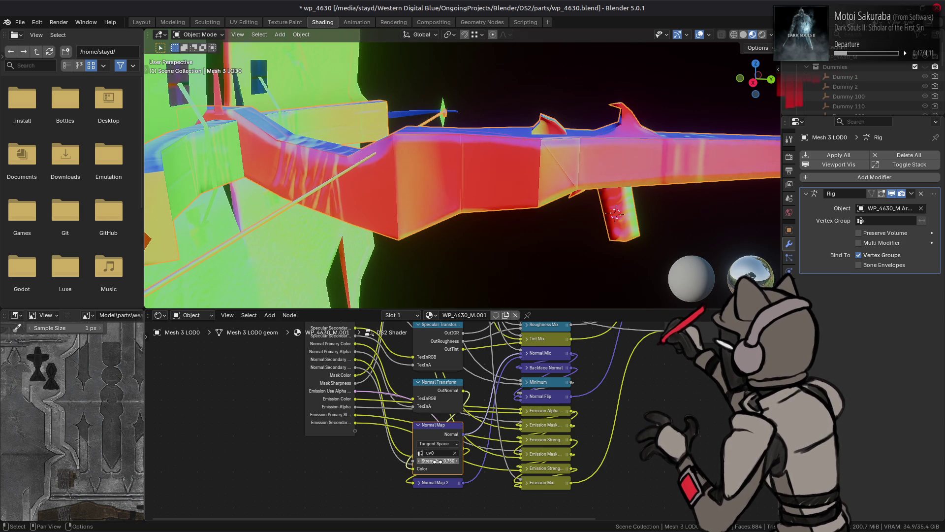
pyautogui.press('Return')
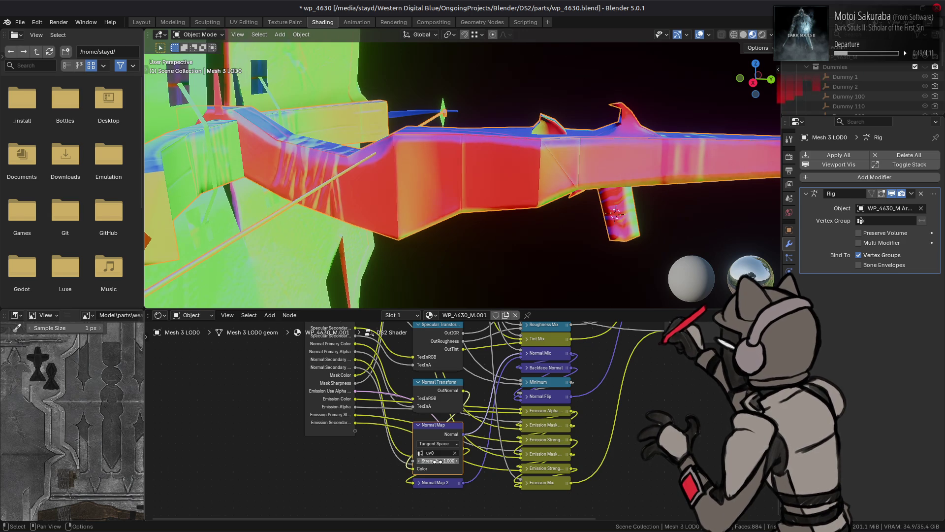
pyautogui.click(437, 461)
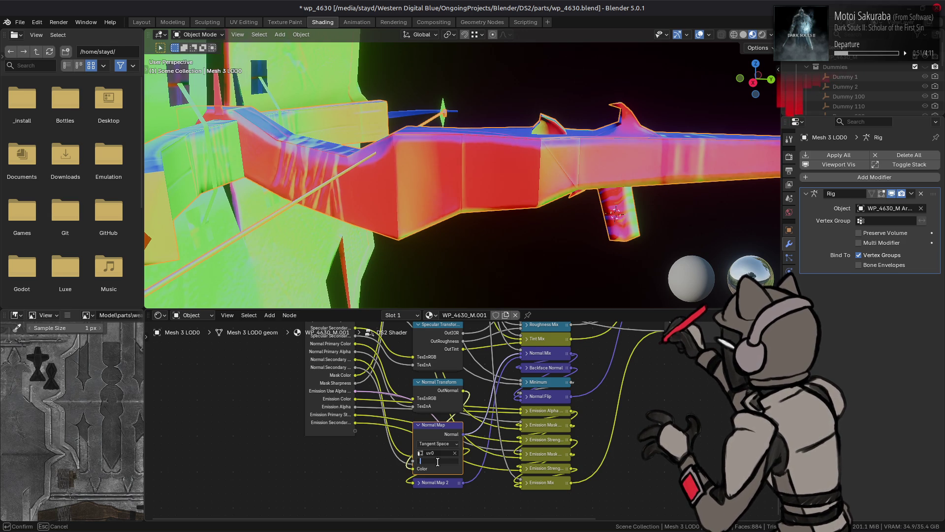
pyautogui.write('.833')
pyautogui.press('Return')
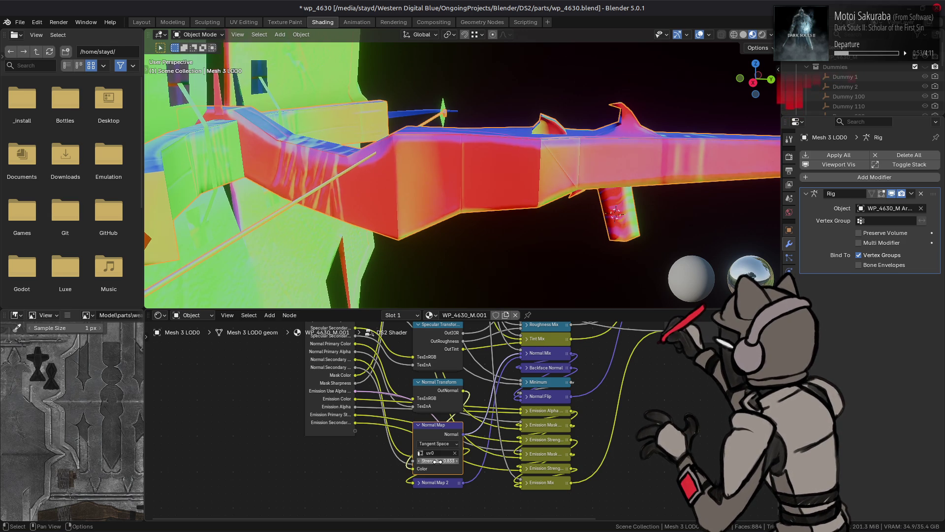
pyautogui.scroll(1, 516, 204)
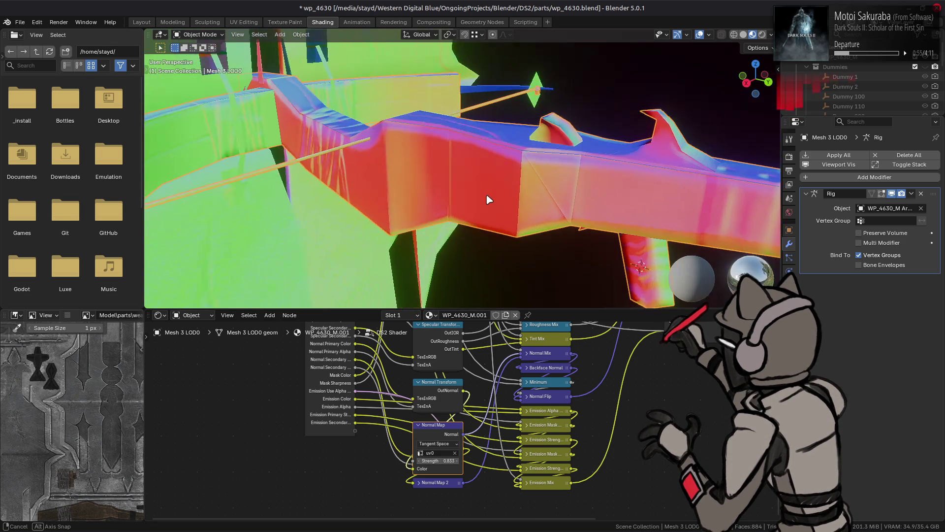
pyautogui.hotkey('ctrl', 'z')
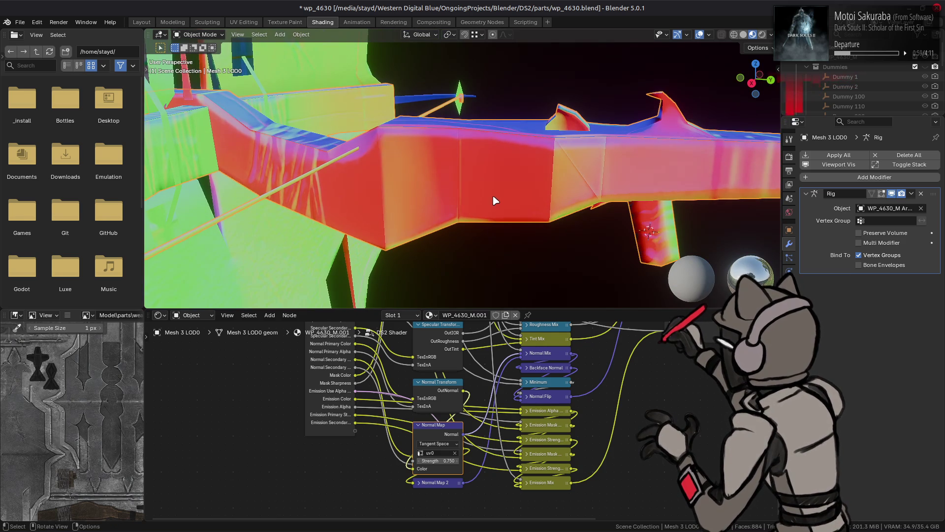
pyautogui.moveTo(497, 201); pyautogui.dragTo(485, 184, button='middle')
pyautogui.moveTo(444, 460); pyautogui.dragTo(444, 460)
pyautogui.click(445, 460)
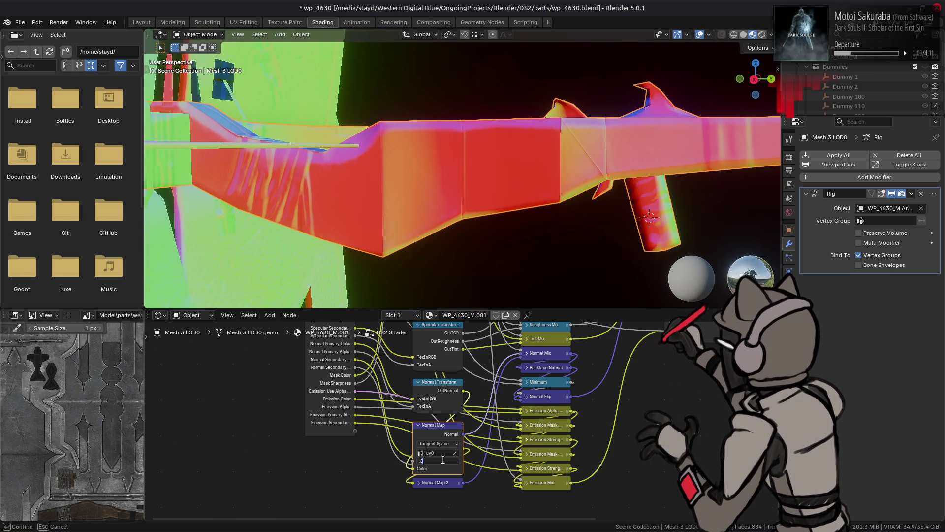
pyautogui.write('3')
pyautogui.press('Return')
# Compare 0.75 and 0.833 strength with undo and redo while orbiting the weapon
pyautogui.moveTo(401, 184)
pyautogui.mouseDown(button='middle')
pyautogui.moveTo(445, 172)
pyautogui.moveTo(382, 169)
pyautogui.moveTo(370, 196)
pyautogui.mouseUp(button='middle')
pyautogui.hotkey('ctrl', 'z')
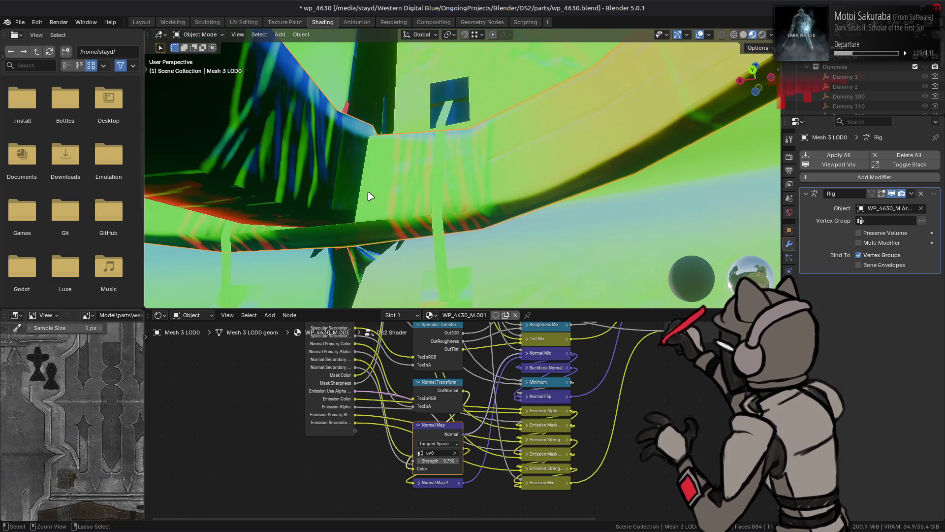
pyautogui.moveTo(365, 238)
pyautogui.mouseDown(button='middle')
pyautogui.moveTo(323, 207)
pyautogui.moveTo(517, 184)
pyautogui.mouseUp(button='middle')
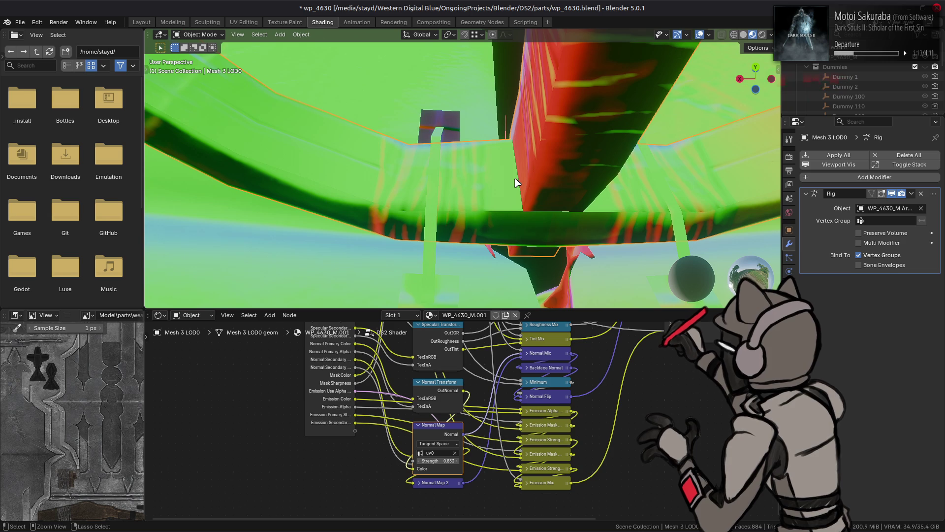
pyautogui.hotkey('ctrl', 'shift', 'z')
pyautogui.moveTo(516, 182)
pyautogui.mouseDown(button='middle')
pyautogui.moveTo(443, 131)
pyautogui.moveTo(519, 200)
pyautogui.moveTo(598, 220)
pyautogui.moveTo(544, 212)
pyautogui.moveTo(622, 202)
pyautogui.moveTo(555, 212)
pyautogui.mouseUp(button='middle')
pyautogui.hotkey('ctrl', 'z')
pyautogui.hotkey('ctrl', 'shift', 'z')
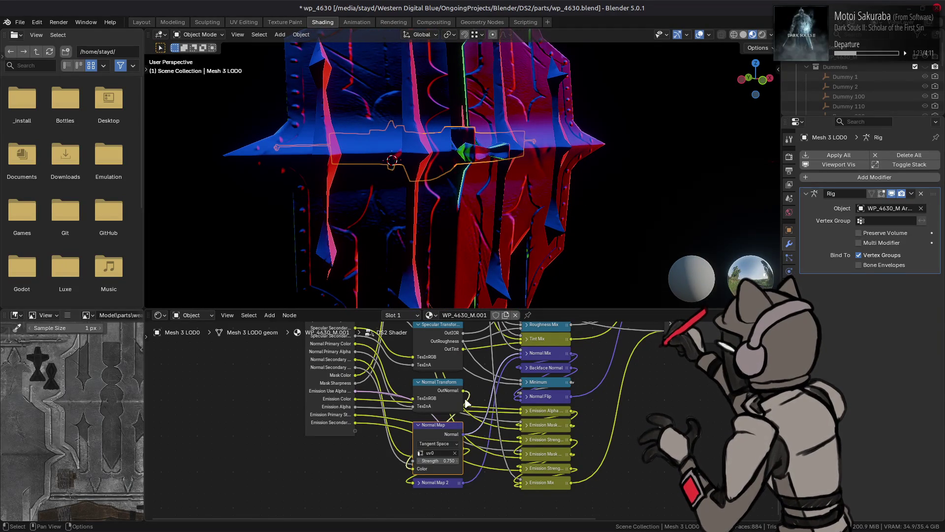
# After a two-thirds trial, enter 0.5 as the Normal Map strength and check the shading
pyautogui.click(447, 460)
pyautogui.write('2/3')
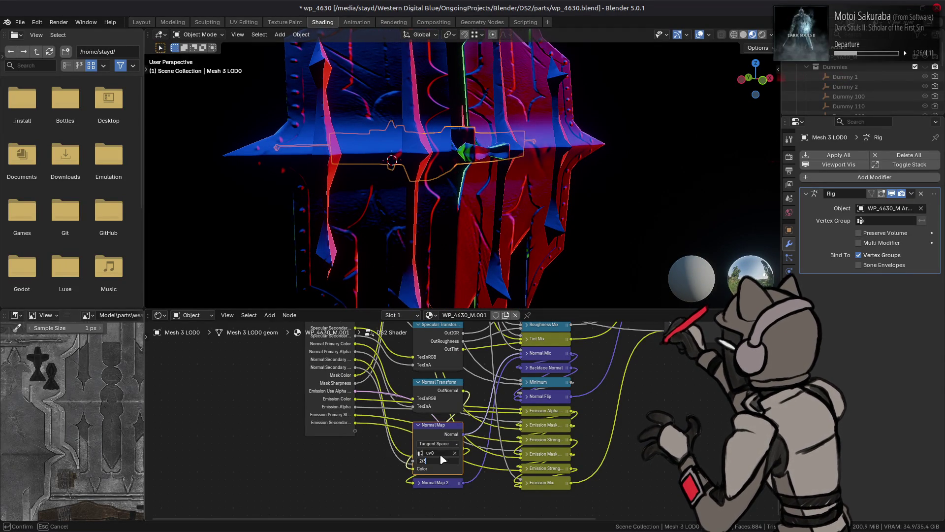
pyautogui.press('Return')
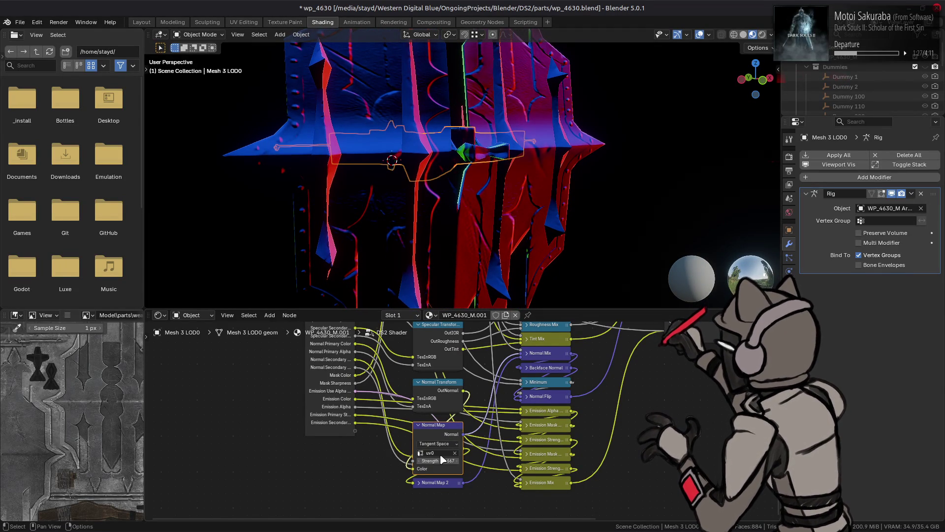
pyautogui.click(434, 461)
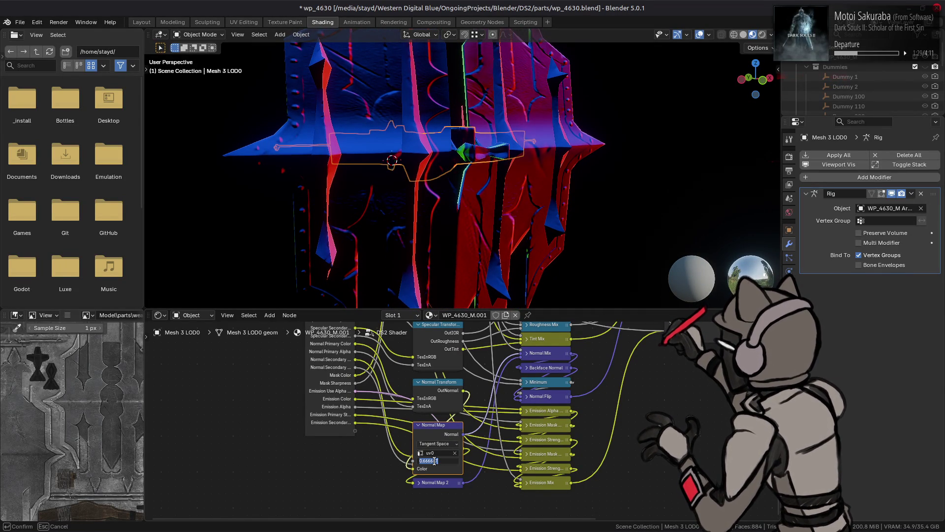
pyautogui.write('0.5')
pyautogui.press('Return')
pyautogui.moveTo(521, 173)
pyautogui.mouseDown(button='middle')
pyautogui.moveTo(484, 253)
pyautogui.moveTo(479, 196)
pyautogui.moveTo(439, 186)
pyautogui.moveTo(504, 198)
pyautogui.mouseUp(button='middle')
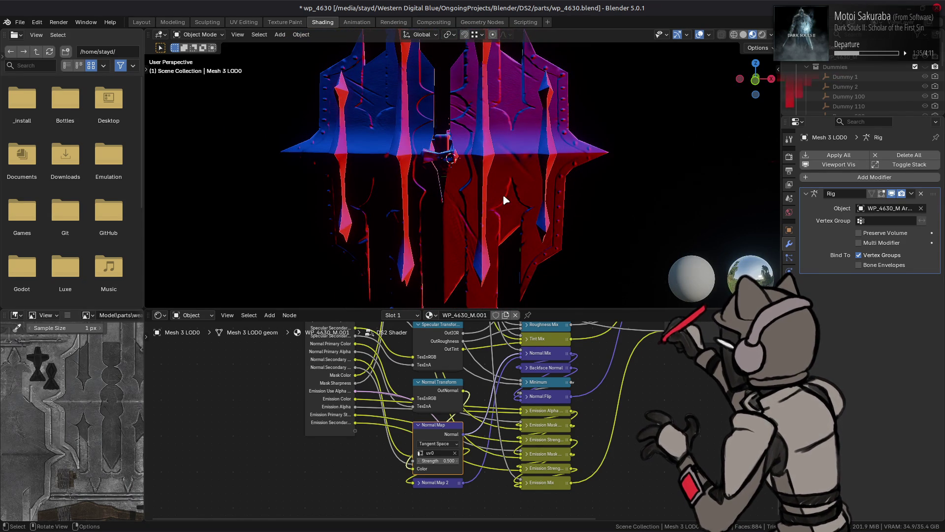
pyautogui.scroll(3, 503, 194)
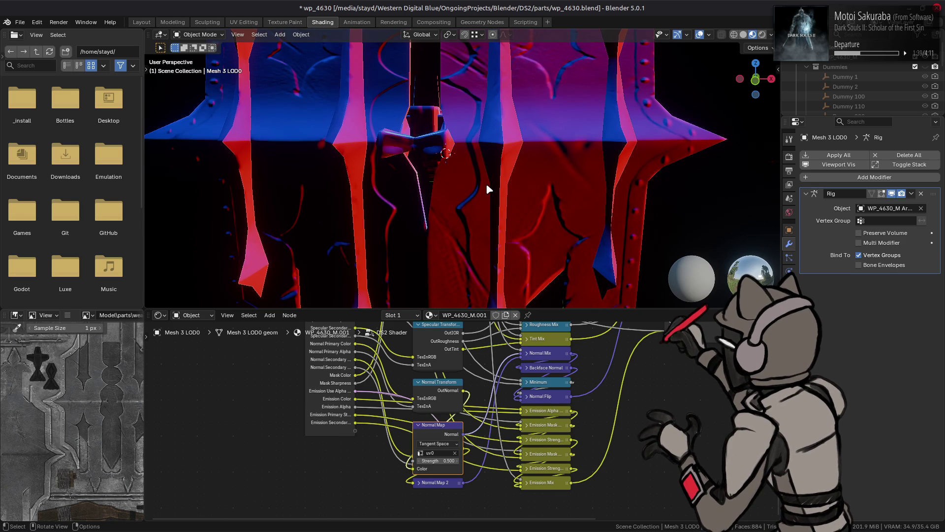
# Replace the g_BumpmapTexture node's image with the re-exported WP_4630_M_n .dds normal map
pyautogui.press('Tab')
pyautogui.scroll(3, 323, 368)
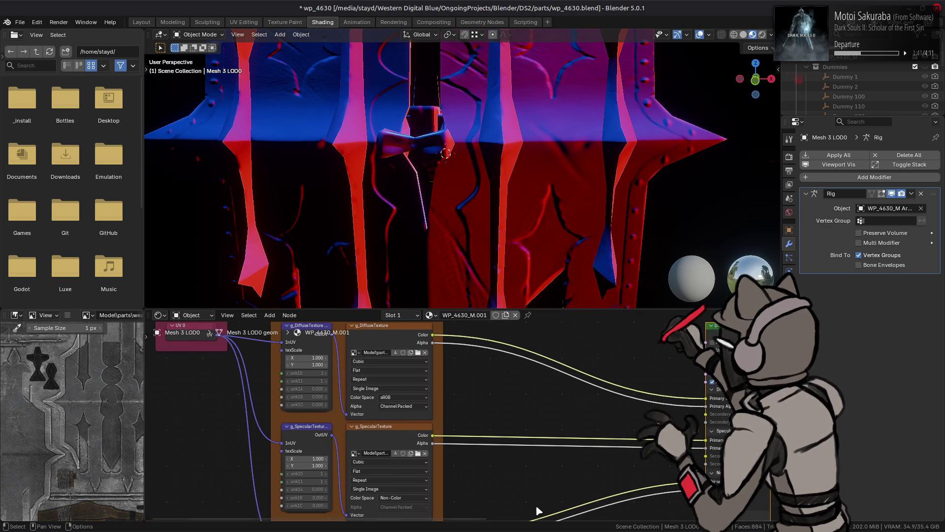
pyautogui.moveTo(369, 509); pyautogui.dragTo(361, 370, button='middle')
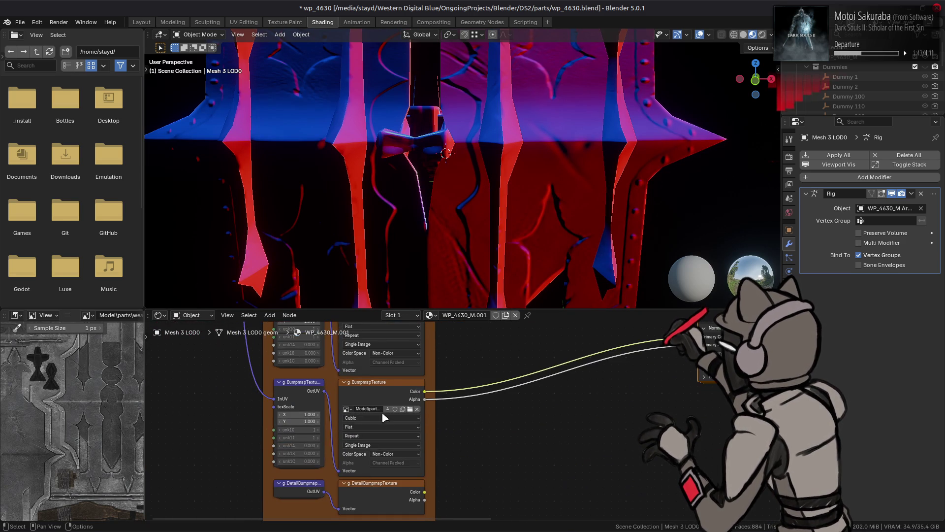
pyautogui.click(382, 383)
pyautogui.click(68, 315)
pyautogui.moveTo(98, 336)
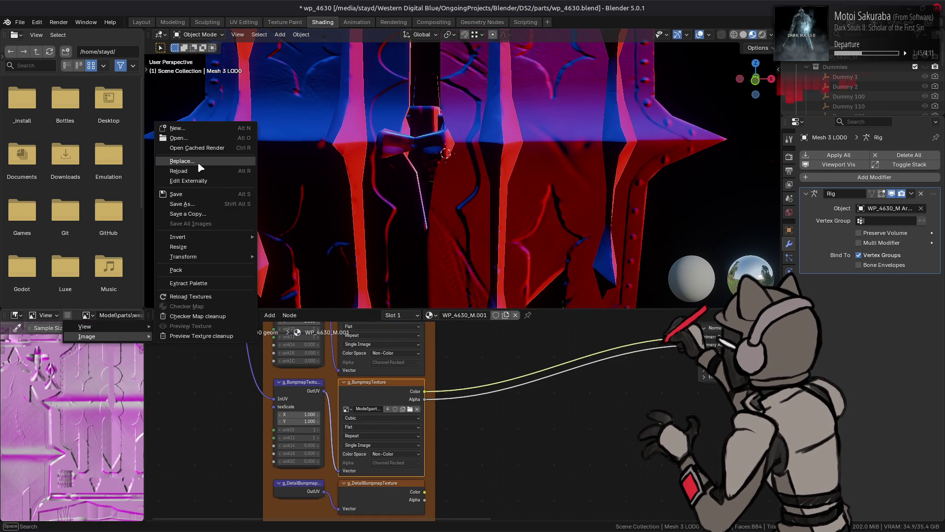
pyautogui.click(199, 164)
pyautogui.keyDown('super'); pyautogui.moveTo(258, 123); pyautogui.dragTo(258, 323); pyautogui.keyUp('super')
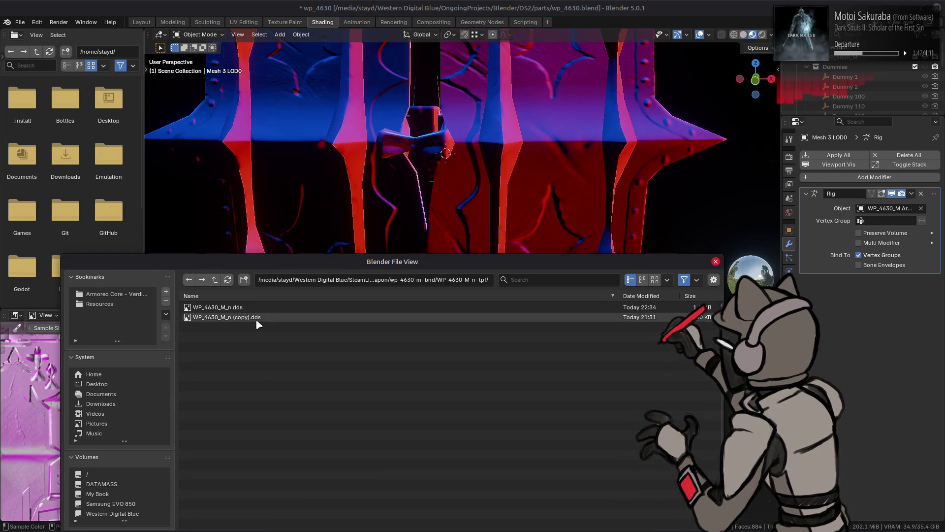
pyautogui.doubleClick(256, 319)
pyautogui.moveTo(554, 143)
pyautogui.mouseDown(button='middle')
pyautogui.moveTo(553, 123)
pyautogui.moveTo(468, 156)
pyautogui.moveTo(387, 164)
pyautogui.moveTo(283, 155)
pyautogui.mouseUp(button='middle')
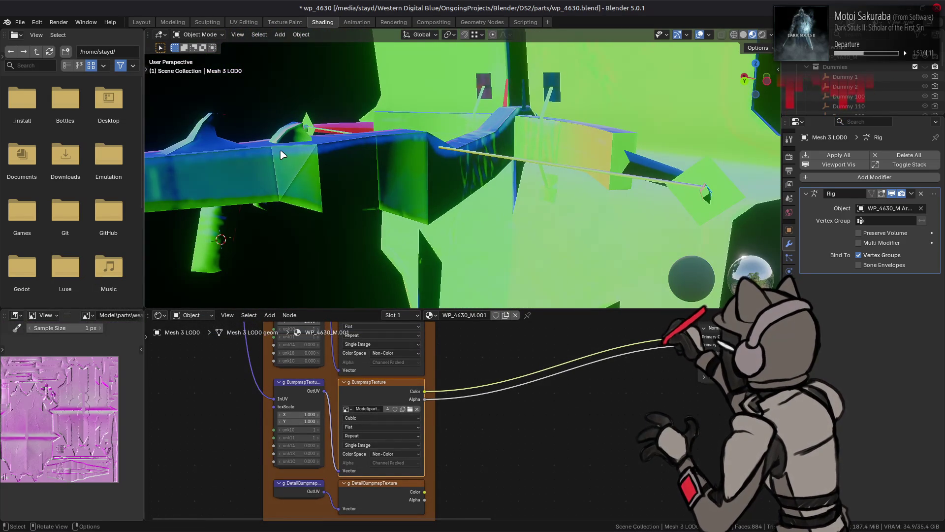
# Briefly inspect the weapon mesh's edges in Edit Mode, then return to Object Mode
pyautogui.scroll(2, 288, 162)
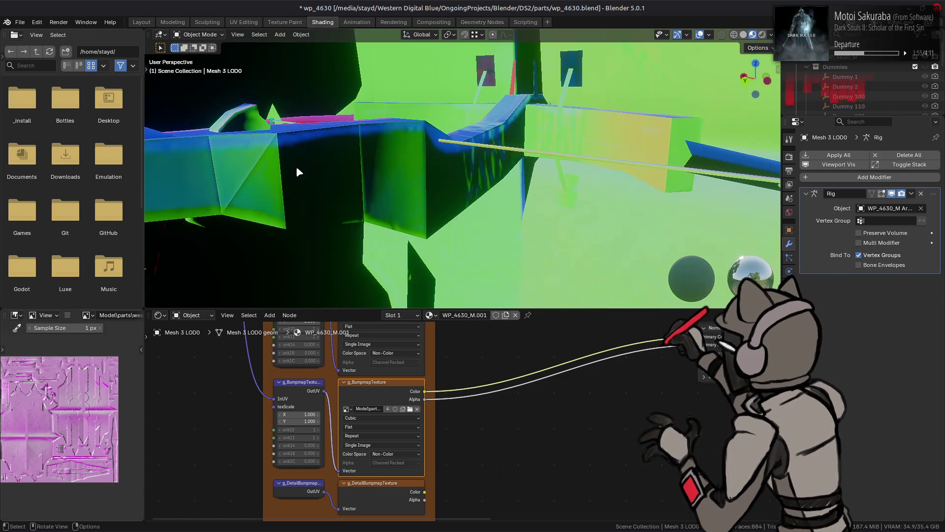
pyautogui.press('Tab')
pyautogui.moveTo(591, 197); pyautogui.dragTo(632, 196, button='middle')
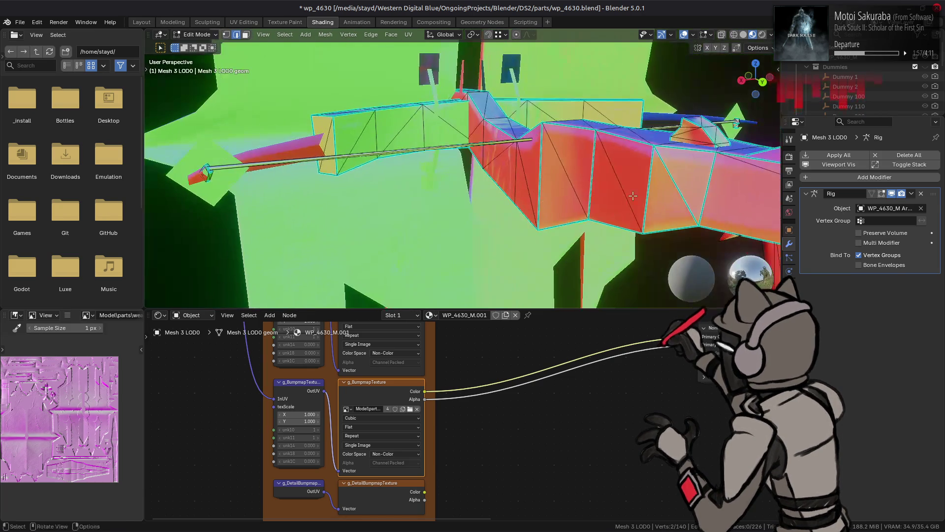
pyautogui.rightClick(432, 318)
pyautogui.press('Tab')
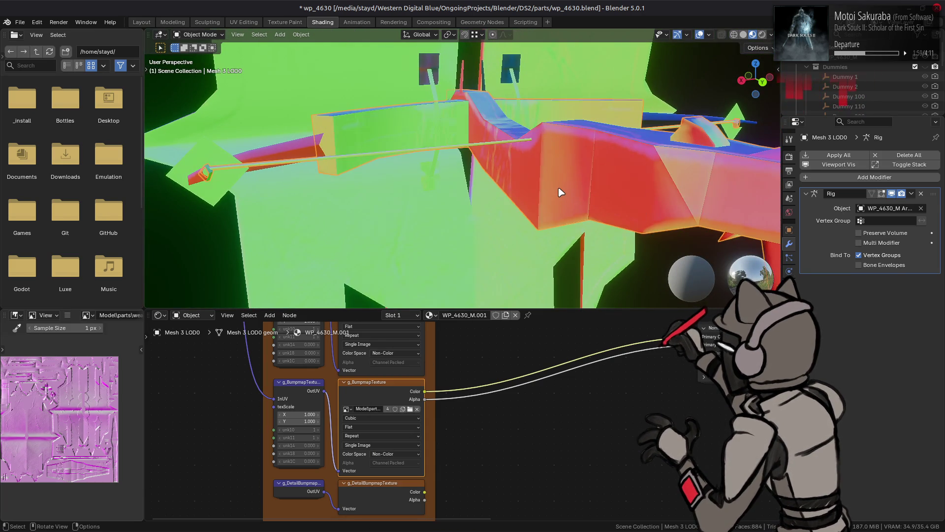
pyautogui.moveTo(560, 194)
pyautogui.mouseDown(button='middle')
pyautogui.moveTo(414, 203)
pyautogui.moveTo(426, 201)
pyautogui.mouseUp(button='middle')
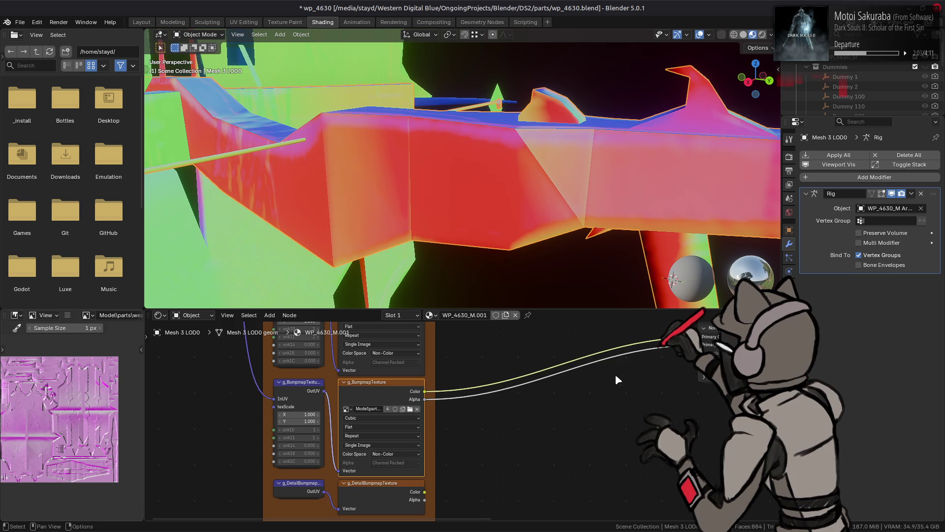
pyautogui.scroll(-2, 615, 374)
# Inside the DS2 Shader group, try strengths 1.0 and 0.8333 before settling on 0.75
pyautogui.click(659, 351)
pyautogui.press('Tab')
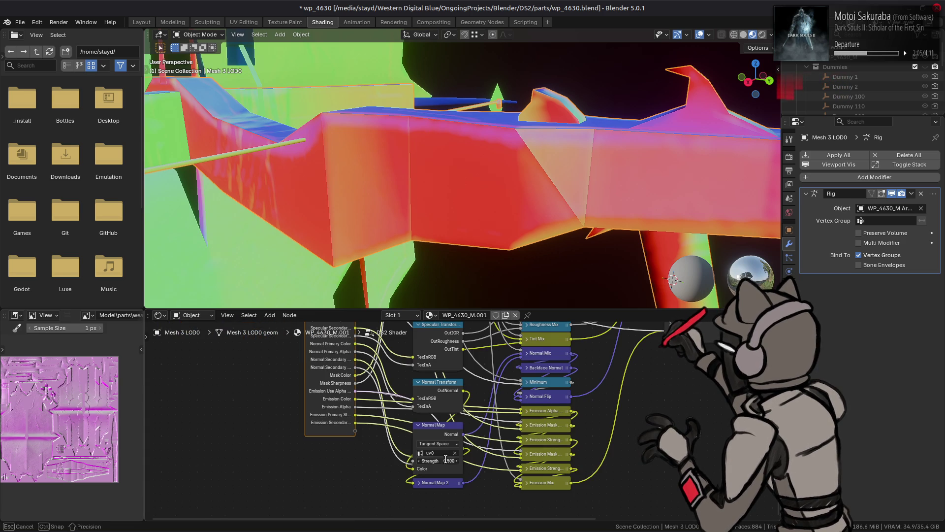
pyautogui.moveTo(438, 460); pyautogui.dragTo(449, 461)
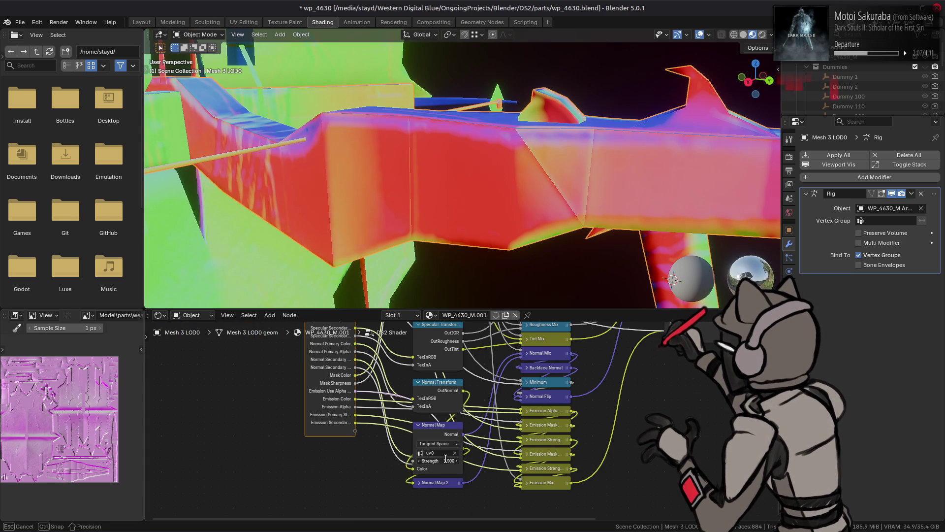
pyautogui.click(446, 459)
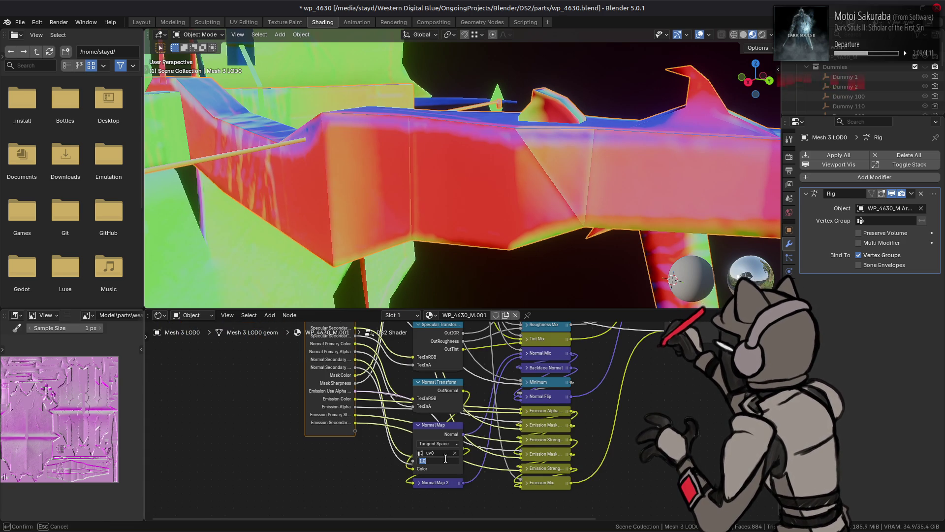
pyautogui.write('0.75')
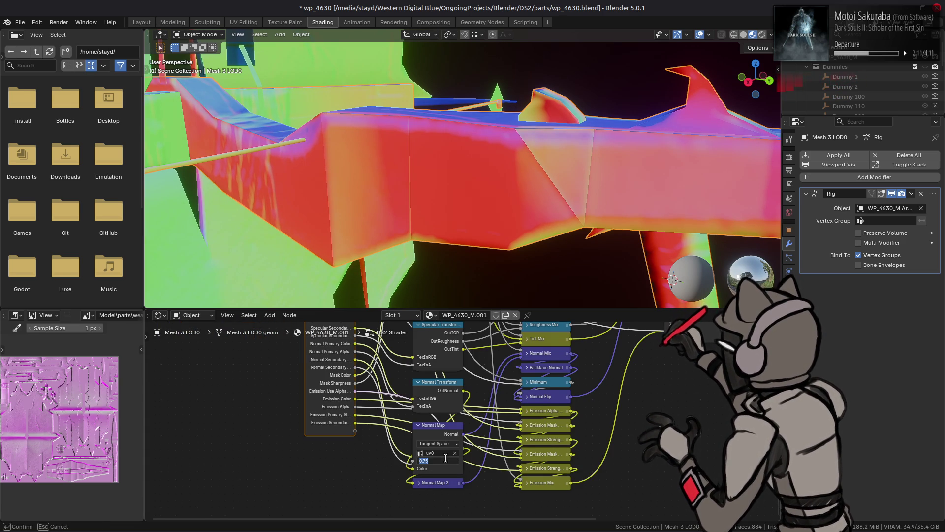
pyautogui.press('Return')
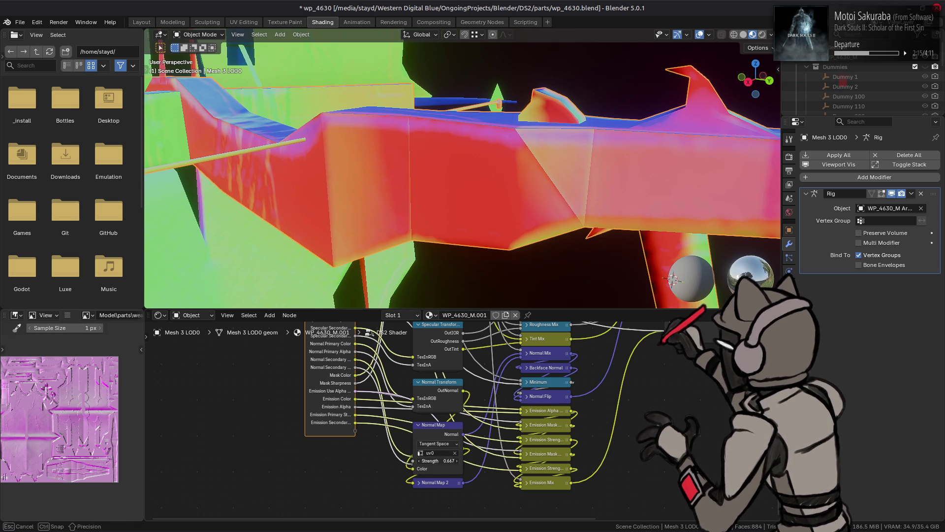
pyautogui.click(440, 461)
pyautogui.write('.8333')
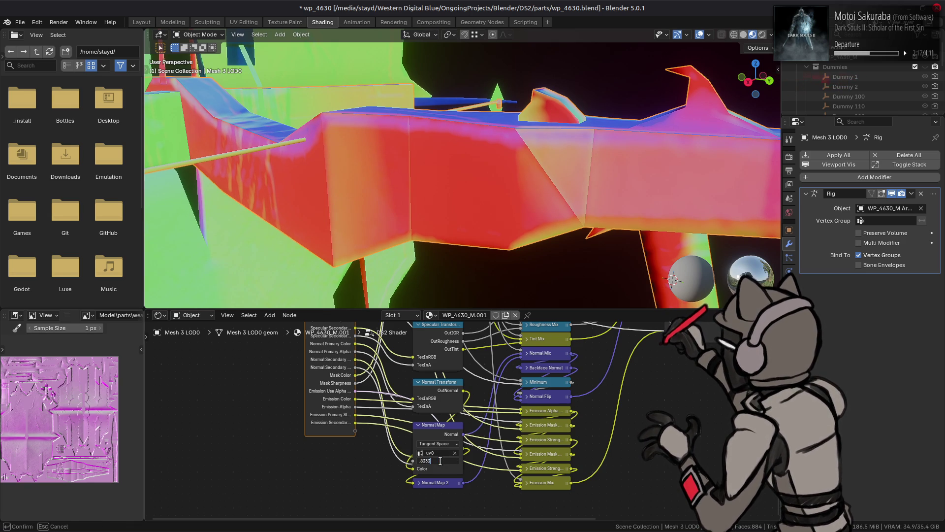
pyautogui.press('Return')
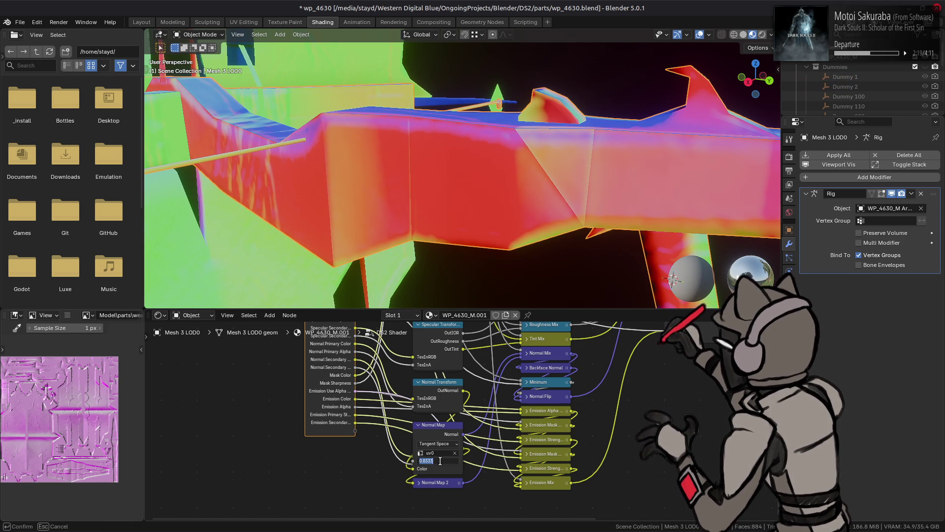
pyautogui.write('.75')
pyautogui.press('Return')
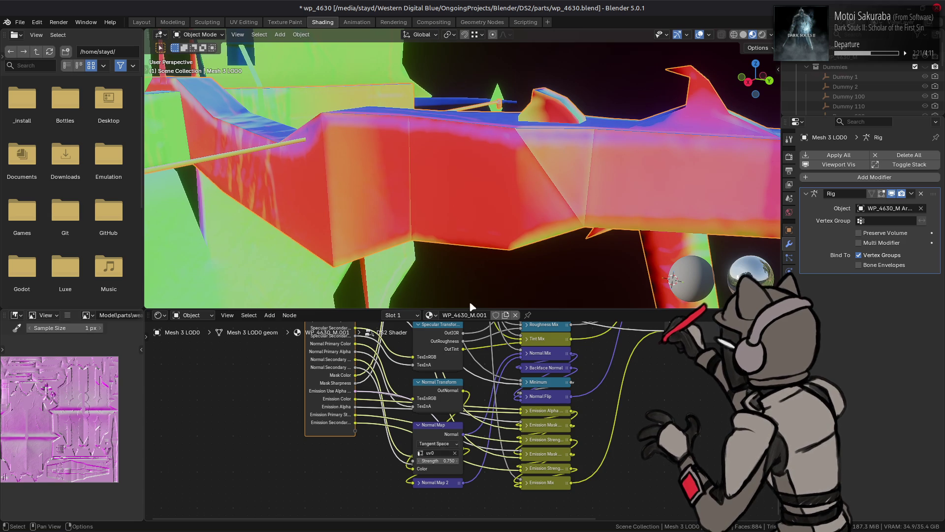
# Mark the selected hard edges of the weapon mesh as sharp and check the shading
pyautogui.press('Tab')
pyautogui.click(371, 34)
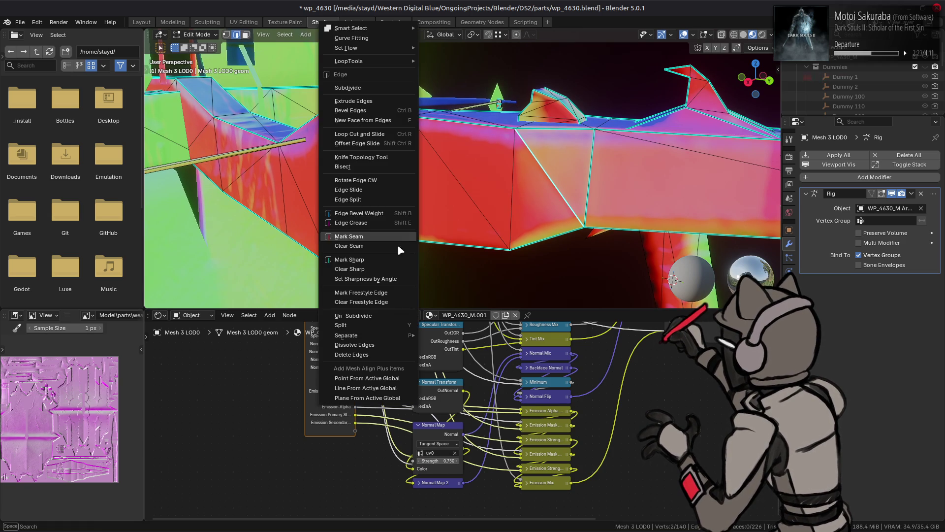
pyautogui.click(373, 274)
pyautogui.press('Tab')
pyautogui.press('Tab')
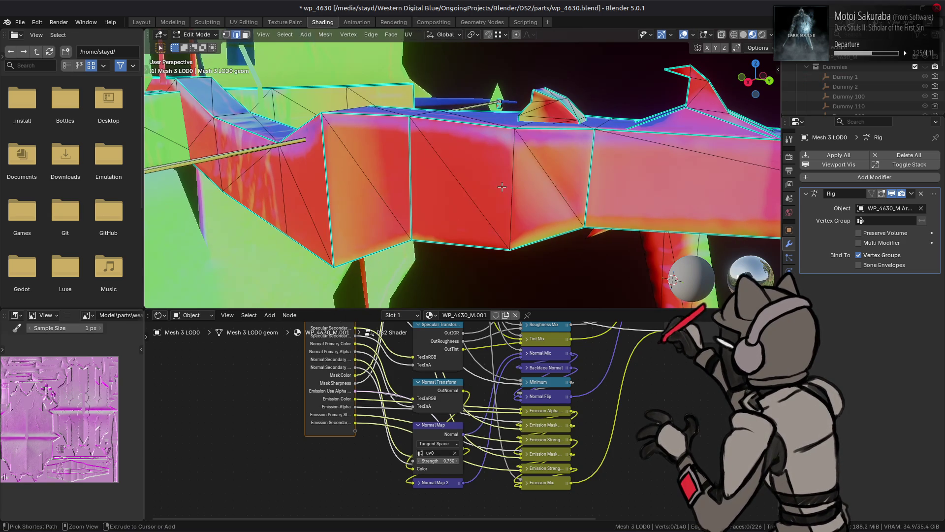
pyautogui.rightClick(338, 227)
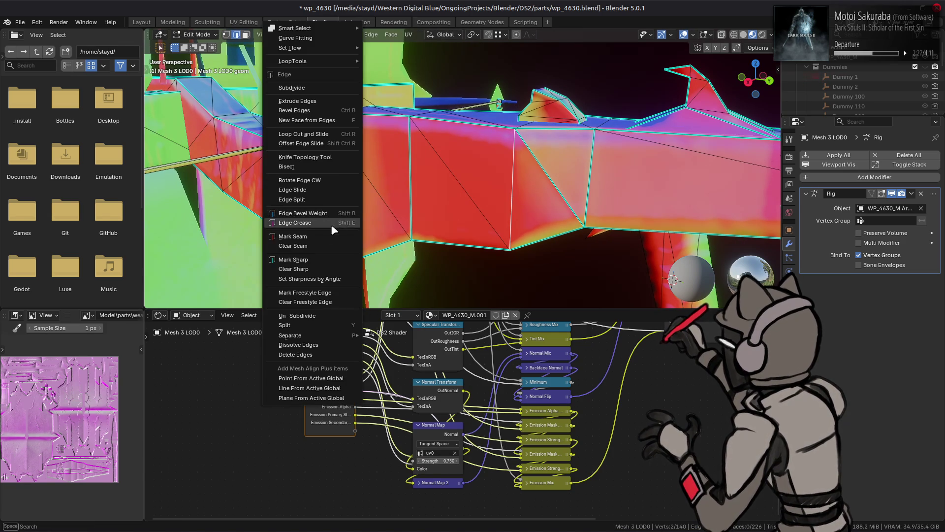
pyautogui.click(337, 259)
pyautogui.moveTo(345, 246)
pyautogui.mouseDown(button='middle')
pyautogui.moveTo(505, 170)
pyautogui.moveTo(467, 180)
pyautogui.moveTo(412, 175)
pyautogui.mouseUp(button='middle')
pyautogui.press('Tab')
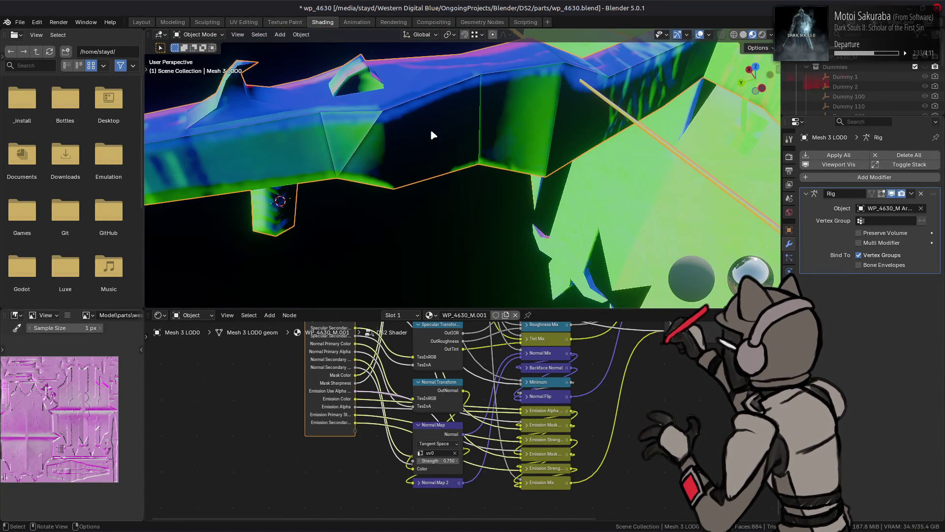
# Review other sides of the mesh in Edit Mode, then start lowering the normal map strength
pyautogui.press('Tab')
pyautogui.moveTo(640, 99); pyautogui.dragTo(535, 142, button='middle')
pyautogui.rightClick(419, 189)
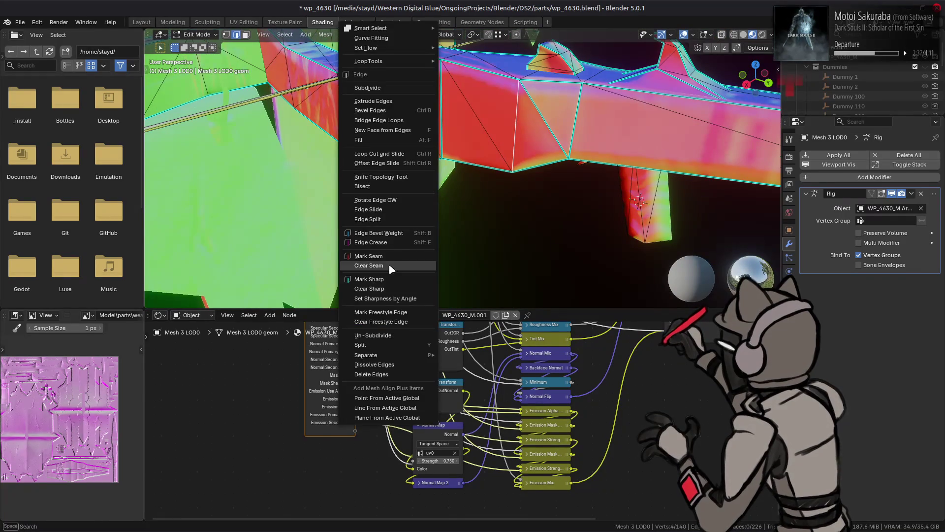
pyautogui.press('Escape')
pyautogui.press('Tab')
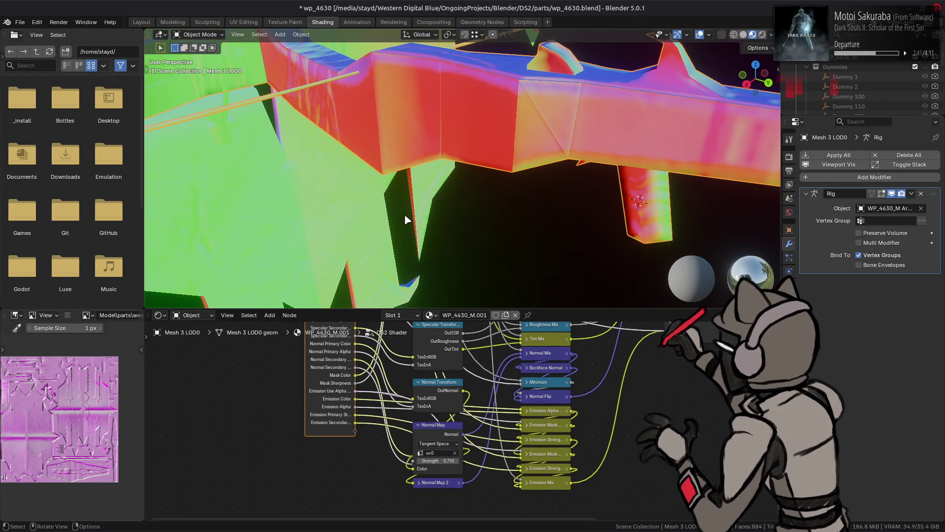
pyautogui.moveTo(405, 217)
pyautogui.mouseDown(button='middle')
pyautogui.moveTo(465, 148)
pyautogui.moveTo(575, 203)
pyautogui.mouseUp(button='middle')
pyautogui.press('Tab')
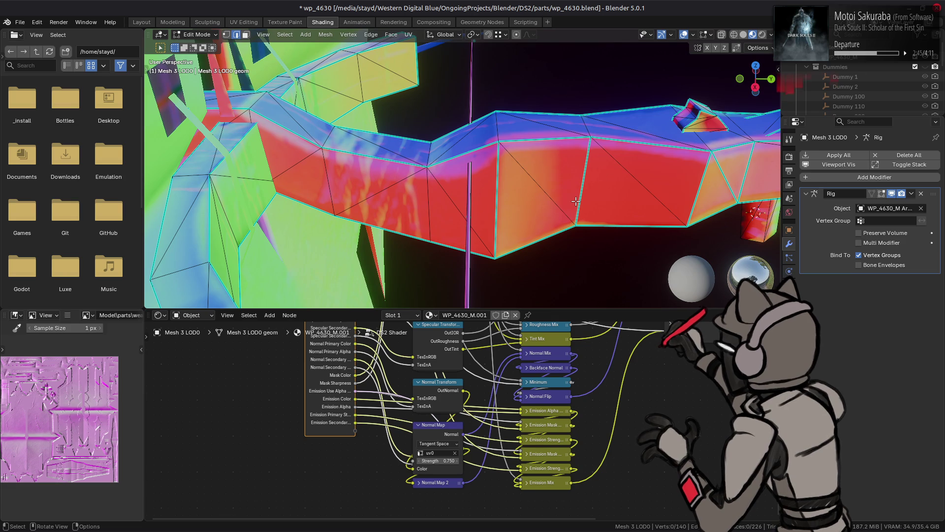
pyautogui.press('Tab')
pyautogui.moveTo(567, 185); pyautogui.dragTo(452, 441, button='middle')
pyautogui.moveTo(442, 458)
pyautogui.mouseDown()
pyautogui.moveTo(423, 458)
pyautogui.moveTo(442, 458)
pyautogui.mouseUp()
pyautogui.click(442, 458)
# Return the strength to 1.0 after a 0.75 trial, save wp_4630.blend, and collapse the Normal Map node
pyautogui.press('Return')
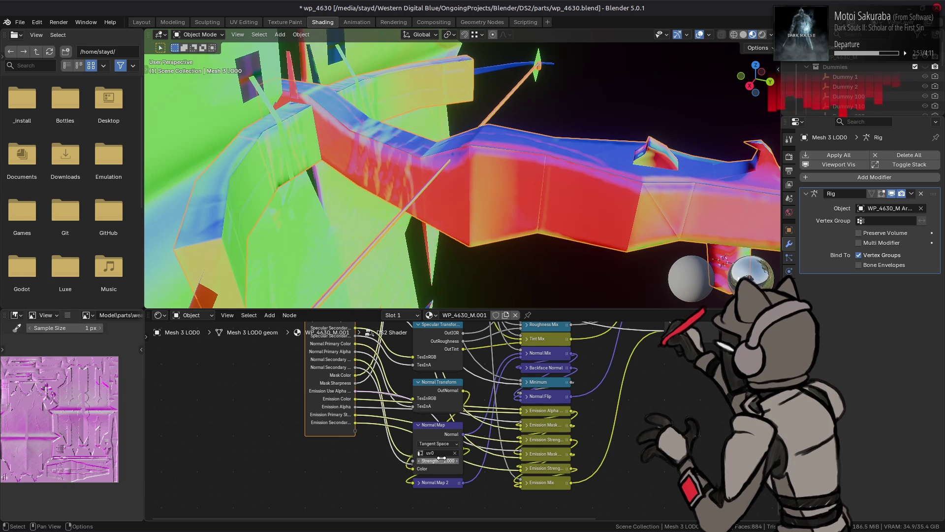
pyautogui.scroll(-2, 489, 228)
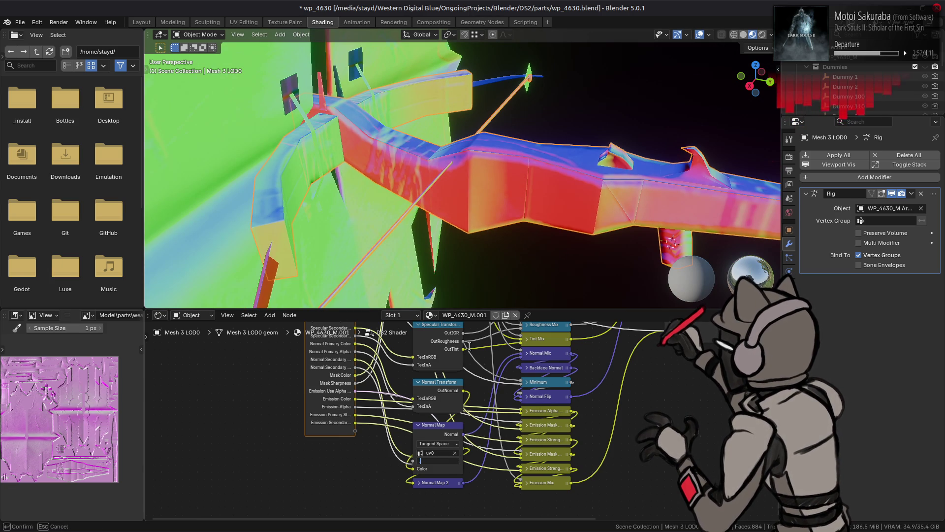
pyautogui.write('.75')
pyautogui.press('Return')
pyautogui.moveTo(468, 114)
pyautogui.mouseDown(button='middle')
pyautogui.moveTo(435, 157)
pyautogui.moveTo(601, 130)
pyautogui.mouseUp(button='middle')
pyautogui.scroll(2, 601, 130)
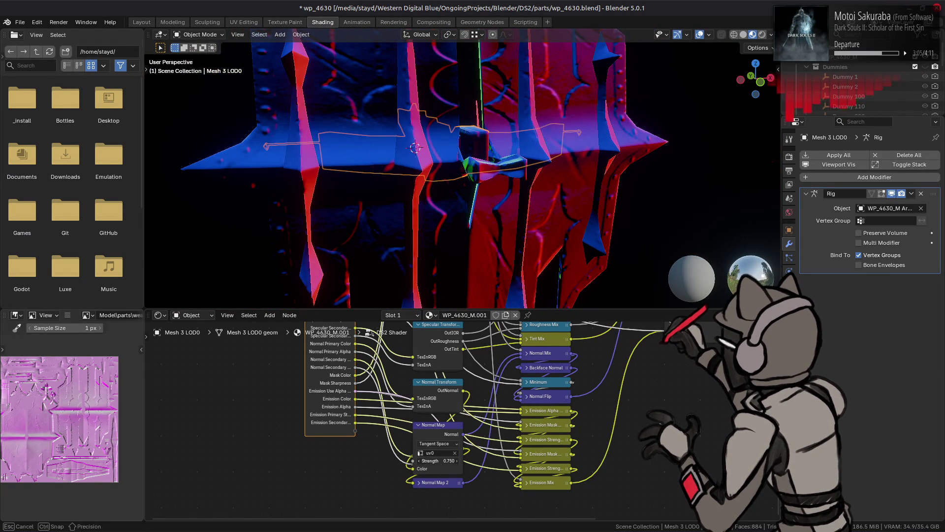
pyautogui.moveTo(438, 460); pyautogui.dragTo(439, 460)
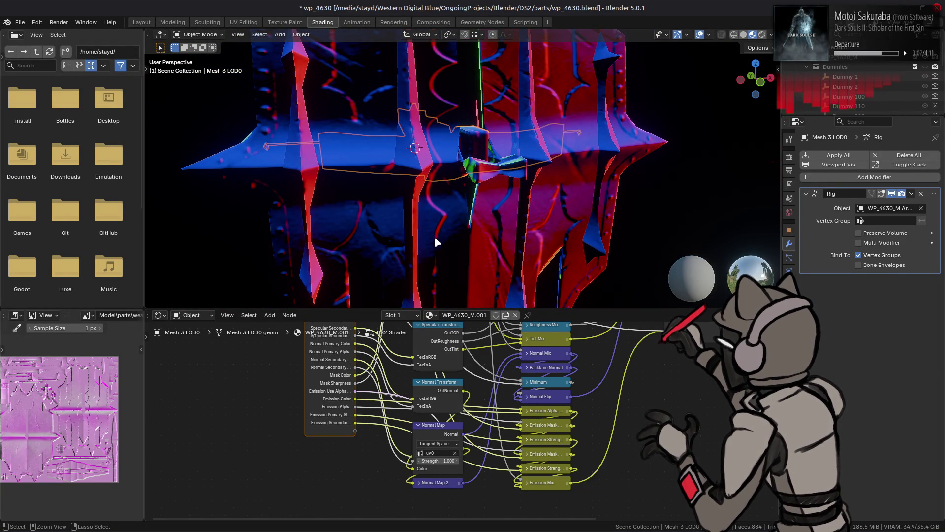
pyautogui.hotkey('ctrl', 's')
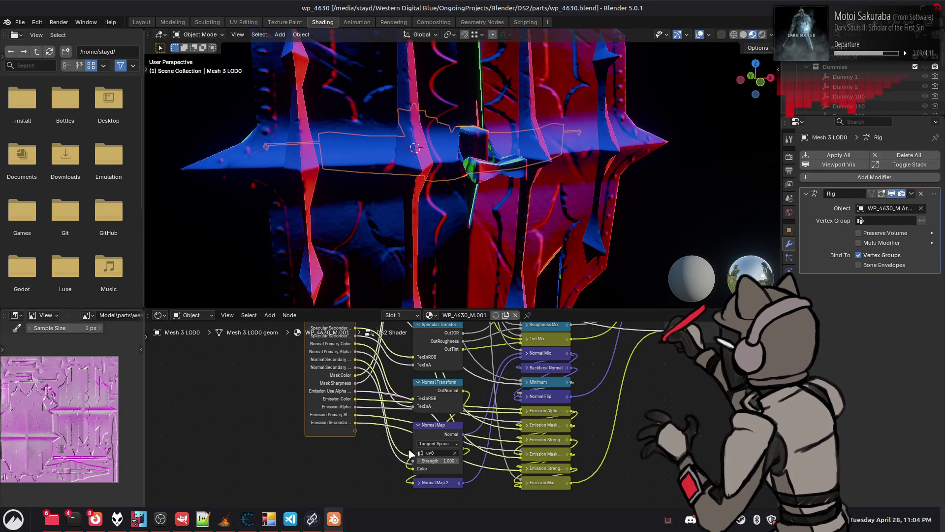
pyautogui.click(419, 424)
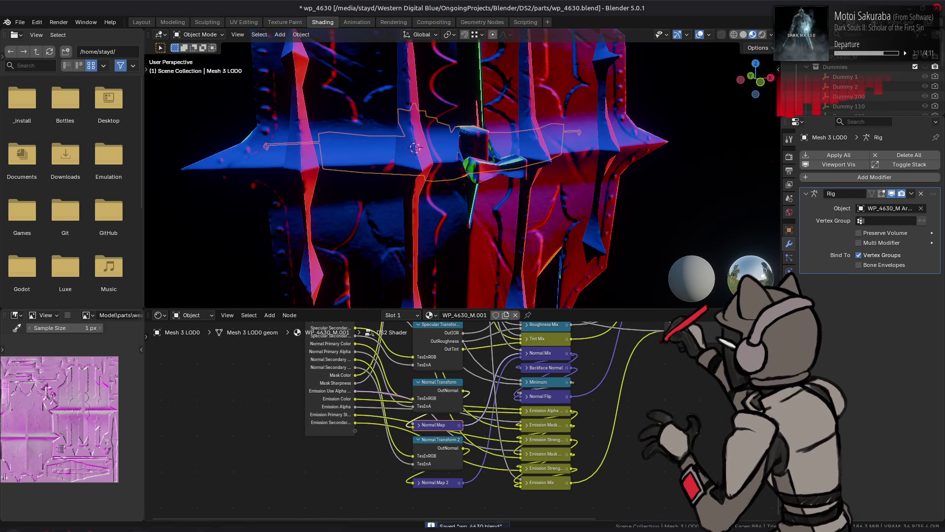
# In GIMP, show the nxy 4x layer and its copy, rename the copy to nxy 2x, and save
pyautogui.click(227, 520)
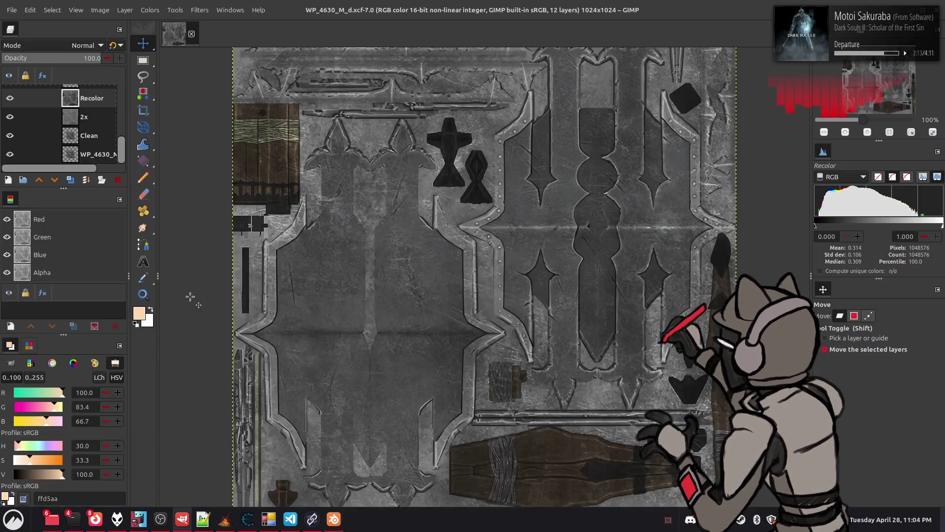
pyautogui.click(69, 113)
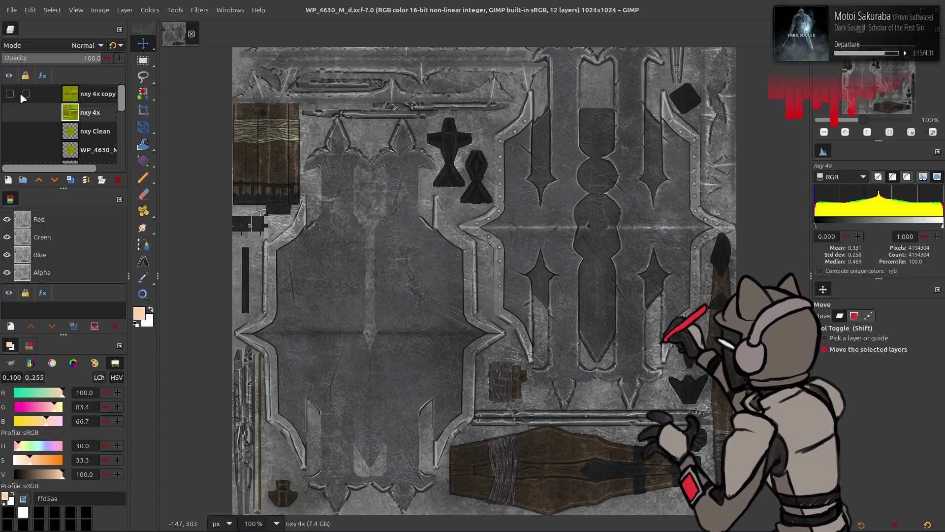
pyautogui.press('pageup')
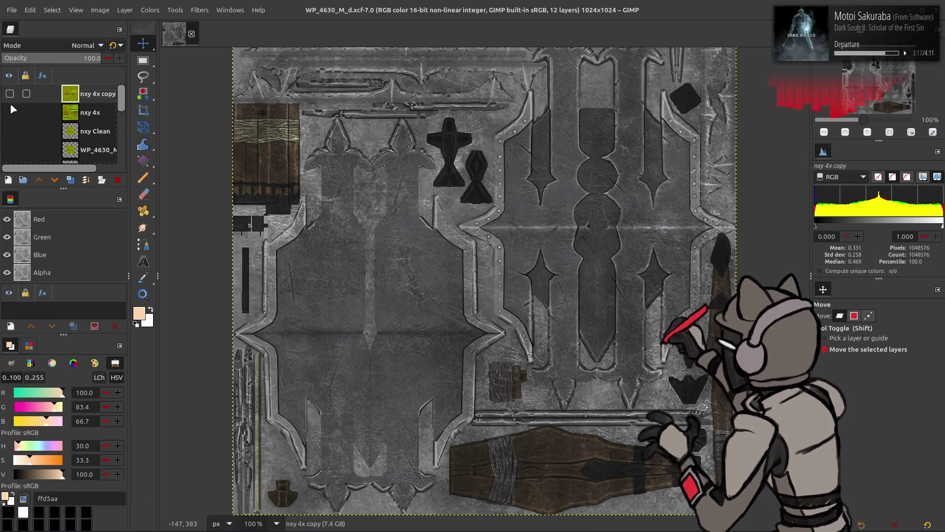
pyautogui.click(10, 114)
pyautogui.click(9, 95)
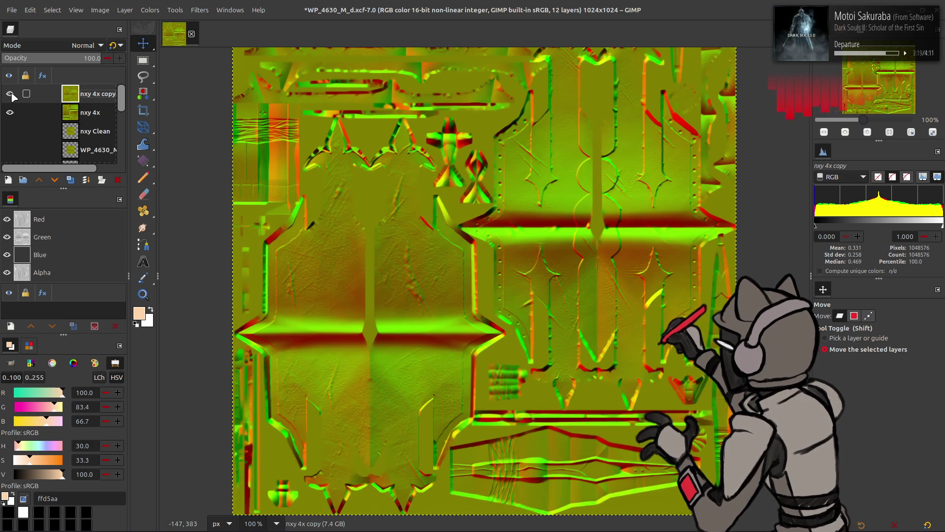
pyautogui.doubleClick(109, 94)
pyautogui.write('nxy 2x')
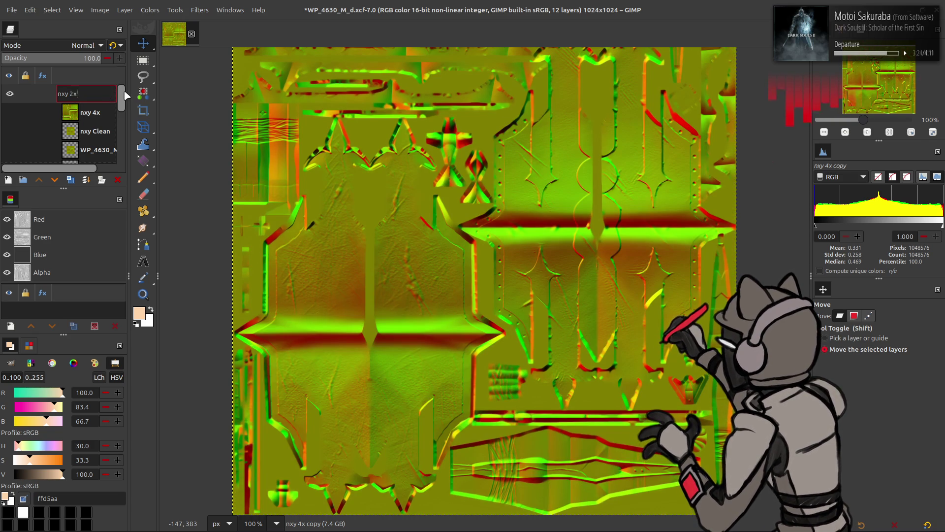
pyautogui.press('Return')
pyautogui.hotkey('ctrl', 's')
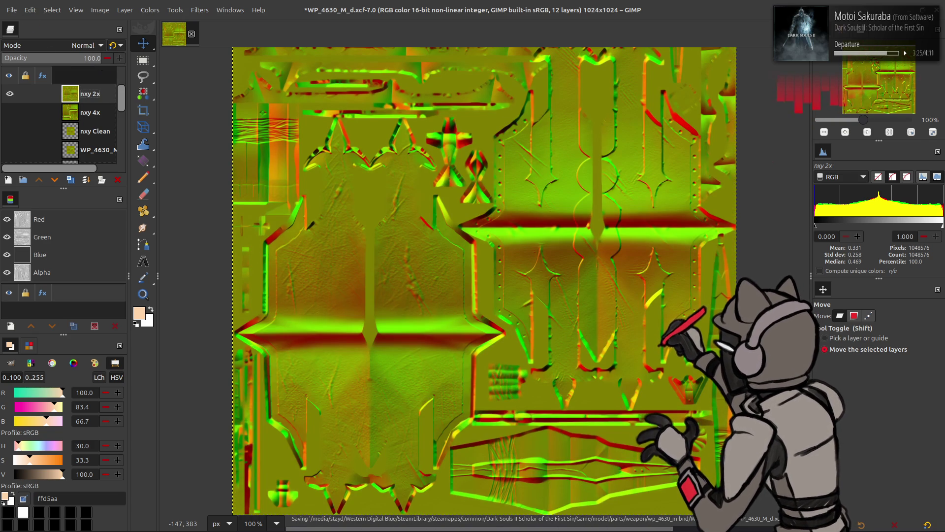
# Apply Levels to the Blue channel with output low 25 and a lowered output high level
pyautogui.click(150, 10)
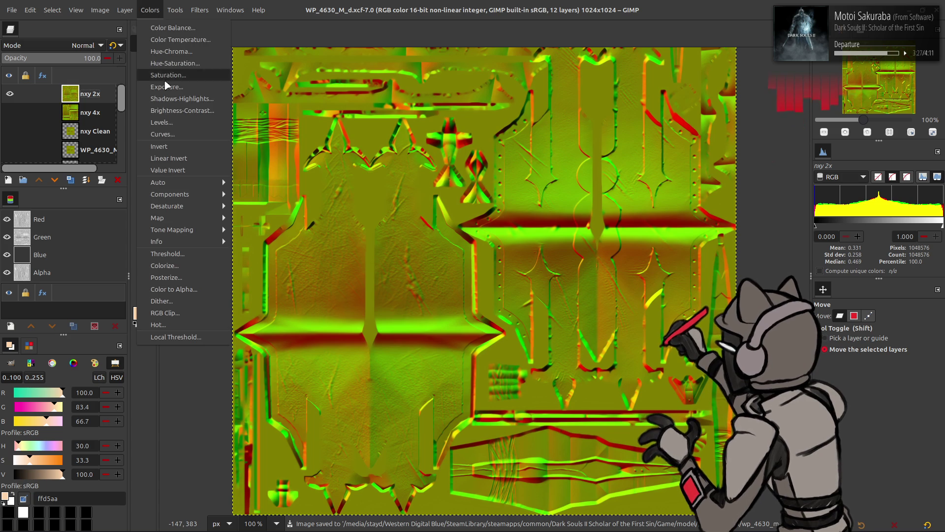
pyautogui.click(157, 122)
pyautogui.click(220, 348)
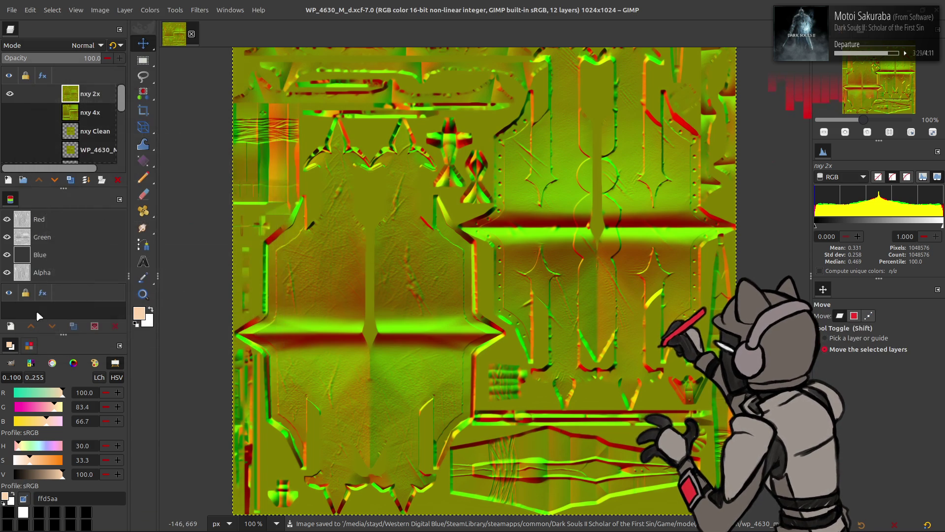
pyautogui.click(48, 259)
pyautogui.click(150, 10)
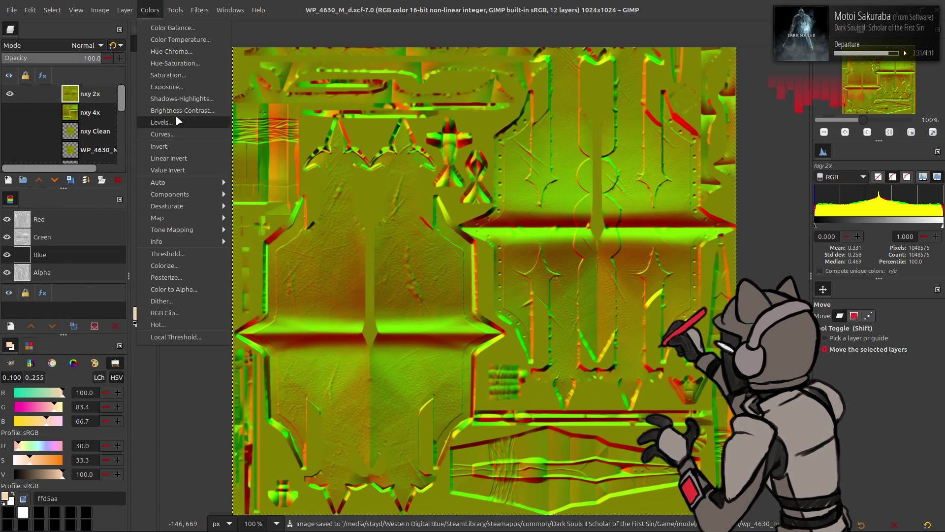
pyautogui.click(175, 117)
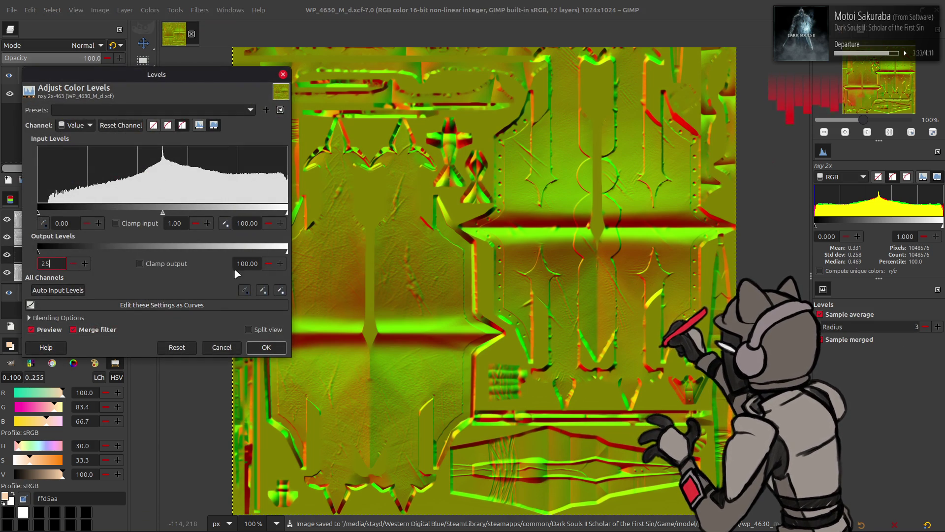
pyautogui.press('Return')
pyautogui.write('60')
pyautogui.press('Return')
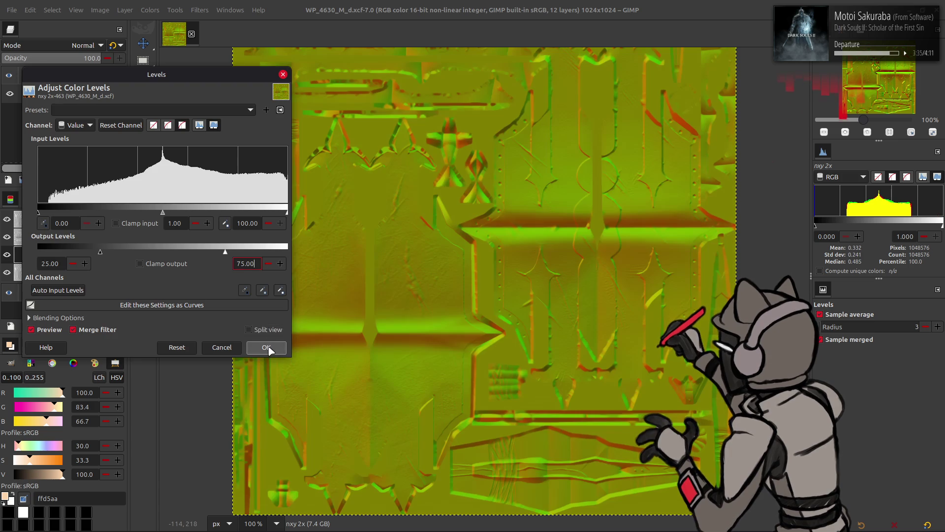
pyautogui.click(266, 348)
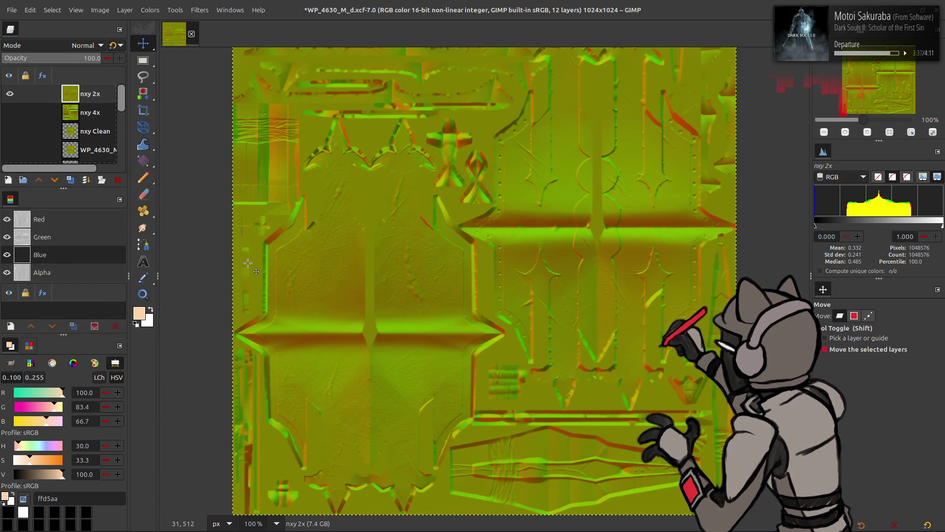
# Export the image as WP_4630_M_n.png into the WP_4630_M_n-tpf folder
pyautogui.click(10, 10)
pyautogui.click(61, 176)
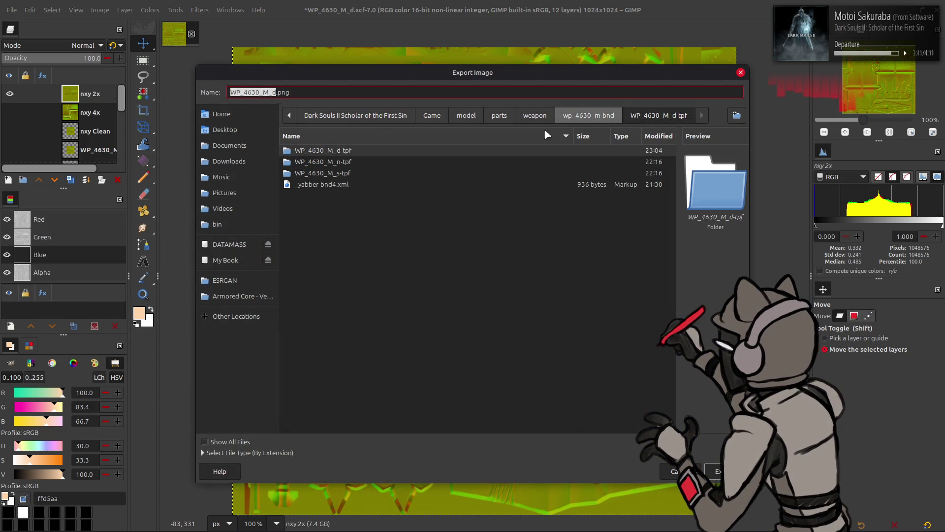
pyautogui.doubleClick(356, 162)
pyautogui.click(354, 151)
pyautogui.doubleClick(327, 93)
pyautogui.write('png')
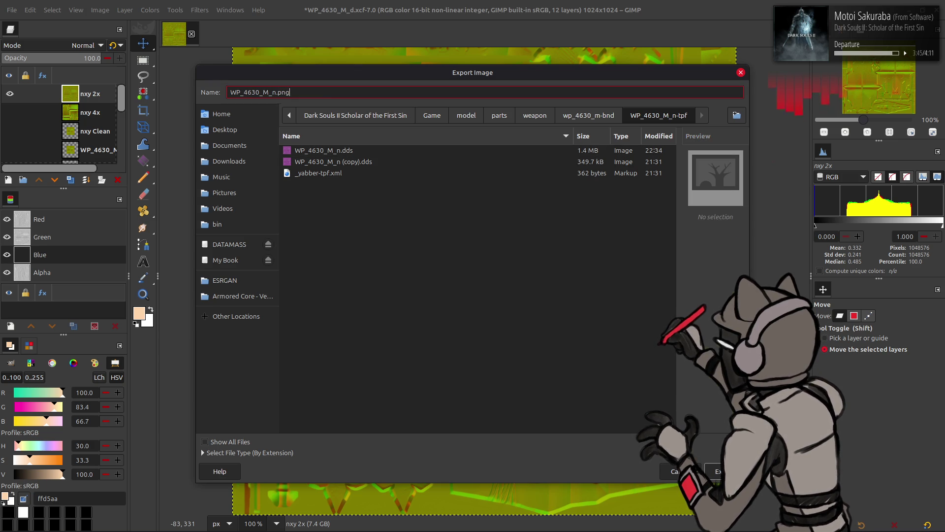
pyautogui.press('Return')
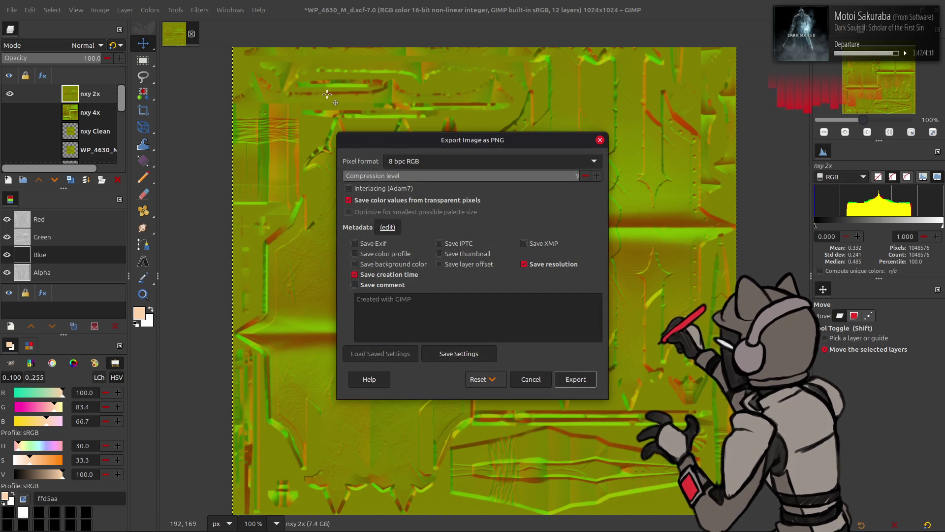
pyautogui.click(574, 376)
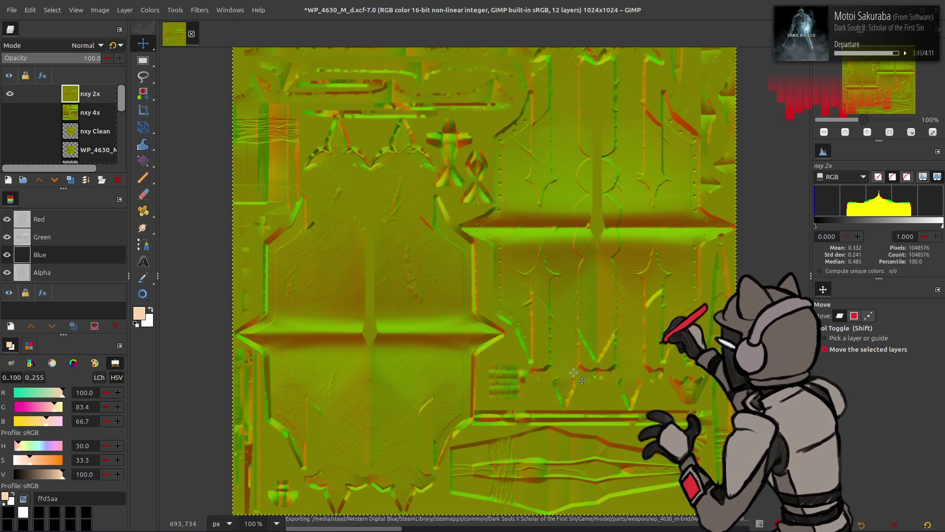
# Back in Blender, replace the texture image with WP_4630_M_n.png and orbit to inspect the shading
pyautogui.hotkey('alt', 'Tab')
pyautogui.press('Tab')
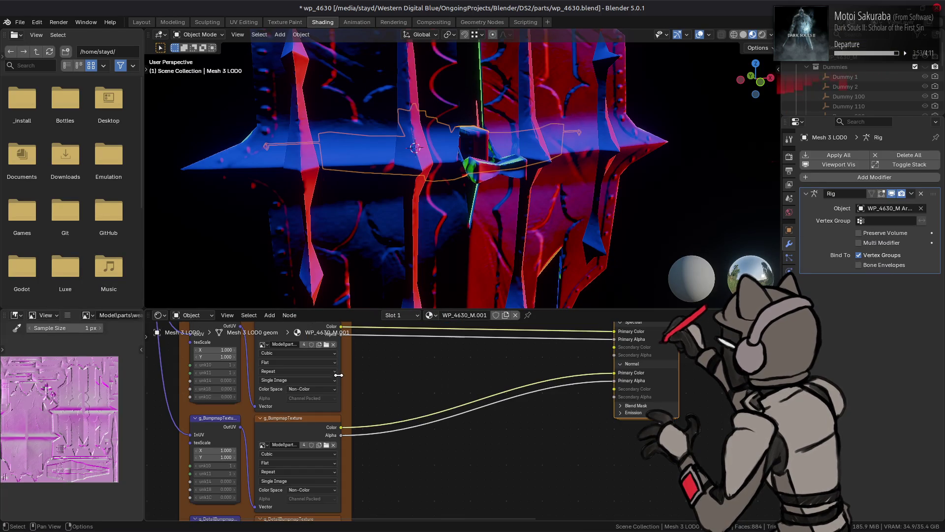
pyautogui.click(68, 315)
pyautogui.moveTo(81, 340)
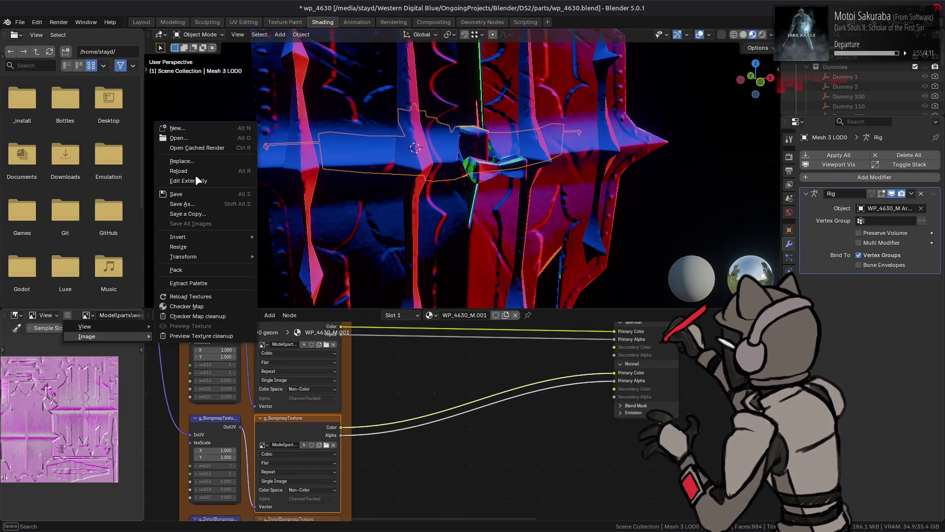
pyautogui.click(198, 165)
pyautogui.moveTo(327, 80); pyautogui.dragTo(353, 258)
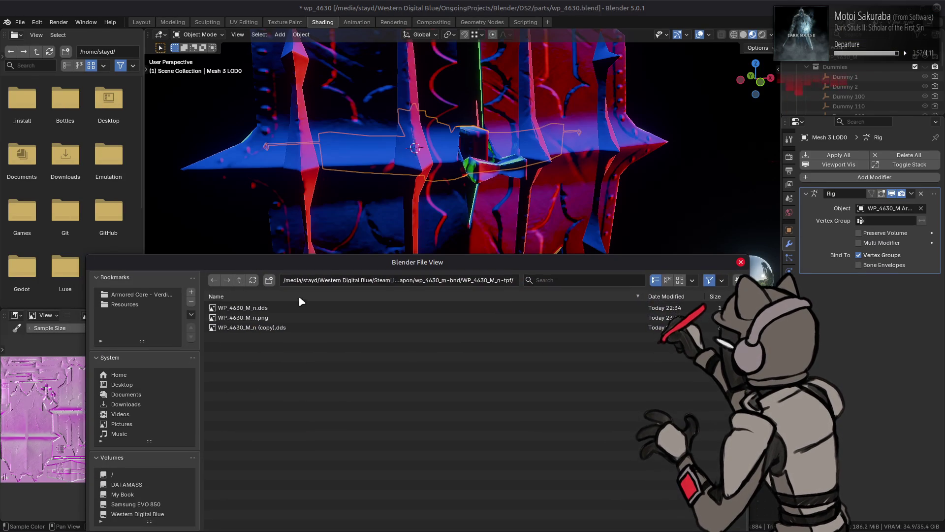
pyautogui.doubleClick(279, 319)
pyautogui.moveTo(433, 184)
pyautogui.mouseDown(button='middle')
pyautogui.moveTo(445, 195)
pyautogui.moveTo(482, 170)
pyautogui.moveTo(302, 169)
pyautogui.moveTo(462, 184)
pyautogui.mouseUp(button='middle')
pyautogui.scroll(5, 512, 146)
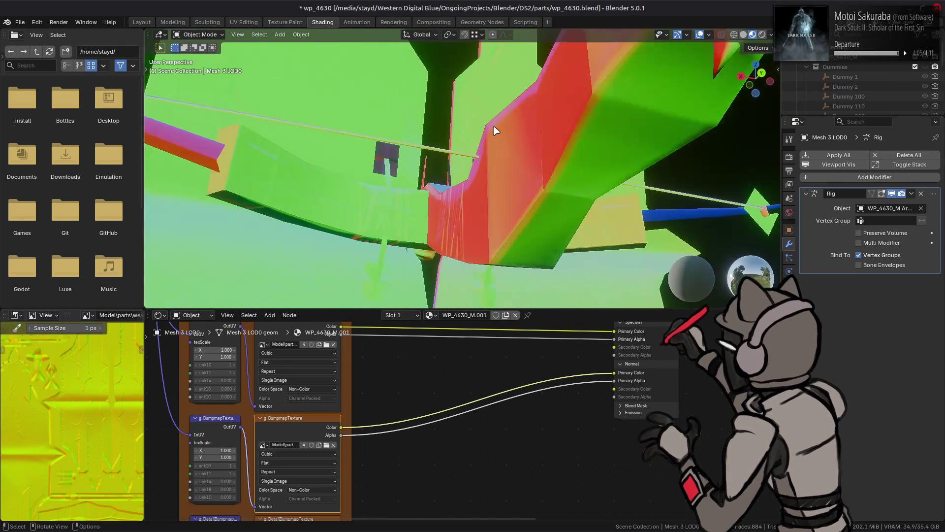
pyautogui.moveTo(496, 131)
pyautogui.mouseDown(button='middle')
pyautogui.moveTo(438, 151)
pyautogui.moveTo(428, 113)
pyautogui.moveTo(517, 155)
pyautogui.mouseUp(button='middle')
# In GIMP, apply Levels with output levels set to 12.50 and 87.50
pyautogui.hotkey('alt', 'Tab')
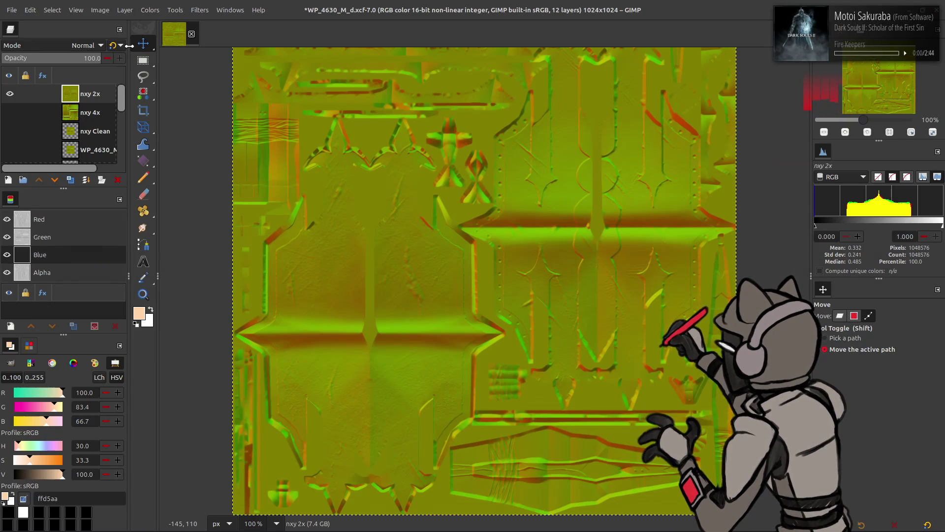
pyautogui.click(149, 11)
pyautogui.click(185, 119)
pyautogui.write('12.5')
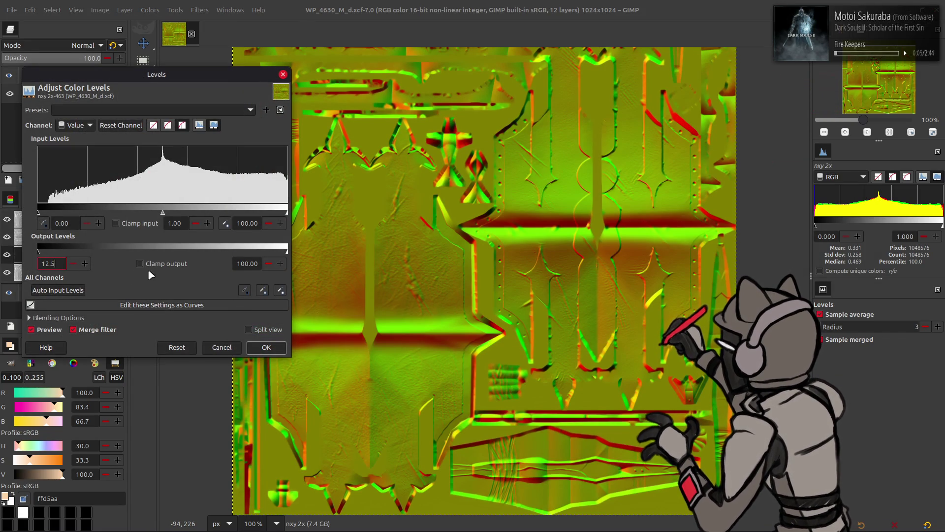
pyautogui.click(239, 264)
pyautogui.moveTo(258, 264); pyautogui.dragTo(250, 264)
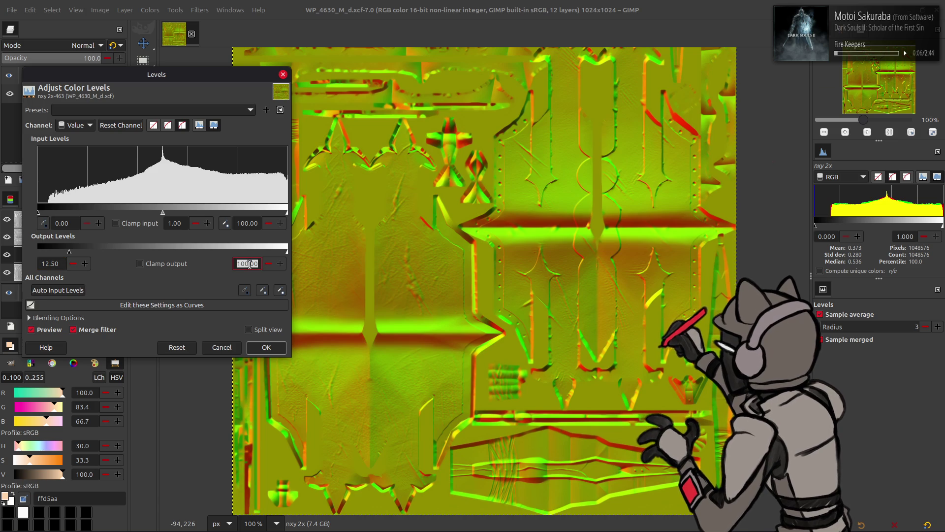
pyautogui.write('875')
pyautogui.press('Return')
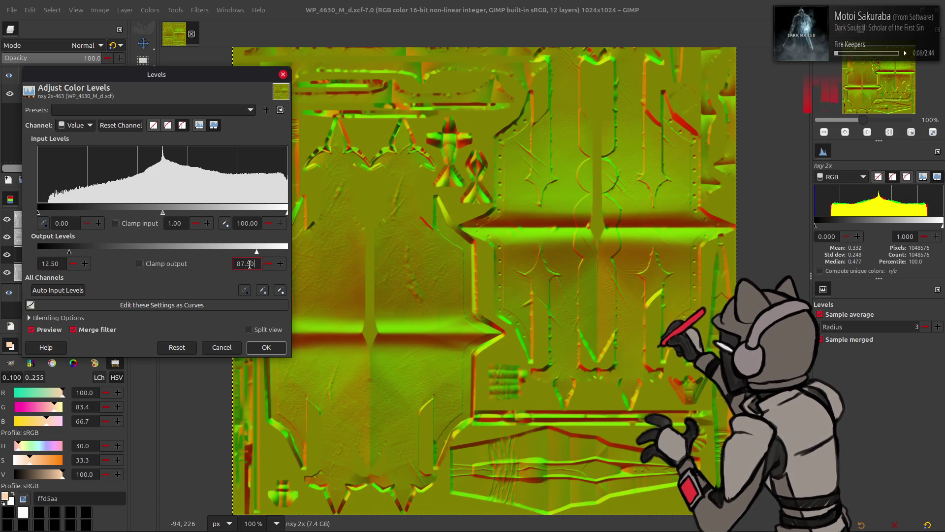
pyautogui.click(274, 350)
# Re-export the normal map over WP_4630_M_n.png and return to Blender
pyautogui.click(11, 10)
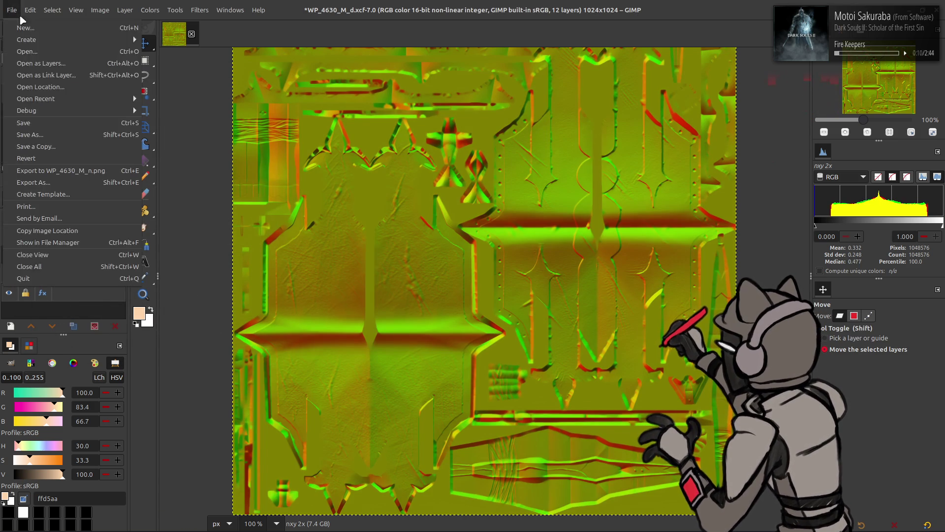
pyautogui.click(72, 169)
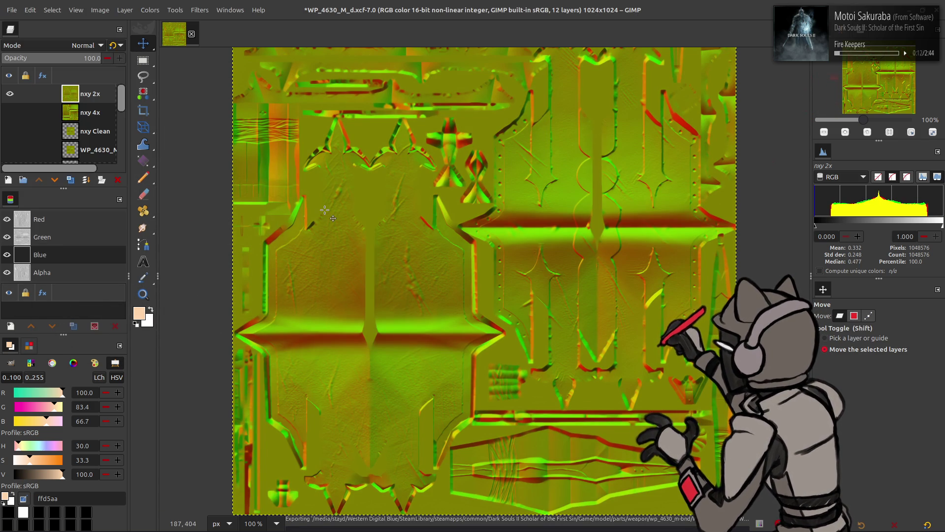
pyautogui.hotkey('alt', 'Tab')
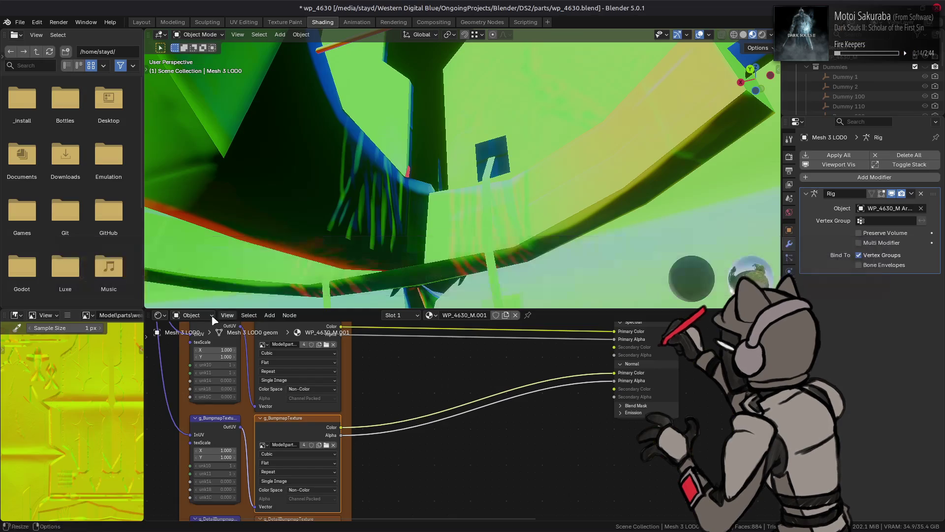
# Add a Weighted Normal modifier to Mesh 3 LOD0
pyautogui.moveTo(314, 169)
pyautogui.mouseDown(button='middle')
pyautogui.moveTo(369, 143)
pyautogui.moveTo(397, 183)
pyautogui.moveTo(391, 197)
pyautogui.moveTo(379, 177)
pyautogui.mouseUp(button='middle')
pyautogui.moveTo(507, 182)
pyautogui.mouseDown(button='middle')
pyautogui.moveTo(438, 173)
pyautogui.moveTo(495, 156)
pyautogui.moveTo(487, 165)
pyautogui.mouseUp(button='middle')
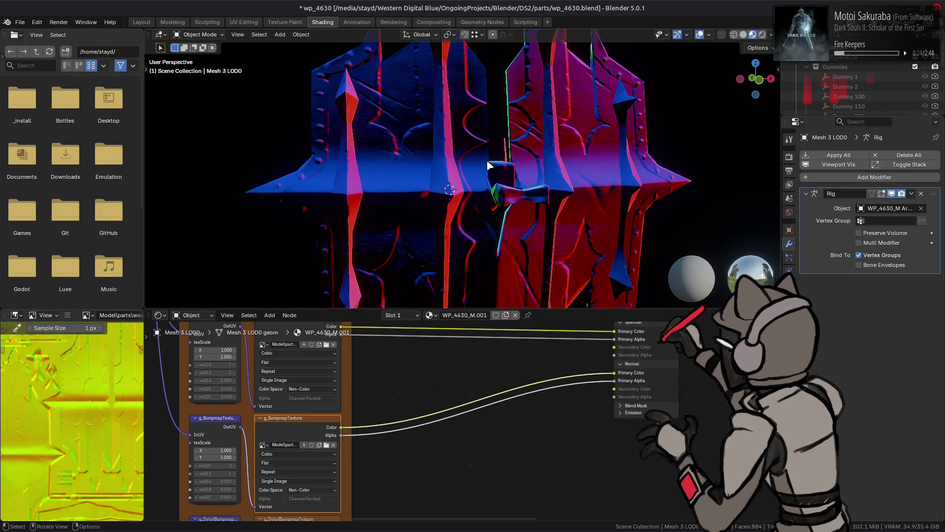
pyautogui.click(827, 177)
pyautogui.moveTo(809, 182)
pyautogui.click(771, 207)
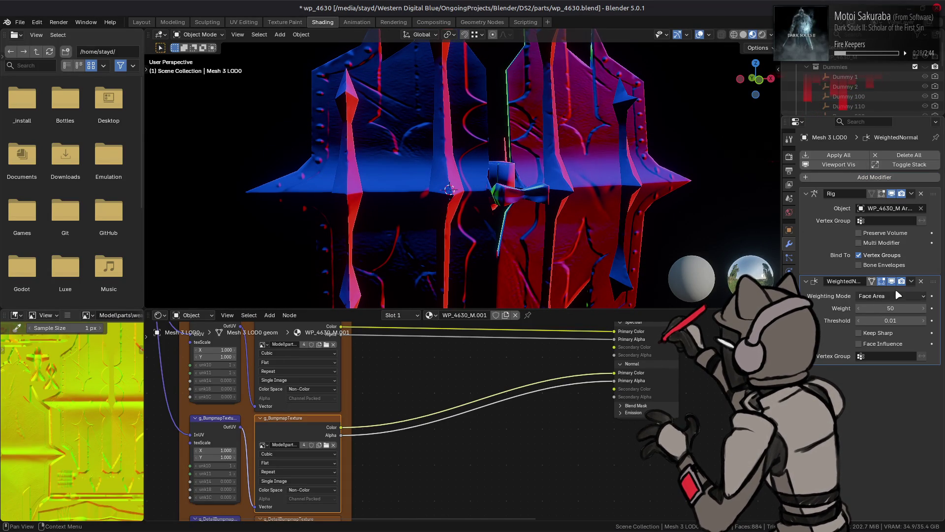
# Compare Mesh 0 LOD0 shading with its WeightedNormal modifier on and off, then delete it
pyautogui.click(586, 206)
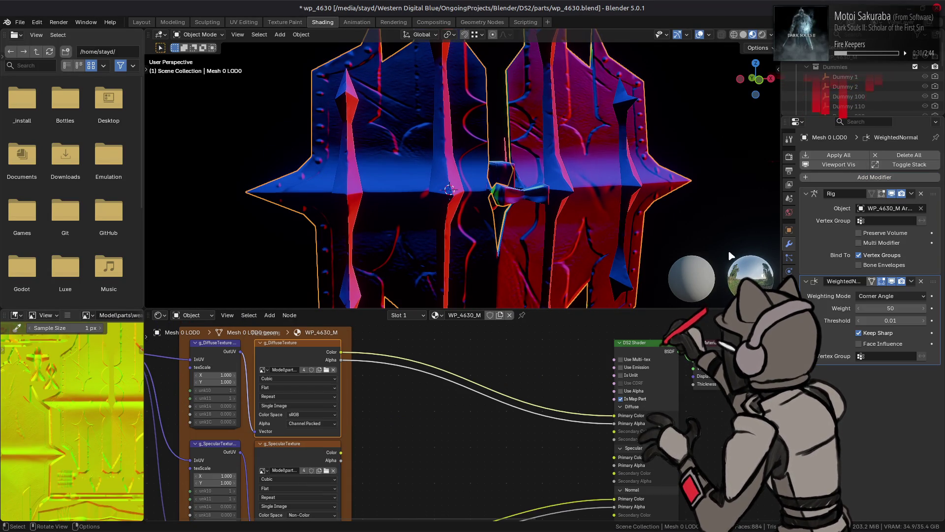
pyautogui.click(893, 282)
pyautogui.click(892, 282)
pyautogui.click(892, 281)
pyautogui.click(892, 281)
pyautogui.click(892, 281)
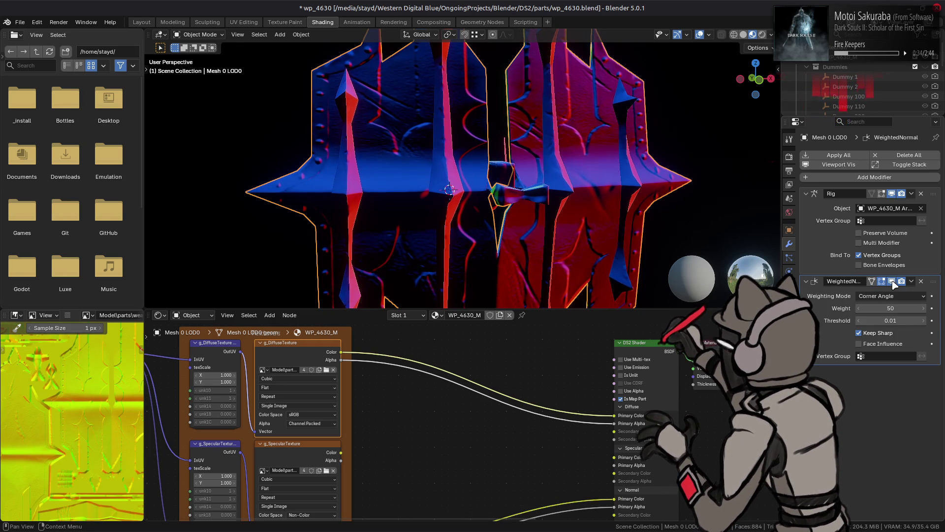
pyautogui.click(893, 281)
pyautogui.click(921, 281)
# Undo and redo the deletion, leaving Mesh 0 LOD0 with only its Rig modifier
pyautogui.scroll(5, 443, 192)
pyautogui.moveTo(438, 195)
pyautogui.mouseDown(button='middle')
pyautogui.moveTo(331, 168)
pyautogui.moveTo(392, 169)
pyautogui.mouseUp(button='middle')
pyautogui.hotkey('ctrl', 'z')
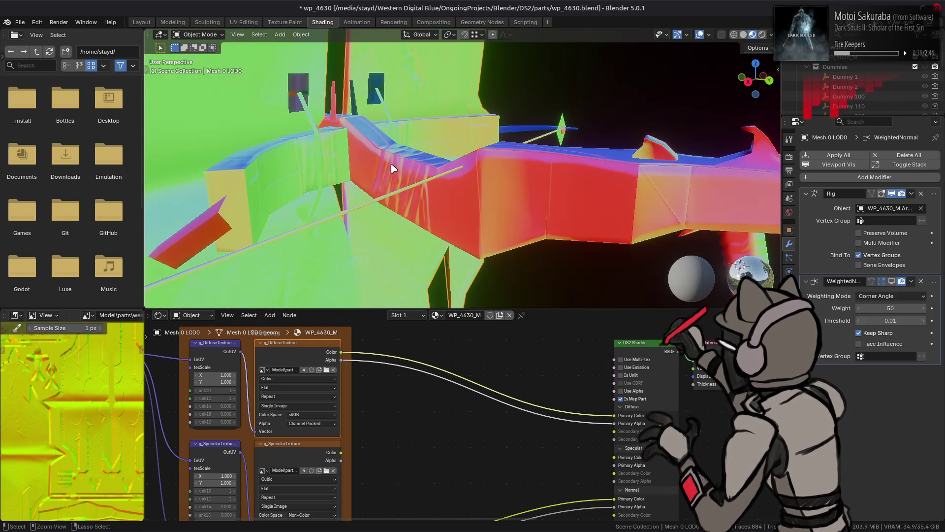
pyautogui.hotkey('ctrl', 'shift', 'z')
pyautogui.moveTo(453, 190); pyautogui.dragTo(449, 176, button='middle')
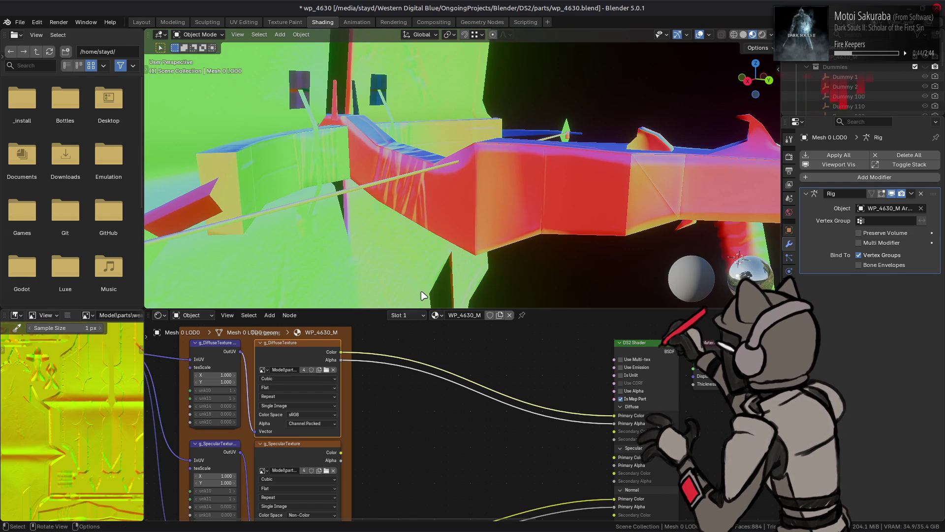
pyautogui.scroll(-5, 408, 464)
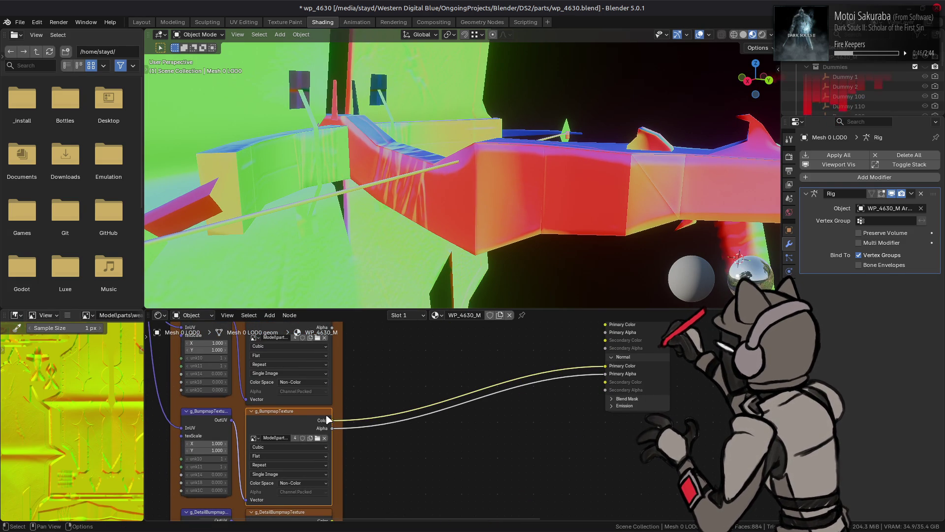
# Inspect the Normal Map node inside the DS2 Shader group, then save the GIMP project
pyautogui.press('Tab')
pyautogui.click(427, 425)
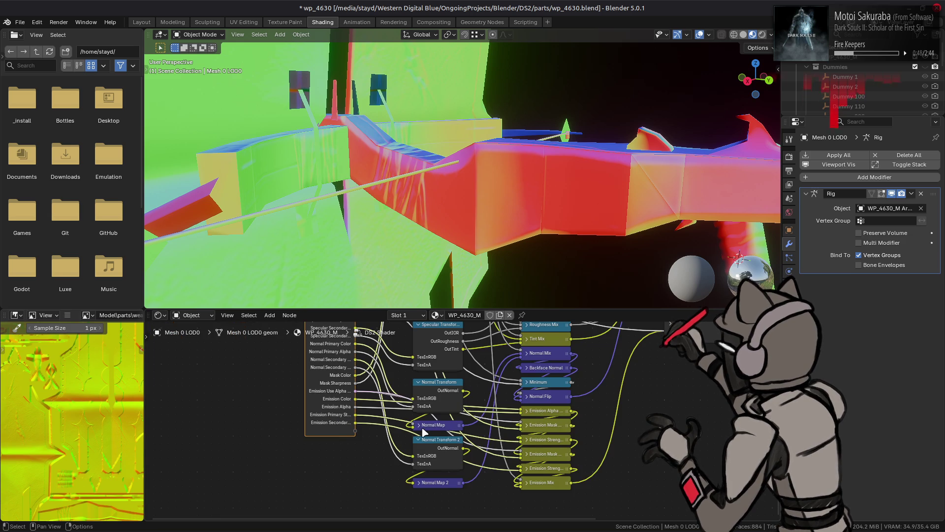
pyautogui.moveTo(483, 236); pyautogui.dragTo(468, 158, button='middle')
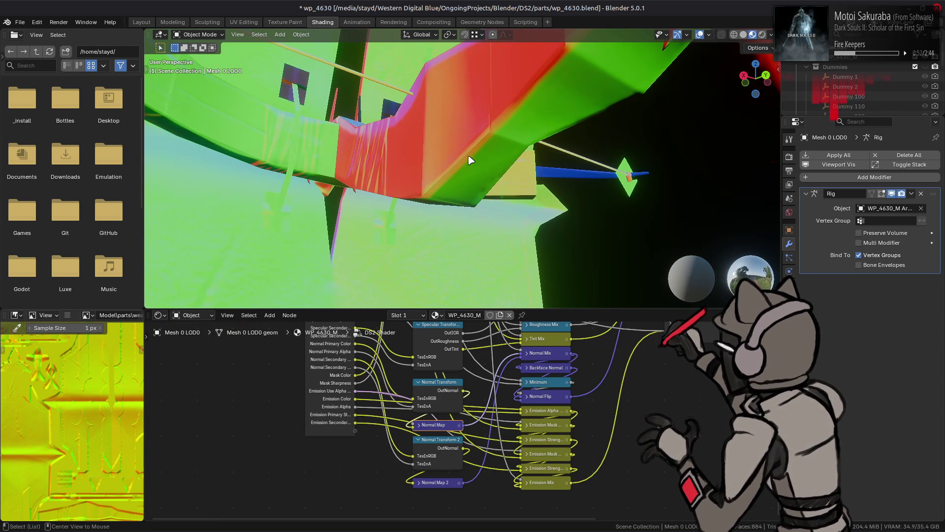
pyautogui.hotkey('alt', 'Tab')
pyautogui.hotkey('ctrl', 's')
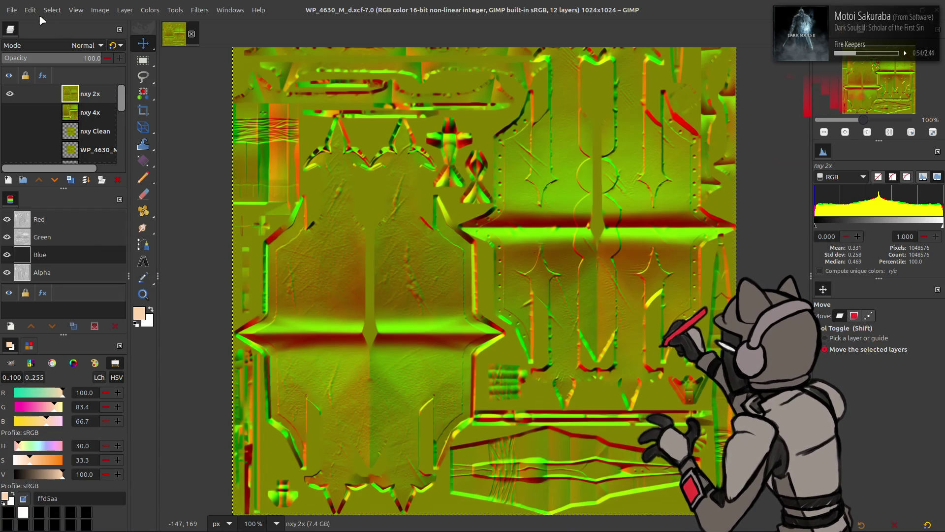
# Re-export the image over WP_4630_M_n.png
pyautogui.click(11, 9)
pyautogui.click(101, 175)
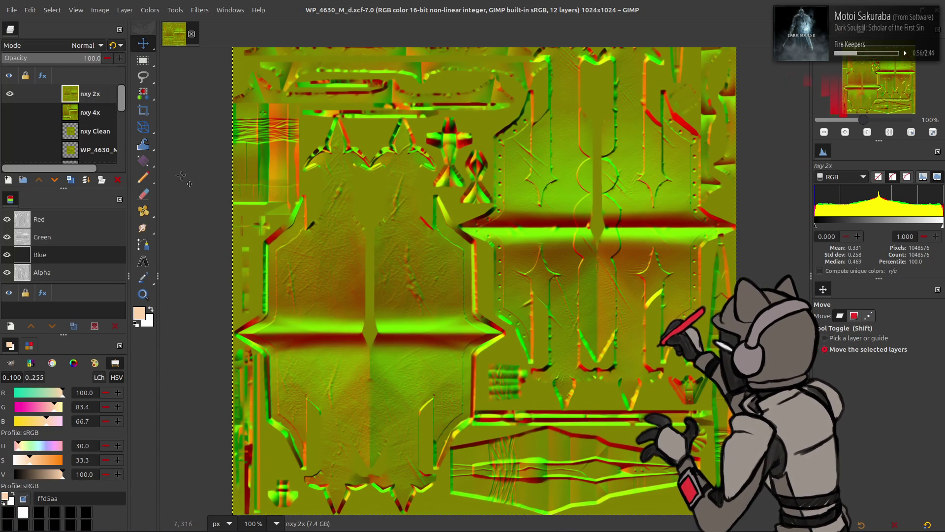
pyautogui.click(13, 10)
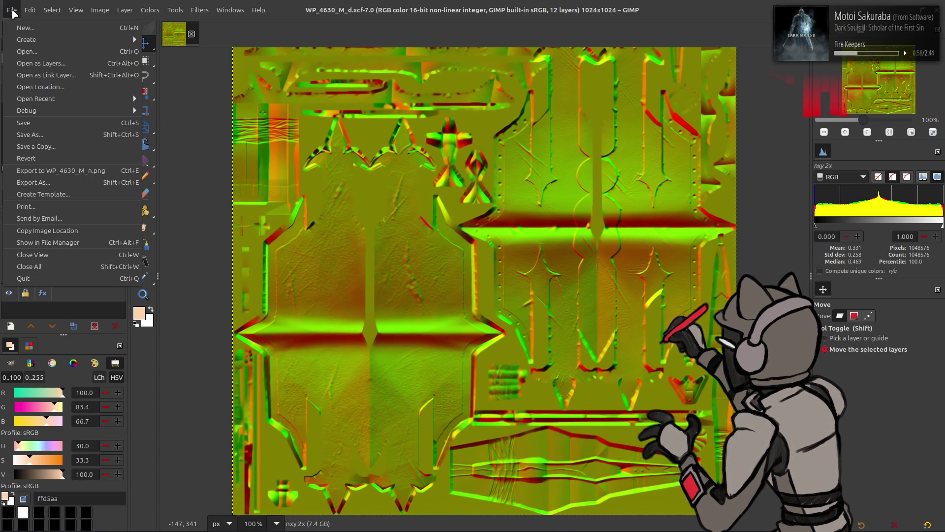
pyautogui.click(74, 171)
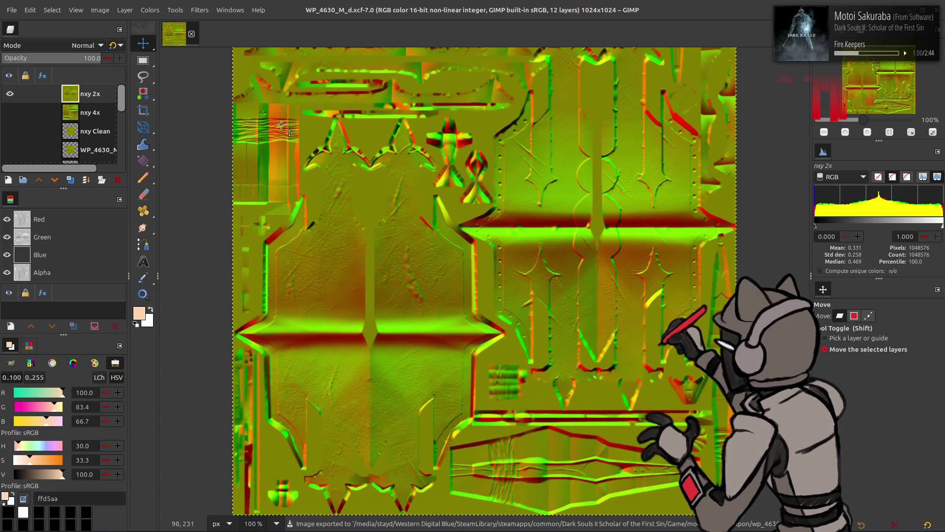
# Hide the nxy 2x layer, make the Recolor layer active, and save the XCF
pyautogui.click(9, 93)
pyautogui.scroll(-3, 34, 114)
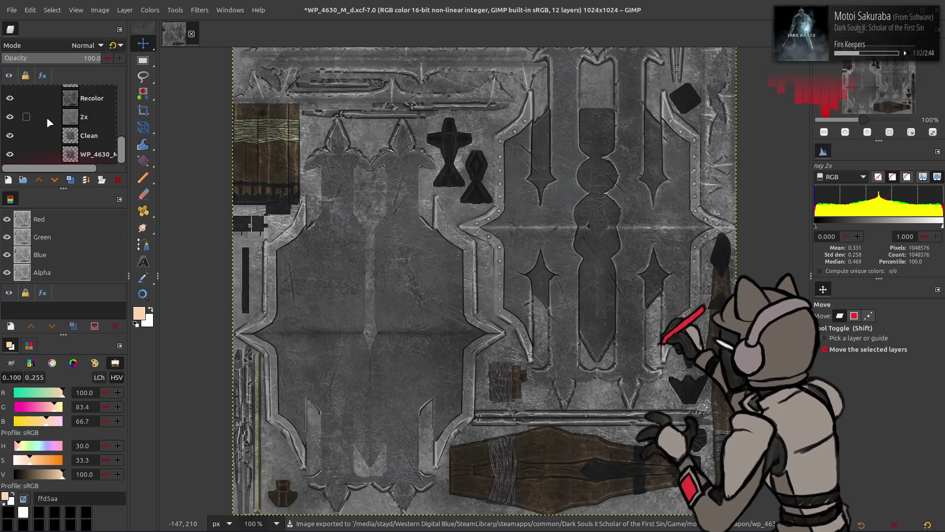
pyautogui.click(87, 101)
pyautogui.hotkey('ctrl', 's')
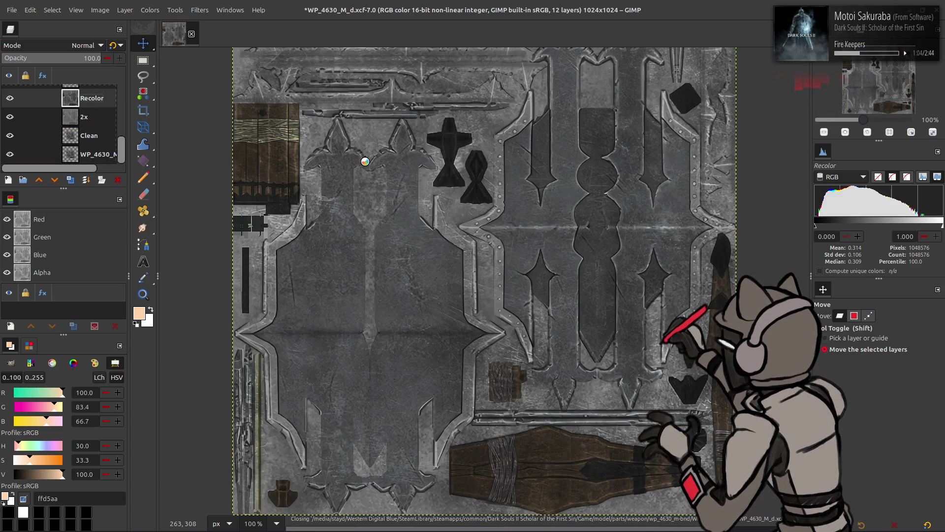
pyautogui.hotkey('alt', 'Tab')
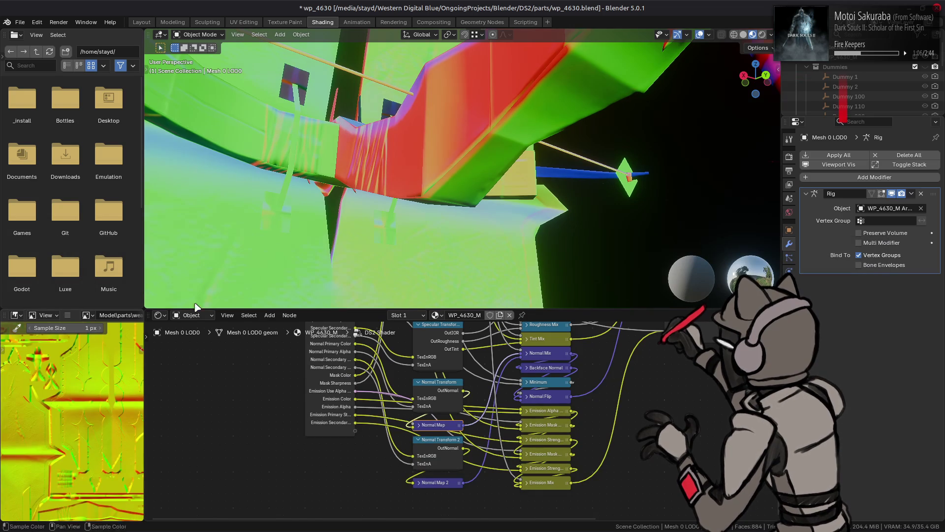
pyautogui.hotkey('alt', 'Tab')
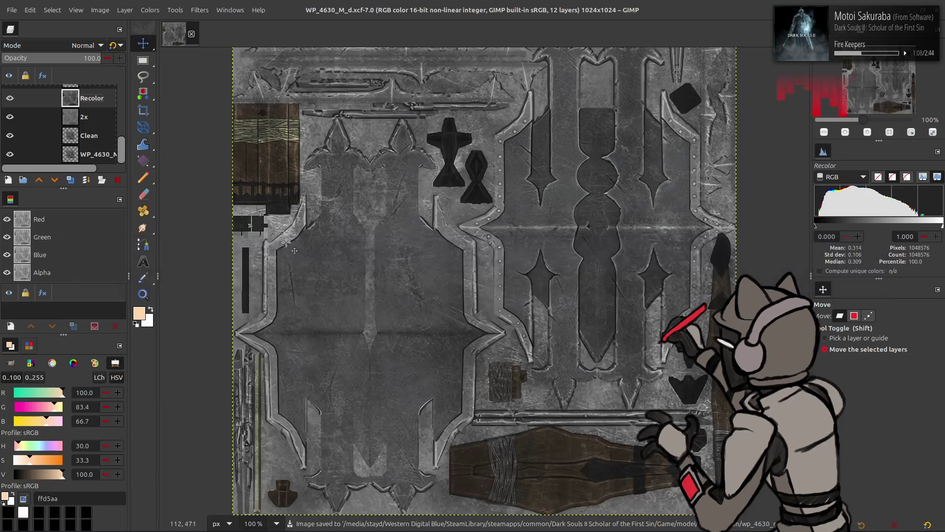
# Show nxy 2x, adjust Blue channel levels, and overwrite the exported normal map
pyautogui.scroll(5, 34, 127)
pyautogui.click(10, 97)
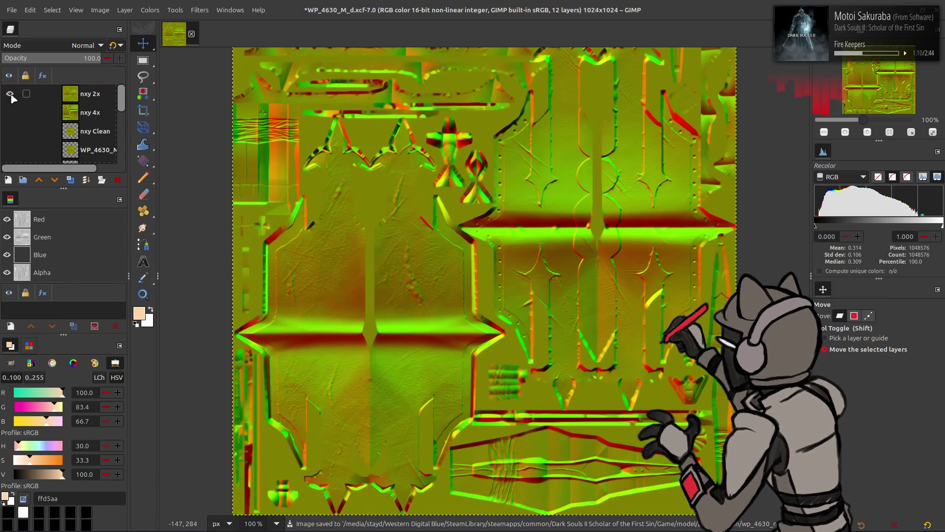
pyautogui.click(79, 255)
pyautogui.click(150, 10)
pyautogui.click(172, 120)
pyautogui.click(149, 117)
pyautogui.click(150, 116)
pyautogui.press('Return')
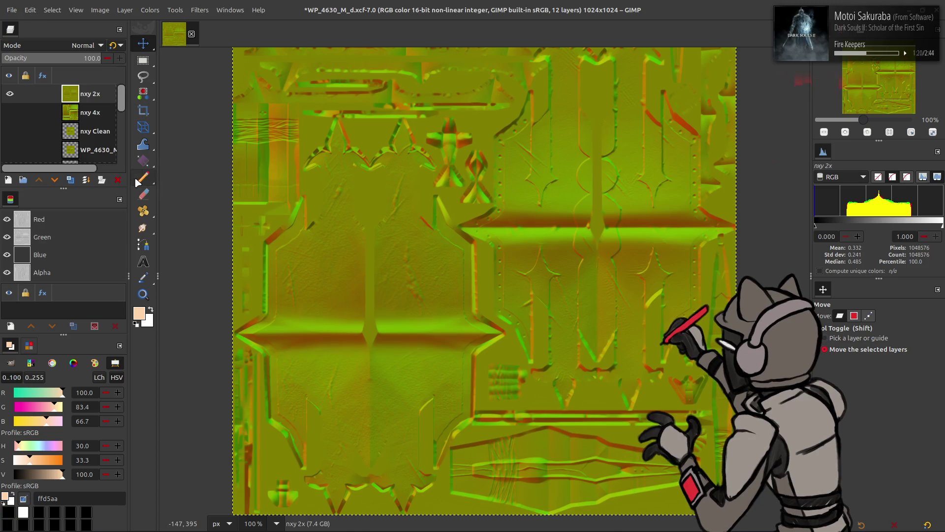
pyautogui.hotkey('ctrl', 'e')
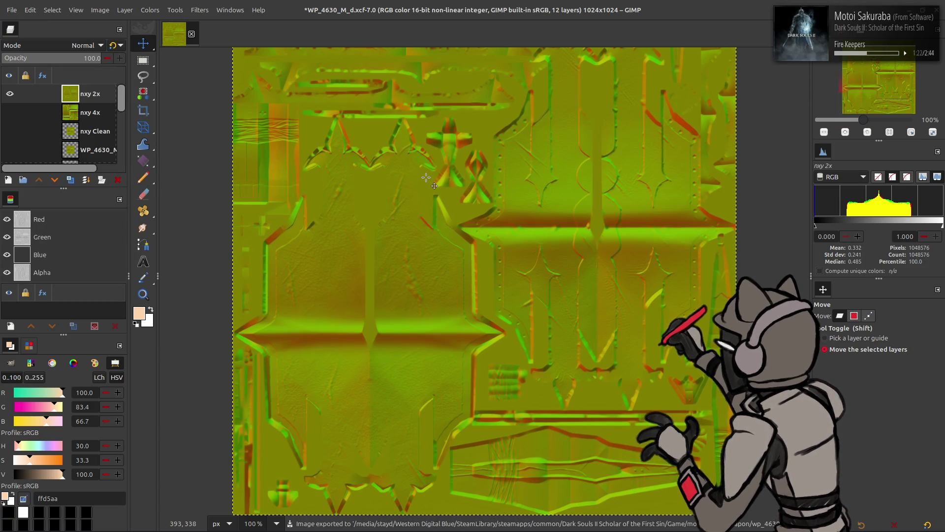
pyautogui.hotkey('alt', 'Tab')
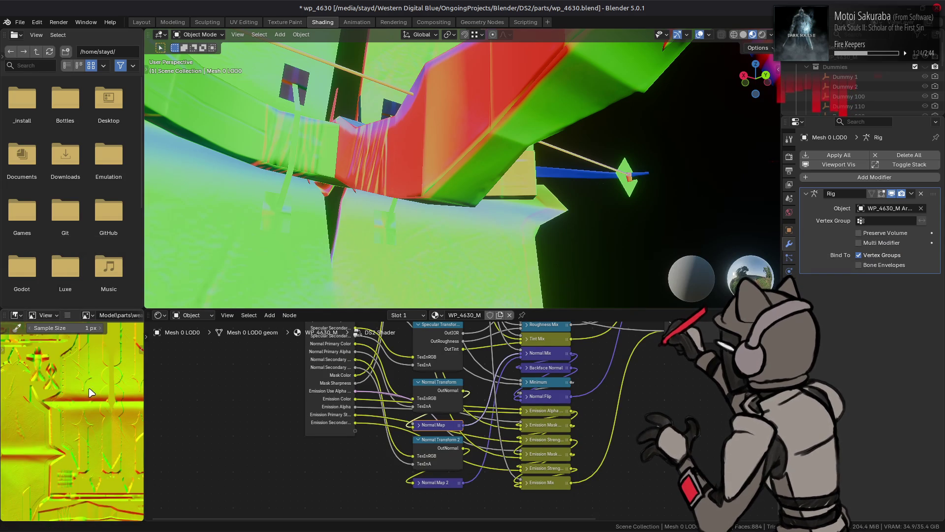
# Reload the updated normal map, select Mesh 3 LOD0, and enter Edit Mode
pyautogui.hotkey('alt', 'r')
pyautogui.moveTo(375, 179)
pyautogui.mouseDown(button='middle')
pyautogui.moveTo(380, 209)
pyautogui.moveTo(470, 201)
pyautogui.mouseUp(button='middle')
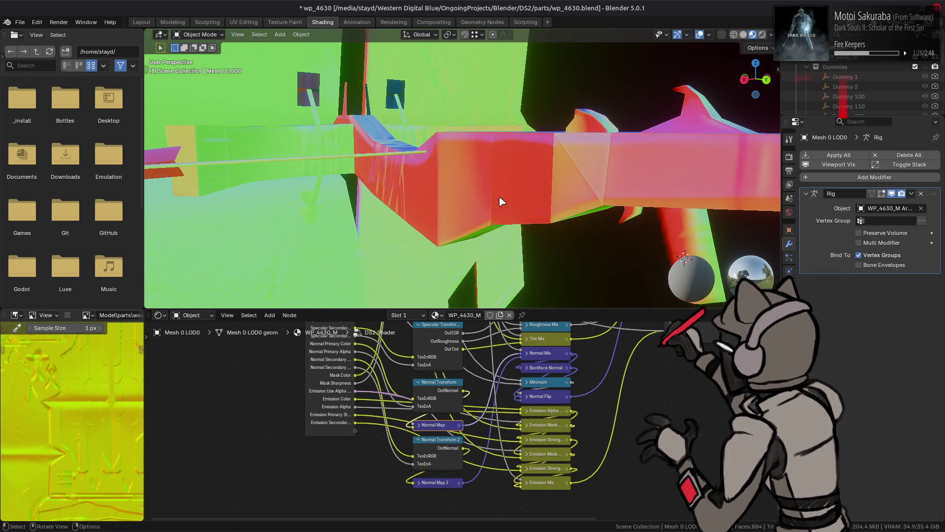
pyautogui.click(543, 194)
pyautogui.moveTo(543, 194)
pyautogui.mouseDown(button='middle')
pyautogui.moveTo(560, 200)
pyautogui.moveTo(379, 225)
pyautogui.moveTo(315, 221)
pyautogui.mouseUp(button='middle')
pyautogui.press('Tab')
# Add an edge to the selection, apply an edge operation, and check the shading in Object Mode
pyautogui.keyDown('shift'); pyautogui.click(315, 216); pyautogui.keyUp('shift')
pyautogui.hotkey('ctrl', 'e')
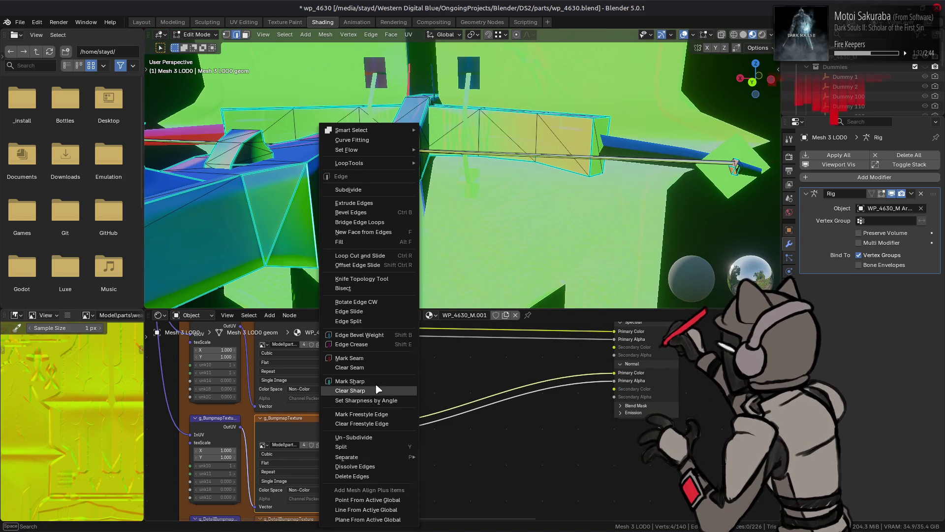
pyautogui.click(377, 389)
pyautogui.press('Tab')
pyautogui.moveTo(487, 182); pyautogui.dragTo(515, 179, button='middle')
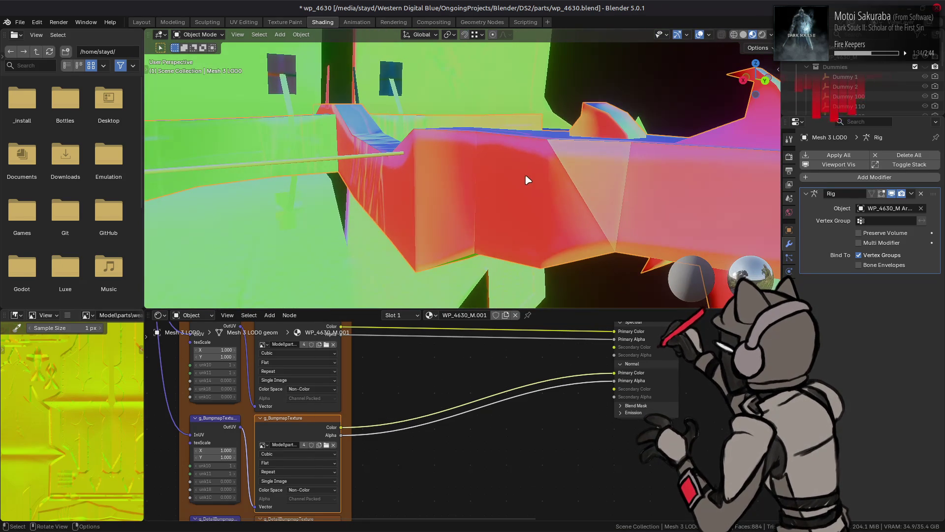
pyautogui.press('Tab')
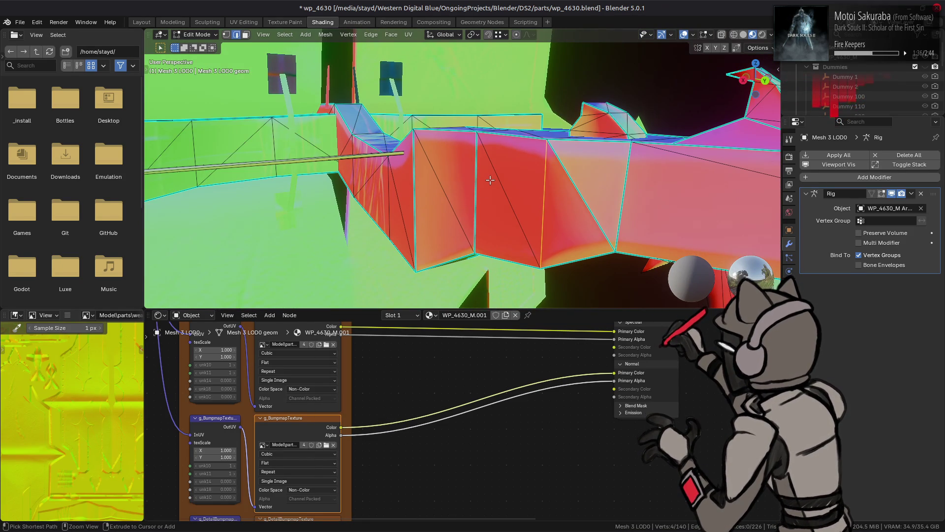
pyautogui.moveTo(489, 179); pyautogui.dragTo(486, 156, button='middle')
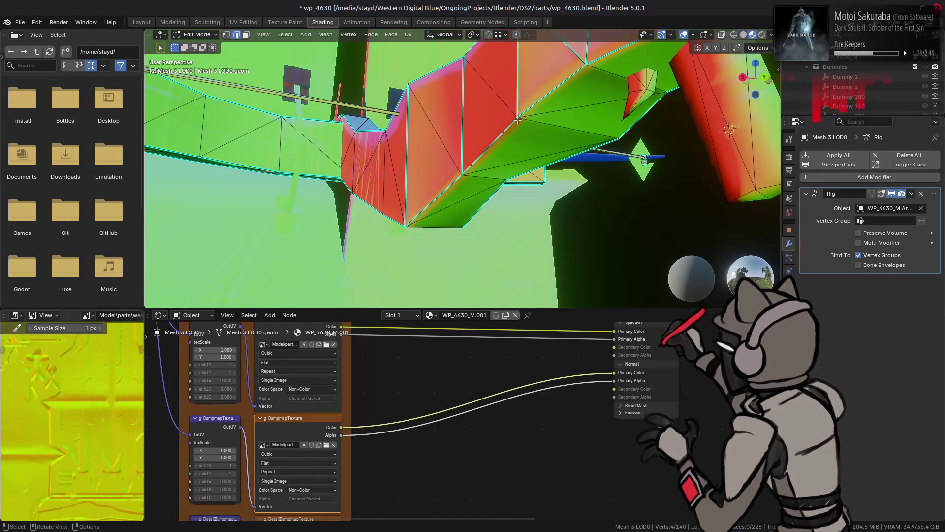
# Mark the selected edges sharp and preview the shading in Object Mode
pyautogui.hotkey('ctrl', 'e')
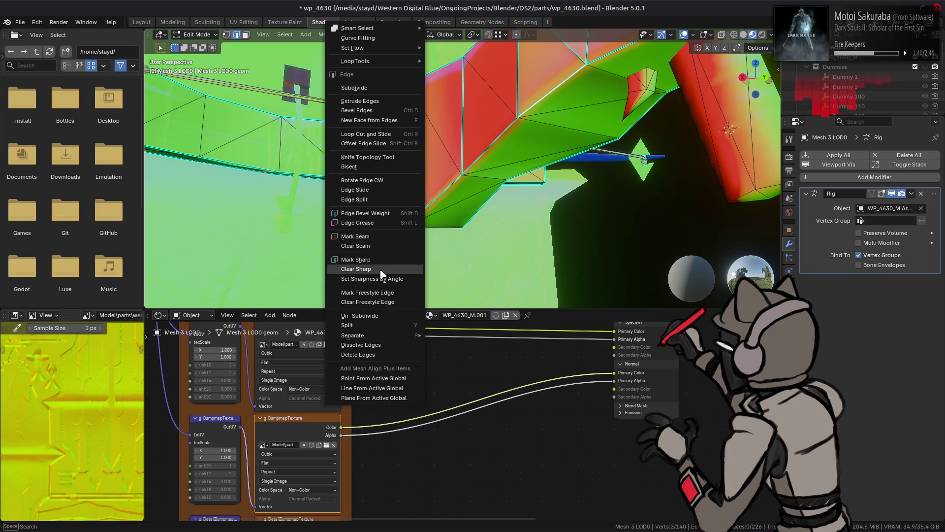
pyautogui.click(376, 270)
pyautogui.press('Tab')
pyautogui.moveTo(491, 160); pyautogui.dragTo(496, 170, button='middle')
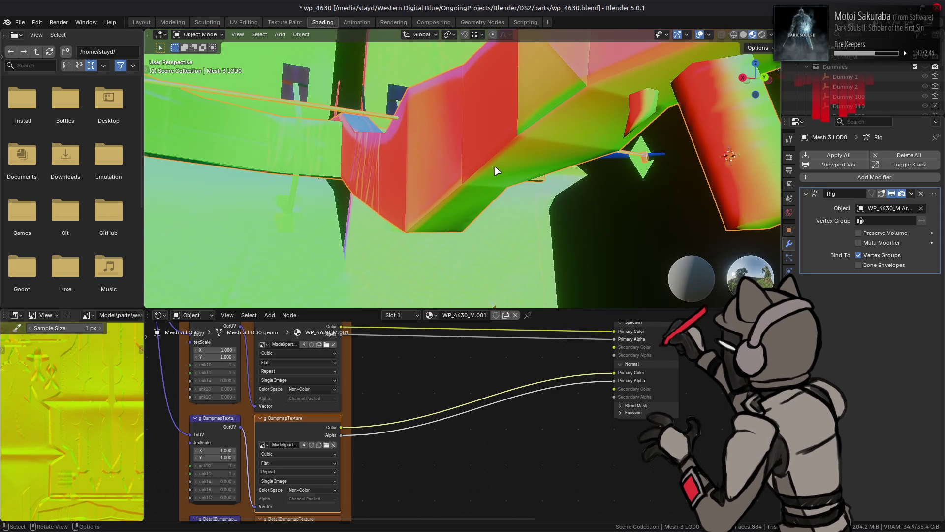
pyautogui.press('Tab')
pyautogui.press('Tab')
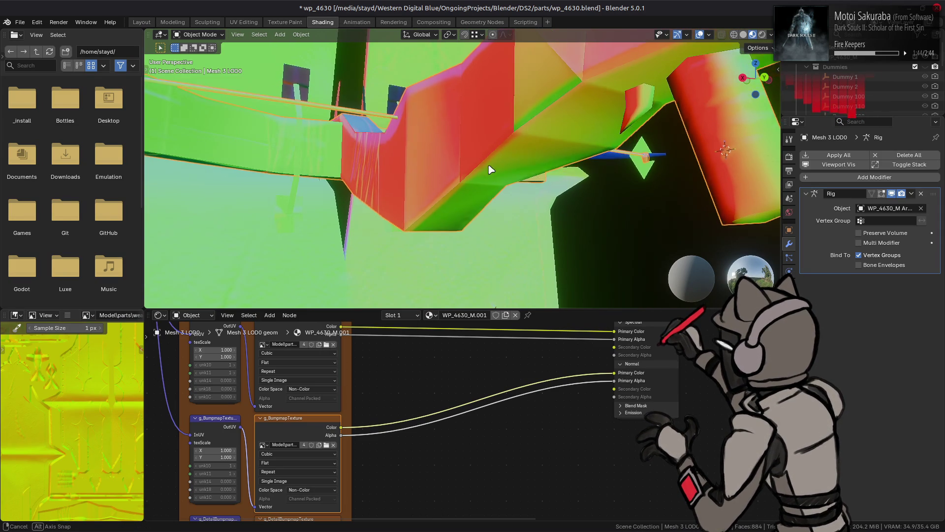
pyautogui.moveTo(490, 169); pyautogui.dragTo(496, 166, button='middle')
pyautogui.press('Tab')
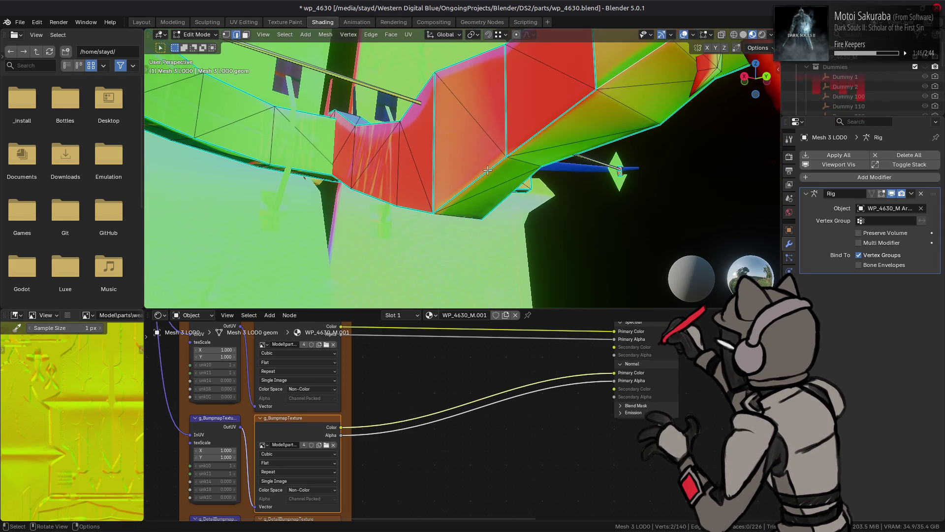
# Mark two more edge selections sharp along the mesh body
pyautogui.rightClick(451, 196)
pyautogui.click(424, 264)
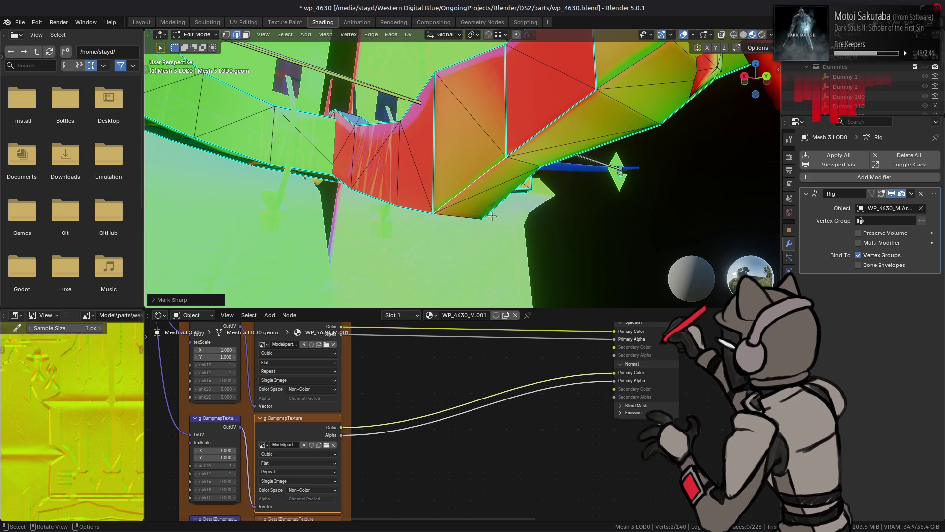
pyautogui.press('Tab')
pyautogui.press('Tab')
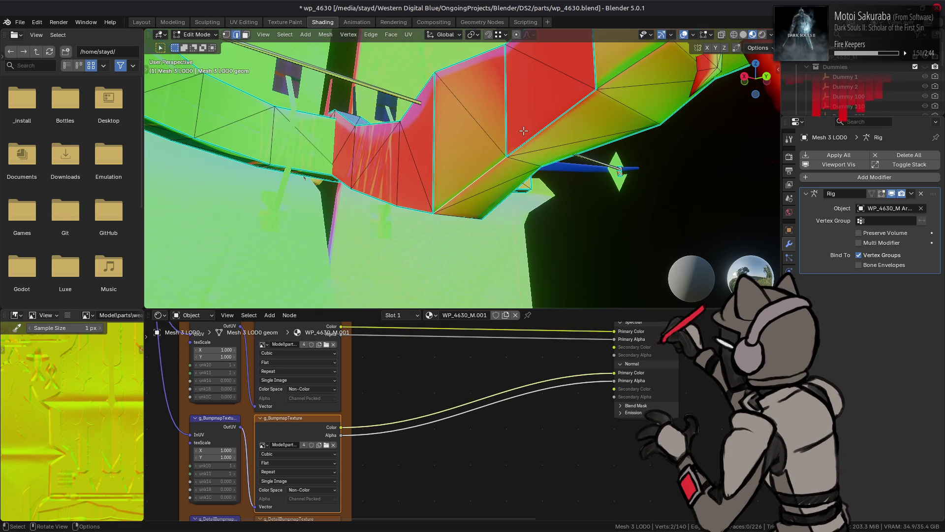
pyautogui.rightClick(410, 192)
pyautogui.click(419, 258)
pyautogui.moveTo(420, 244)
pyautogui.mouseDown(button='middle')
pyautogui.moveTo(491, 169)
pyautogui.moveTo(488, 187)
pyautogui.mouseUp(button='middle')
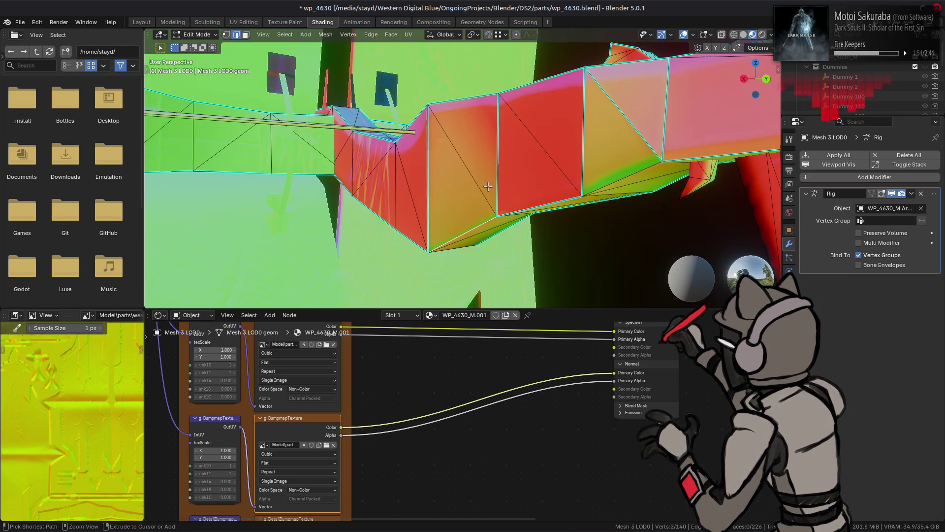
# Review Mesh 3 LOD0 shading, switching between Edit and Object Mode without changing edges
pyautogui.press('Tab')
pyautogui.moveTo(551, 190)
pyautogui.mouseDown(button='middle')
pyautogui.moveTo(559, 154)
pyautogui.moveTo(455, 195)
pyautogui.moveTo(468, 179)
pyautogui.mouseUp(button='middle')
pyautogui.press('Tab')
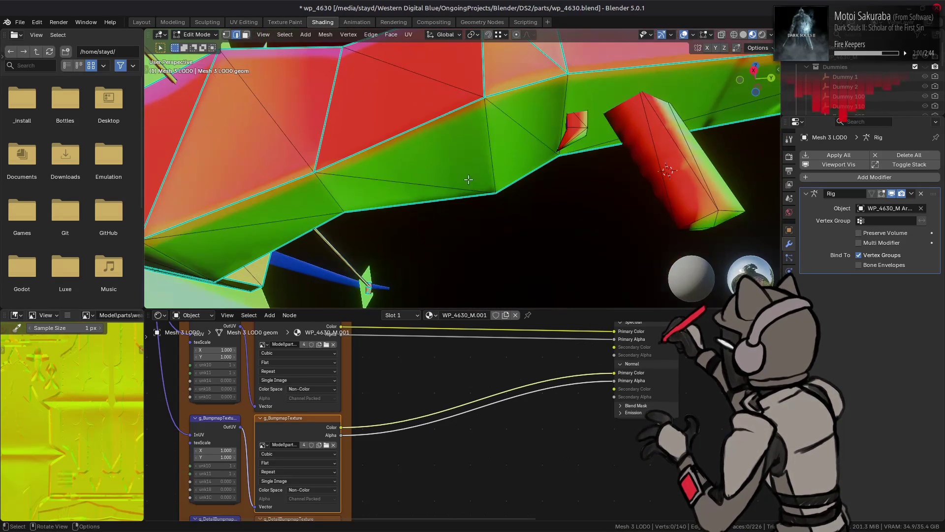
pyautogui.rightClick(410, 206)
pyautogui.press('Escape')
pyautogui.press('Tab')
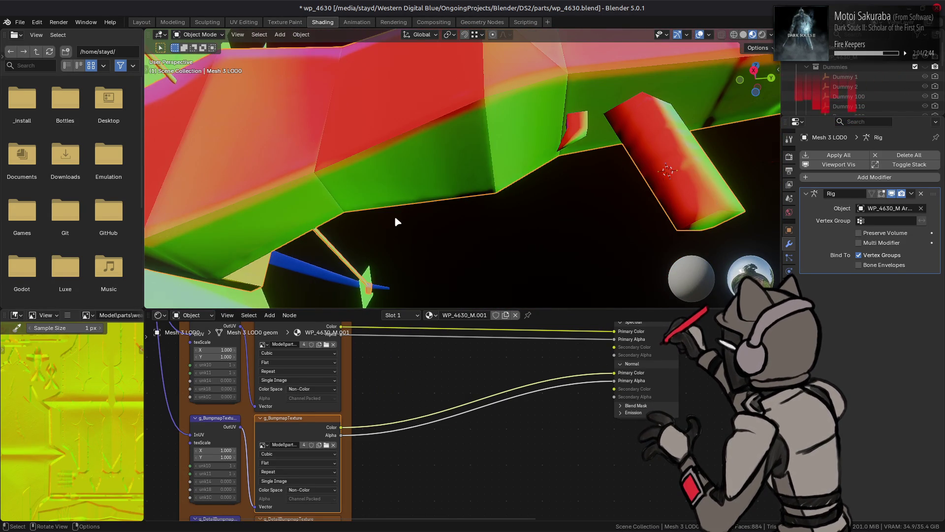
pyautogui.press('Tab')
pyautogui.rightClick(401, 182)
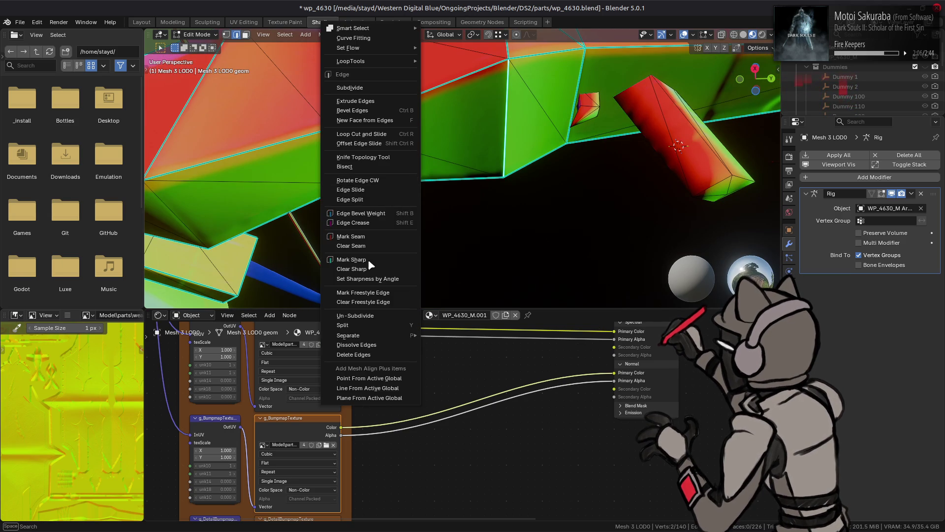
pyautogui.press('Escape')
pyautogui.press('Tab')
pyautogui.moveTo(381, 217)
pyautogui.mouseDown(button='middle')
pyautogui.moveTo(479, 137)
pyautogui.moveTo(375, 200)
pyautogui.mouseUp(button='middle')
# Mark additional barrel edges sharp
pyautogui.press('Tab')
pyautogui.rightClick(409, 236)
pyautogui.click(419, 290)
pyautogui.moveTo(419, 290)
pyautogui.mouseDown(button='middle')
pyautogui.moveTo(515, 146)
pyautogui.moveTo(553, 137)
pyautogui.moveTo(538, 158)
pyautogui.mouseUp(button='middle')
pyautogui.press('Tab')
# Clear sharpness from two edge selections
pyautogui.press('Tab')
pyautogui.rightClick(276, 260)
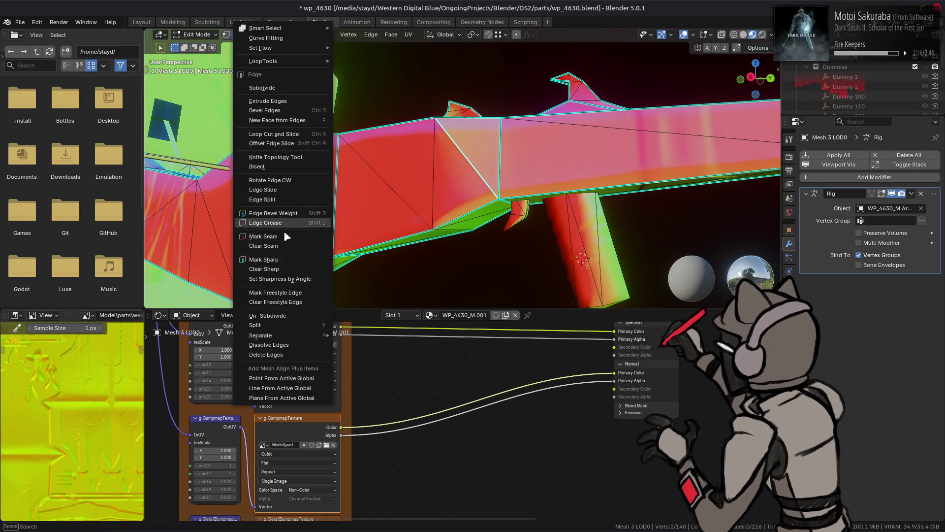
pyautogui.click(277, 269)
pyautogui.press('Tab')
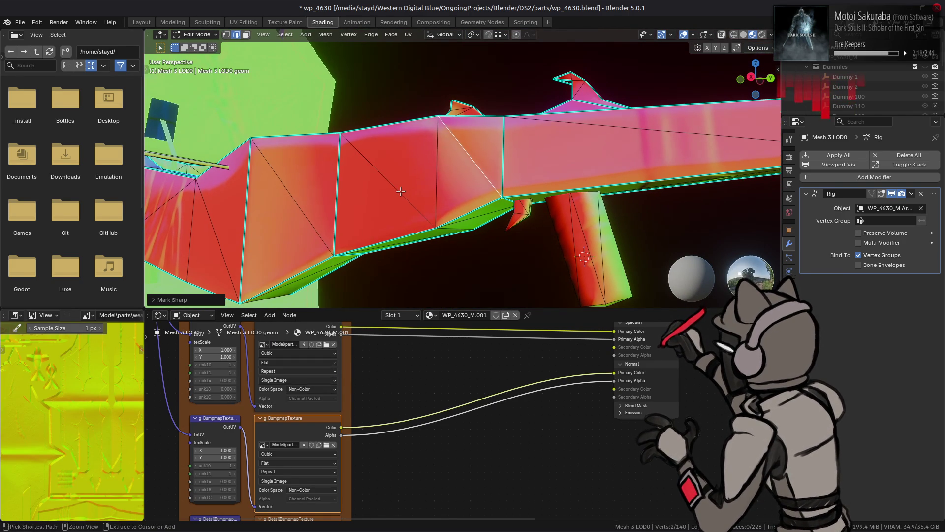
pyautogui.press('Tab')
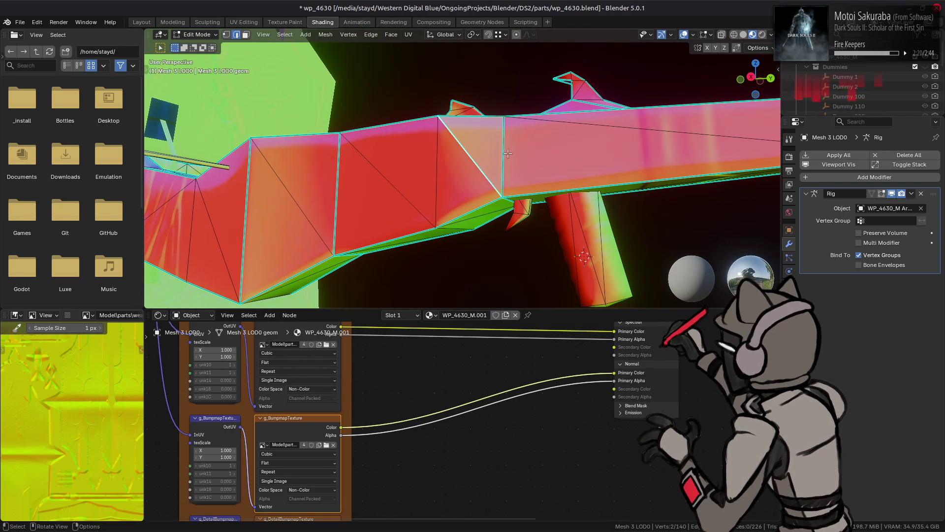
pyautogui.rightClick(315, 202)
pyautogui.click(315, 255)
pyautogui.press('Tab')
pyautogui.moveTo(475, 185)
pyautogui.mouseDown(button='middle')
pyautogui.moveTo(451, 217)
pyautogui.moveTo(478, 170)
pyautogui.moveTo(471, 188)
pyautogui.mouseUp(button='middle')
pyautogui.press('Tab')
pyautogui.press('Tab')
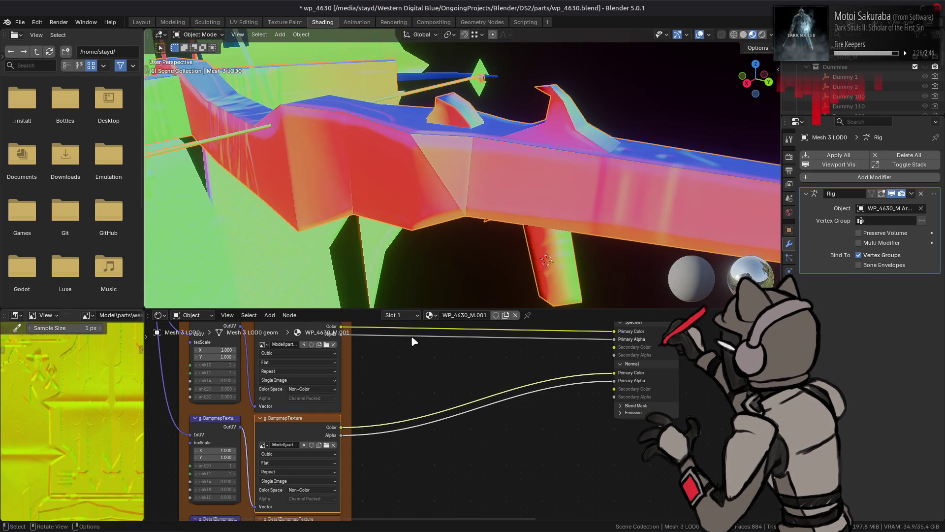
# Change the g_BumpmapTexture node's interpolation from Cubic to Linear
pyautogui.click(273, 454)
pyautogui.click(285, 472)
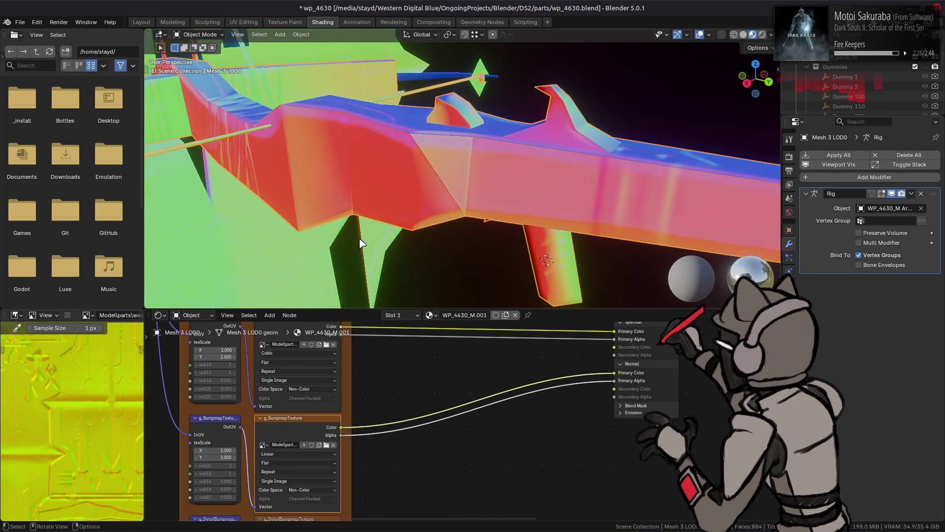
pyautogui.moveTo(359, 238); pyautogui.dragTo(397, 204, button='middle')
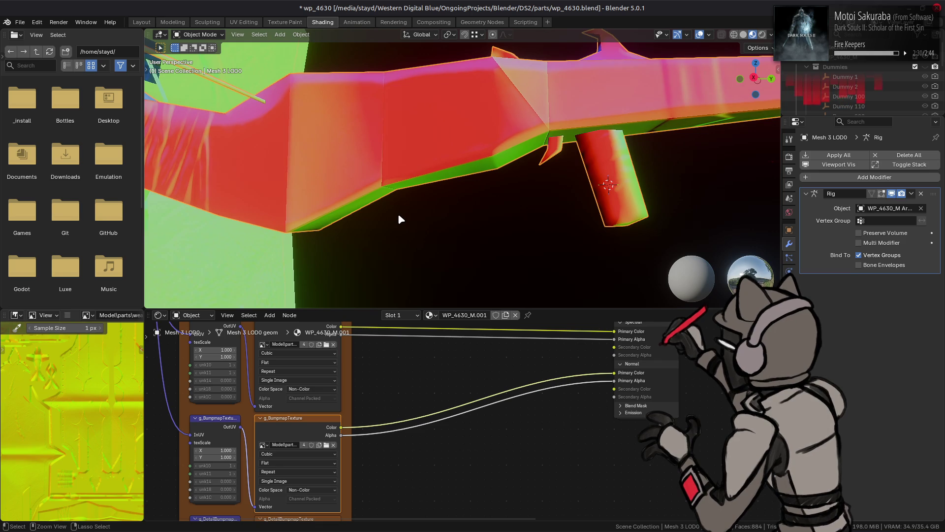
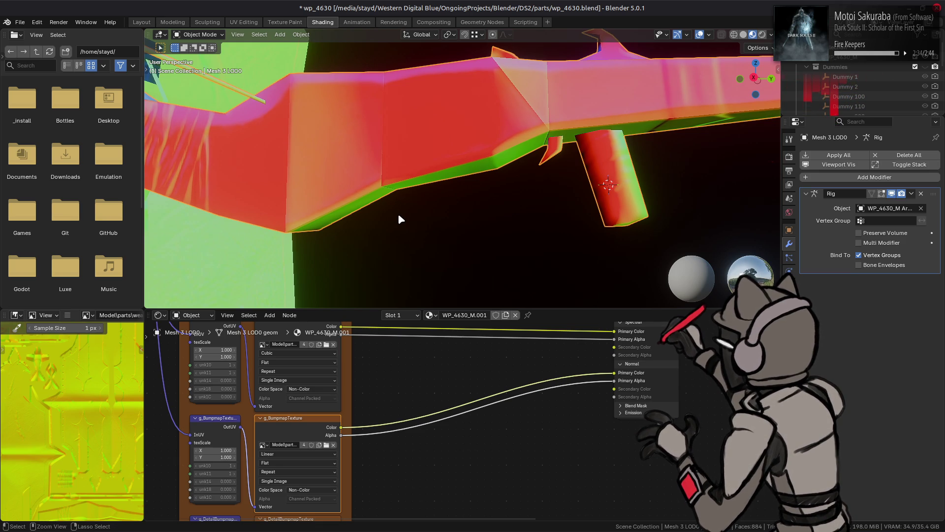
# Orbit to the grip edges and compare their shading between Edit and Object Mode
pyautogui.moveTo(416, 220)
pyautogui.mouseDown(button='middle')
pyautogui.moveTo(459, 170)
pyautogui.moveTo(541, 209)
pyautogui.moveTo(482, 205)
pyautogui.mouseUp(button='middle')
pyautogui.press('Tab')
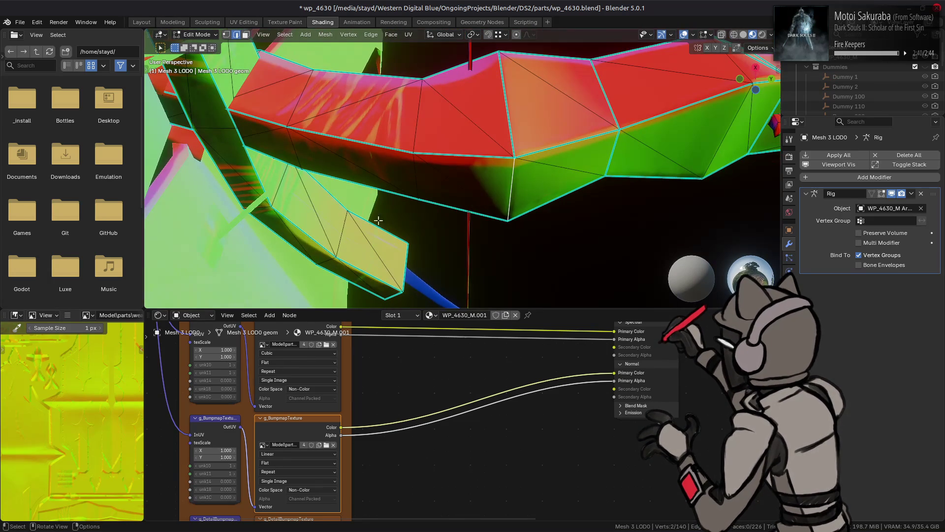
pyautogui.rightClick(378, 220)
pyautogui.press('Escape')
pyautogui.press('Tab')
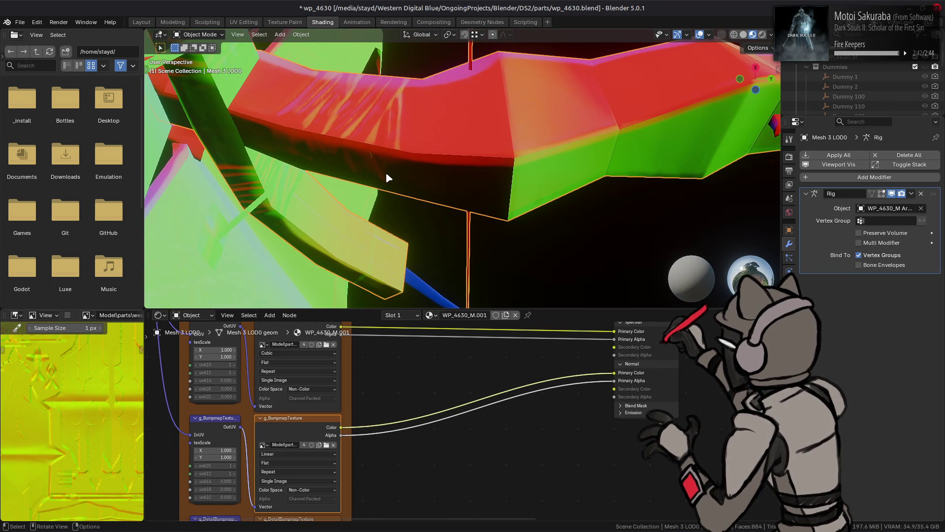
pyautogui.press('Tab')
pyautogui.moveTo(392, 167)
pyautogui.mouseDown(button='middle')
pyautogui.moveTo(437, 164)
pyautogui.moveTo(499, 134)
pyautogui.moveTo(382, 241)
pyautogui.moveTo(214, 222)
pyautogui.moveTo(392, 171)
pyautogui.moveTo(354, 196)
pyautogui.moveTo(473, 198)
pyautogui.moveTo(494, 268)
pyautogui.moveTo(519, 268)
pyautogui.moveTo(407, 152)
pyautogui.moveTo(444, 299)
pyautogui.moveTo(463, 286)
pyautogui.moveTo(489, 173)
pyautogui.moveTo(394, 182)
pyautogui.mouseUp(button='middle')
pyautogui.press('Tab')
# Mark the selected grip edges as sharp and check the smoothed shading in Object Mode
pyautogui.press('Tab')
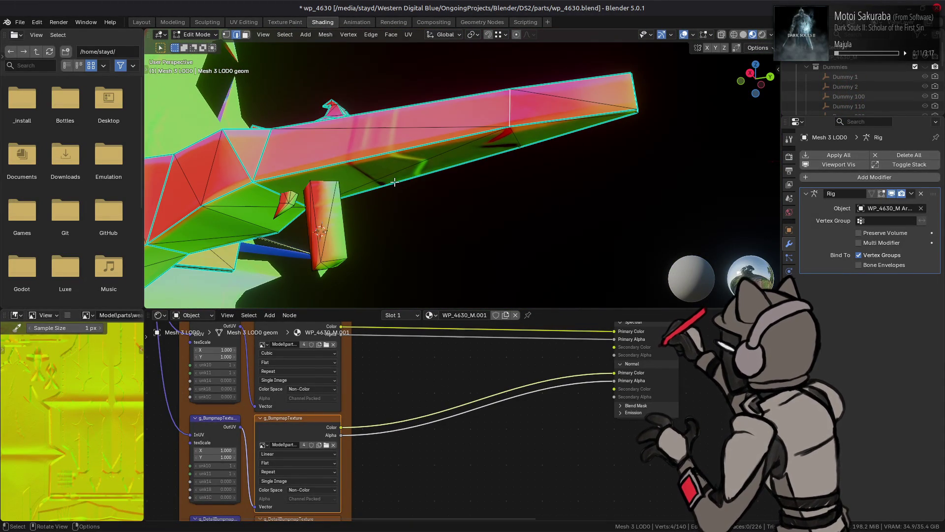
pyautogui.hotkey('ctrl', 'e')
pyautogui.press('Escape')
pyautogui.hotkey('ctrl', 'e')
pyautogui.click(352, 279)
pyautogui.moveTo(353, 280)
pyautogui.mouseDown(button='middle')
pyautogui.moveTo(344, 270)
pyautogui.moveTo(422, 154)
pyautogui.moveTo(411, 181)
pyautogui.moveTo(363, 200)
pyautogui.moveTo(464, 180)
pyautogui.moveTo(452, 179)
pyautogui.mouseUp(button='middle')
pyautogui.press('Tab')
pyautogui.press('Tab')
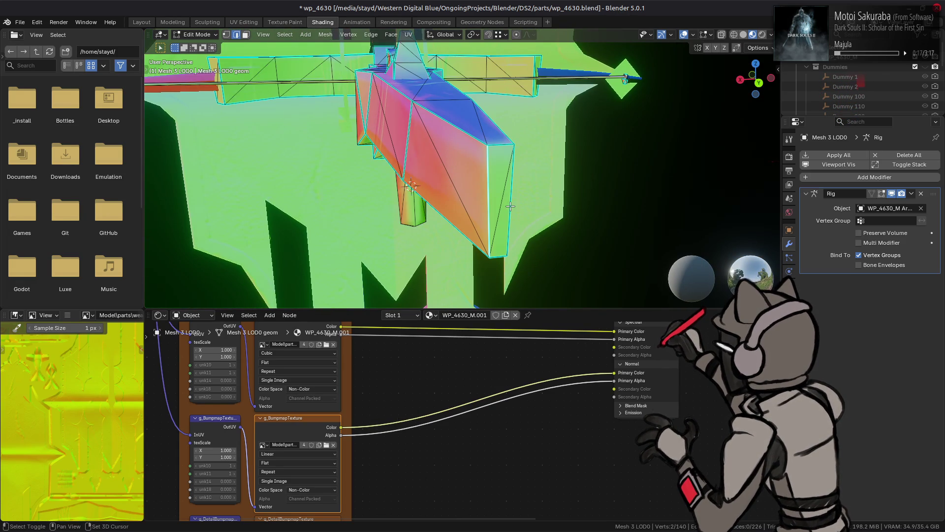
pyautogui.hotkey('ctrl', 'e')
pyautogui.click(310, 289)
pyautogui.press('Tab')
pyautogui.moveTo(393, 202)
pyautogui.mouseDown(button='middle')
pyautogui.moveTo(404, 204)
pyautogui.moveTo(418, 182)
pyautogui.mouseUp(button='middle')
pyautogui.press('Tab')
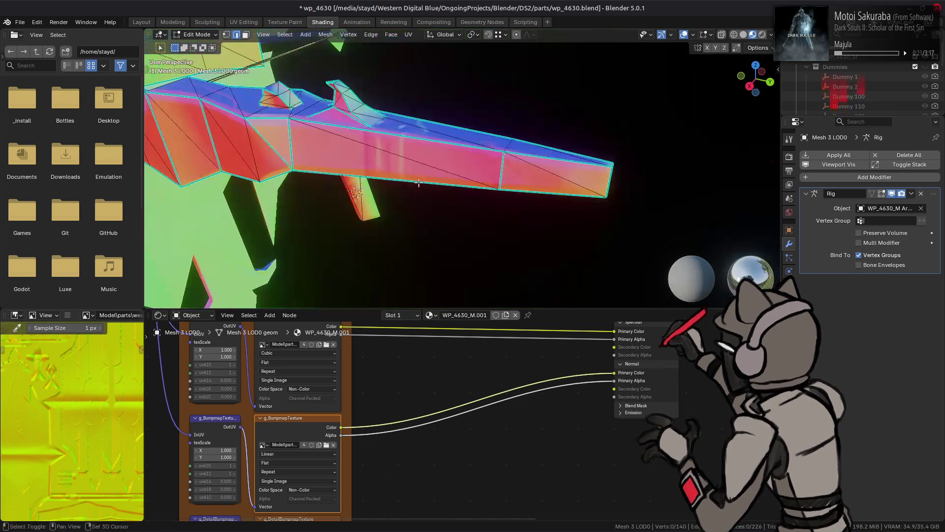
pyautogui.press('Tab')
# Zoom in on the barrel and blade spikes, selecting edges and comparing shading
pyautogui.scroll(4, 443, 187)
pyautogui.moveTo(532, 194)
pyautogui.mouseDown(button='middle')
pyautogui.moveTo(485, 166)
pyautogui.moveTo(363, 164)
pyautogui.moveTo(494, 189)
pyautogui.moveTo(480, 188)
pyautogui.moveTo(588, 98)
pyautogui.mouseUp(button='middle')
pyautogui.press('Tab')
pyautogui.rightClick(363, 255)
pyautogui.press('Tab')
# Mark the blade spike edges as sharp and inspect the crisper shading
pyautogui.press('Tab')
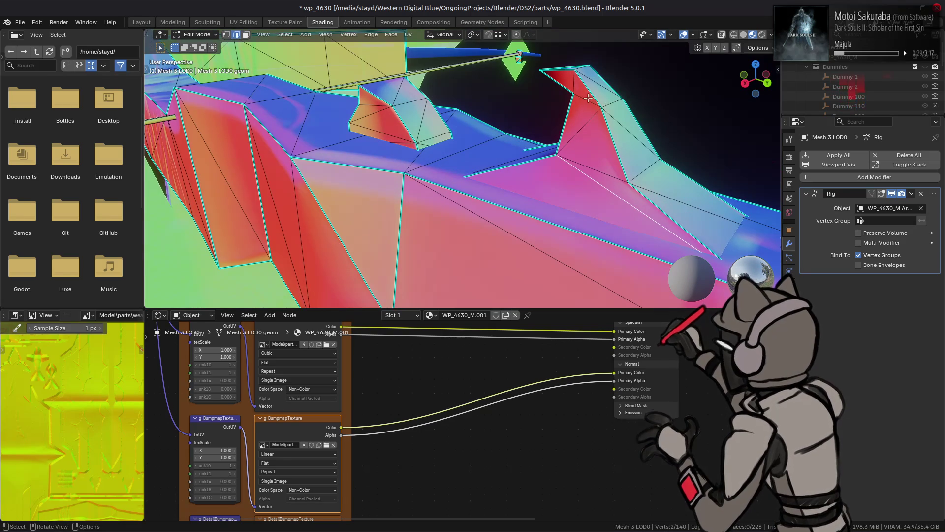
pyautogui.moveTo(621, 150)
pyautogui.mouseDown(button='middle')
pyautogui.moveTo(616, 177)
pyautogui.moveTo(559, 171)
pyautogui.moveTo(322, 185)
pyautogui.mouseUp(button='middle')
pyautogui.rightClick(430, 247)
pyautogui.press('Escape')
pyautogui.moveTo(430, 247)
pyautogui.mouseDown(button='middle')
pyautogui.moveTo(420, 159)
pyautogui.moveTo(386, 183)
pyautogui.moveTo(362, 181)
pyautogui.moveTo(367, 145)
pyautogui.moveTo(302, 154)
pyautogui.mouseUp(button='middle')
pyautogui.press('Tab')
pyautogui.press('Tab')
pyautogui.press('Tab')
pyautogui.press('Tab')
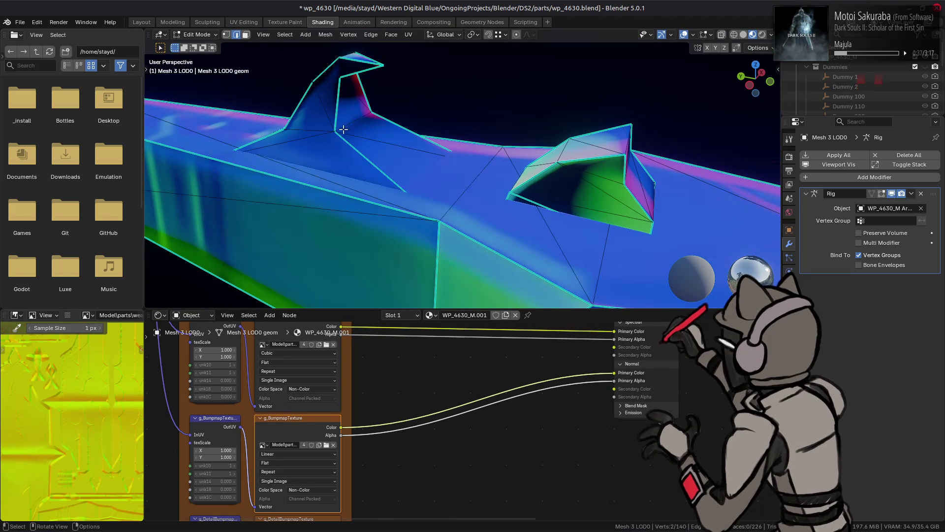
pyautogui.rightClick(537, 240)
pyautogui.click(530, 265)
pyautogui.press('Tab')
pyautogui.moveTo(490, 186)
pyautogui.mouseDown(button='middle')
pyautogui.moveTo(560, 138)
pyautogui.moveTo(415, 121)
pyautogui.moveTo(444, 99)
pyautogui.moveTo(483, 138)
pyautogui.moveTo(477, 157)
pyautogui.moveTo(520, 131)
pyautogui.moveTo(526, 141)
pyautogui.moveTo(603, 134)
pyautogui.moveTo(405, 182)
pyautogui.moveTo(521, 183)
pyautogui.moveTo(415, 165)
pyautogui.moveTo(380, 175)
pyautogui.moveTo(438, 165)
pyautogui.moveTo(403, 164)
pyautogui.moveTo(421, 181)
pyautogui.mouseUp(button='middle')
pyautogui.press('Tab')
pyautogui.press('Tab')
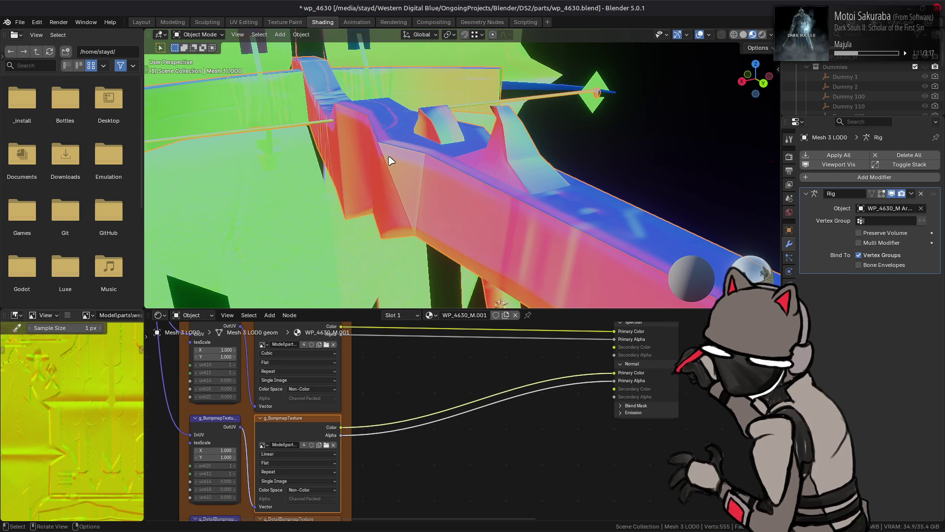
# Orbit and zoom out to view the whole weapon, then open the Viewport Shading dropdown
pyautogui.moveTo(390, 162)
pyautogui.mouseDown(button='middle')
pyautogui.moveTo(472, 225)
pyautogui.moveTo(516, 154)
pyautogui.moveTo(491, 192)
pyautogui.mouseUp(button='middle')
pyautogui.moveTo(429, 174)
pyautogui.mouseDown(button='middle')
pyautogui.moveTo(612, 154)
pyautogui.moveTo(476, 174)
pyautogui.moveTo(416, 168)
pyautogui.mouseUp(button='middle')
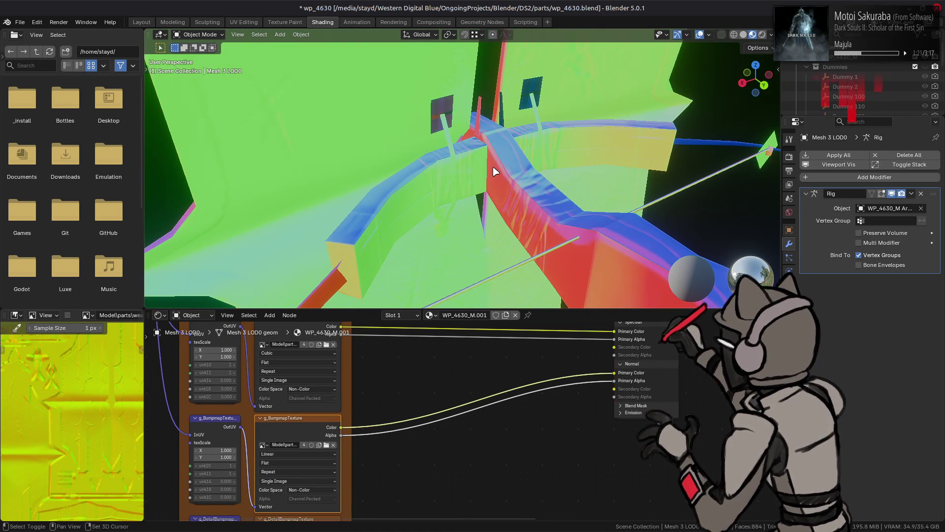
pyautogui.scroll(-2, 455, 195)
pyautogui.click(767, 37)
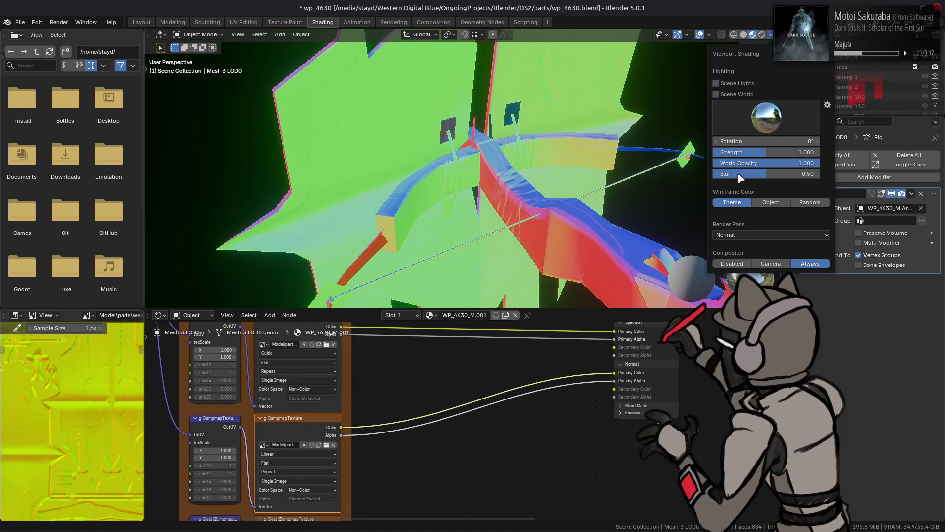
# Switch the render pass from Normal to Combined and pick a different HDRI
pyautogui.click(732, 236)
pyautogui.click(659, 261)
pyautogui.click(761, 123)
pyautogui.click(591, 128)
pyautogui.moveTo(569, 191)
pyautogui.mouseDown(button='middle')
pyautogui.moveTo(544, 237)
pyautogui.moveTo(468, 158)
pyautogui.moveTo(517, 156)
pyautogui.moveTo(599, 131)
pyautogui.mouseUp(button='middle')
# Check edge shading on the textured weapon, toggling between Edit and Object Mode
pyautogui.press('Tab')
pyautogui.rightClick(394, 229)
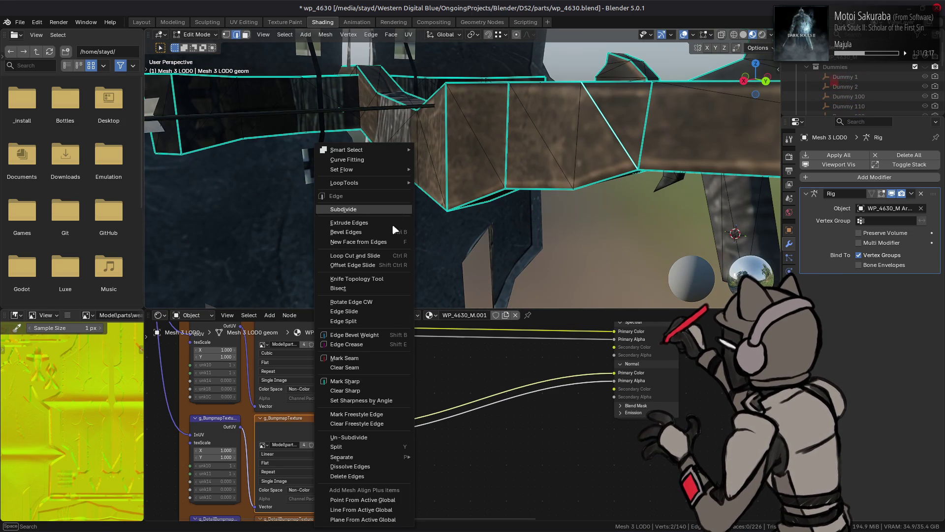
pyautogui.press('Tab')
pyautogui.moveTo(515, 158)
pyautogui.mouseDown(button='middle')
pyautogui.moveTo(509, 170)
pyautogui.moveTo(385, 168)
pyautogui.mouseUp(button='middle')
pyautogui.press('Tab')
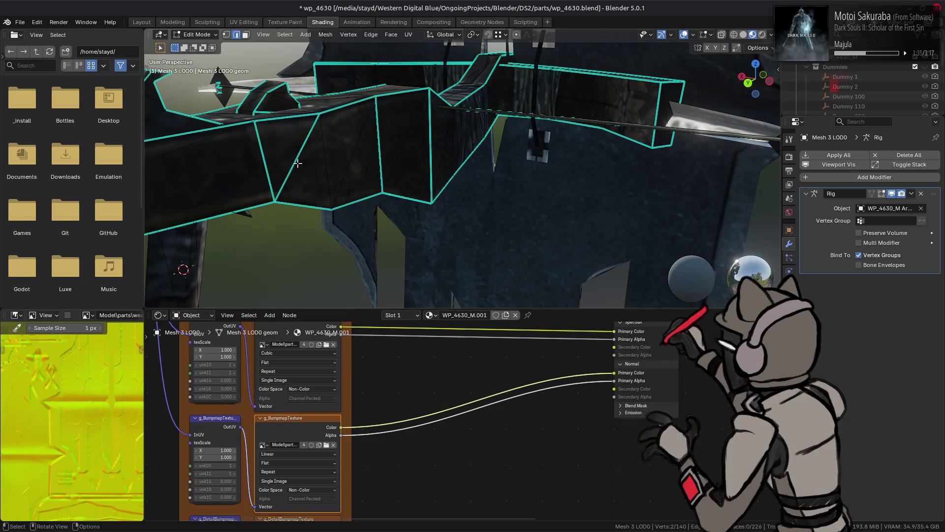
pyautogui.rightClick(475, 231)
pyautogui.press('Tab')
pyautogui.moveTo(483, 274)
pyautogui.mouseDown(button='middle')
pyautogui.moveTo(409, 150)
pyautogui.moveTo(525, 151)
pyautogui.moveTo(569, 174)
pyautogui.mouseUp(button='middle')
pyautogui.moveTo(717, 208)
pyautogui.mouseDown(button='middle')
pyautogui.moveTo(674, 205)
pyautogui.moveTo(680, 217)
pyautogui.mouseUp(button='middle')
# Try a dark HDRI and rotate the world lighting around the model
pyautogui.click(771, 35)
pyautogui.click(765, 124)
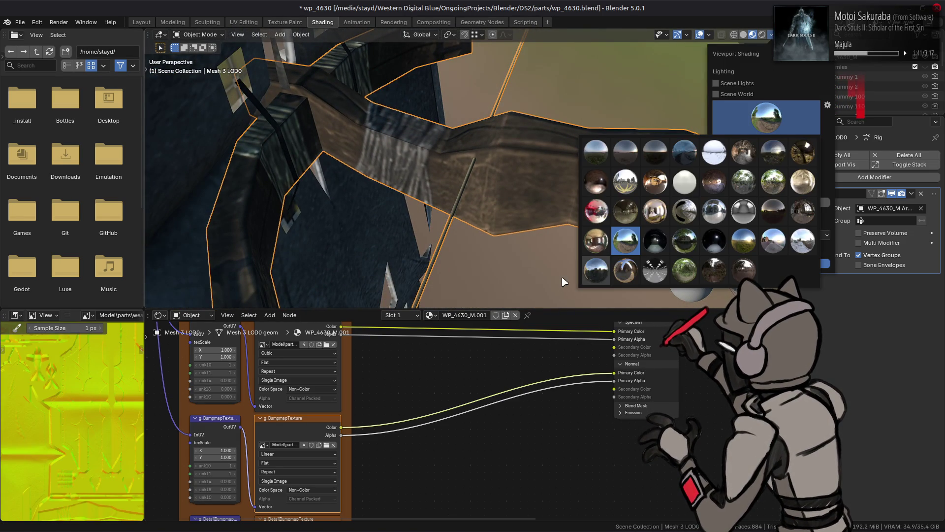
pyautogui.click(590, 265)
pyautogui.moveTo(754, 141)
pyautogui.mouseDown()
pyautogui.moveTo(803, 142)
pyautogui.moveTo(725, 140)
pyautogui.mouseUp()
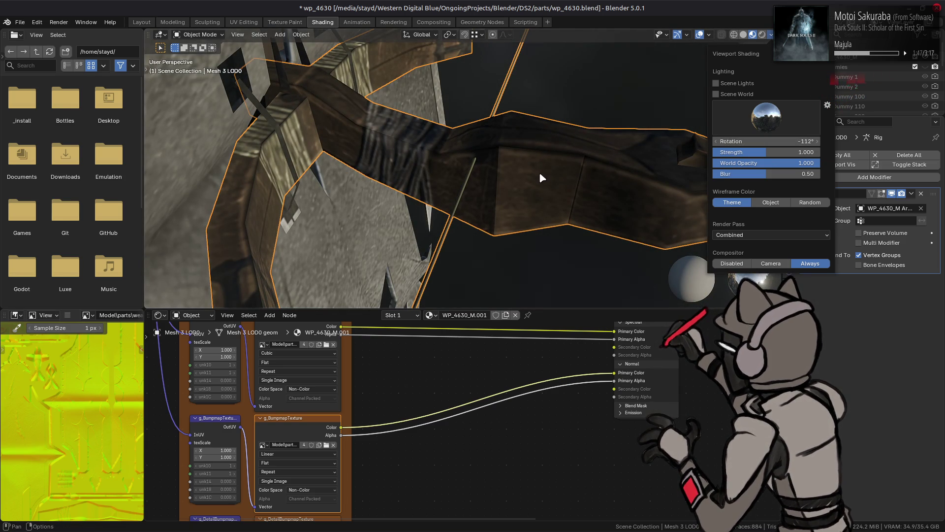
pyautogui.moveTo(542, 170)
pyautogui.mouseDown(button='middle')
pyautogui.moveTo(533, 188)
pyautogui.moveTo(696, 152)
pyautogui.moveTo(739, 116)
pyautogui.moveTo(215, 126)
pyautogui.moveTo(296, 144)
pyautogui.moveTo(429, 144)
pyautogui.mouseUp(button='middle')
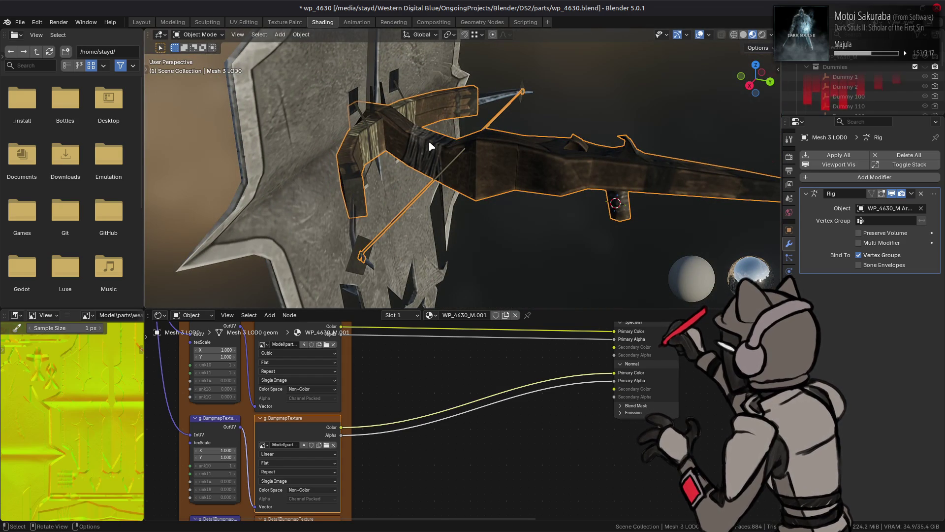
# Reset the HDRI rotation to 0° and settle on a bright studio lighting environment
pyautogui.click(771, 34)
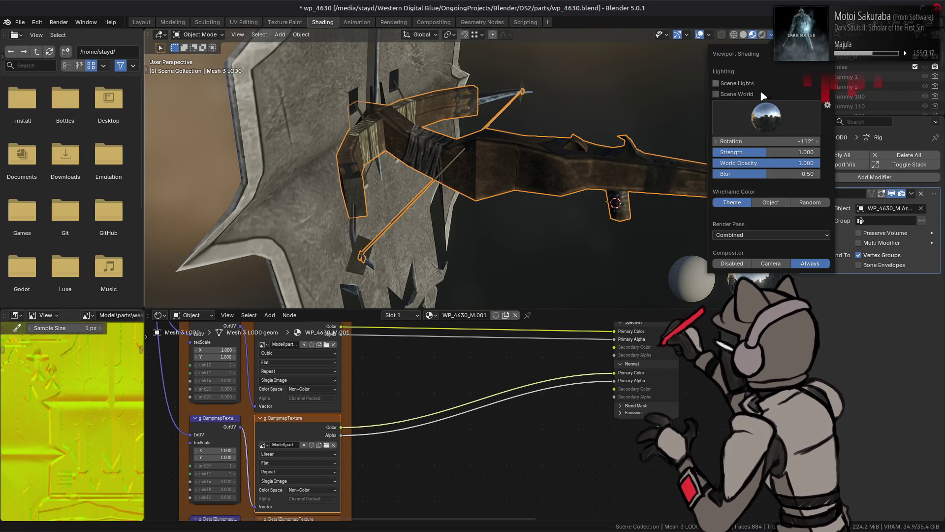
pyautogui.moveTo(771, 140)
pyautogui.mouseDown()
pyautogui.moveTo(837, 139)
pyautogui.moveTo(771, 139)
pyautogui.mouseUp()
pyautogui.press('BackSpace')
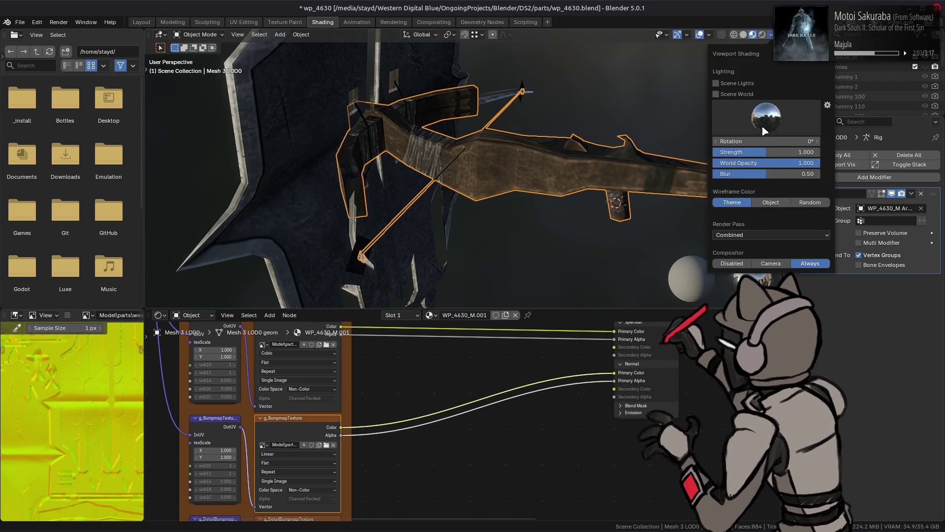
pyautogui.click(765, 131)
pyautogui.click(745, 215)
pyautogui.click(749, 126)
pyautogui.click(714, 162)
pyautogui.moveTo(463, 154)
pyautogui.mouseDown(button='middle')
pyautogui.moveTo(438, 196)
pyautogui.moveTo(599, 174)
pyautogui.mouseUp(button='middle')
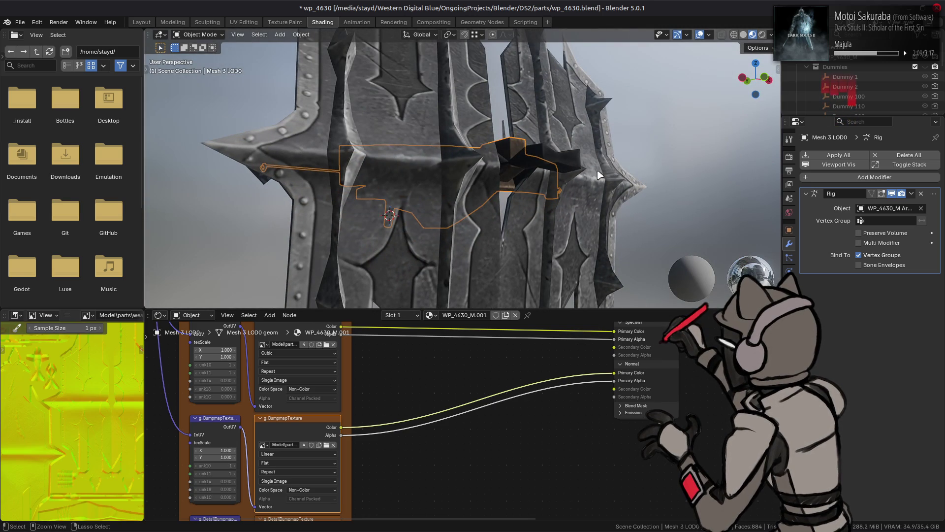
# Save wp_4630.blend, clear the selection, and orbit and zoom around the textured shield
pyautogui.hotkey('ctrl', 's')
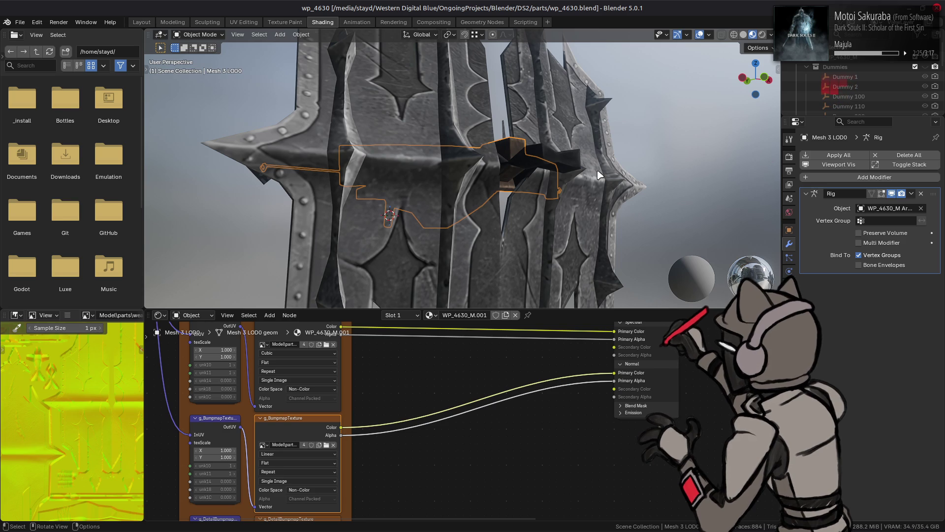
pyautogui.hotkey('alt', 'a')
pyautogui.moveTo(480, 192)
pyautogui.mouseDown(button='middle')
pyautogui.moveTo(449, 196)
pyautogui.moveTo(515, 185)
pyautogui.mouseUp(button='middle')
pyautogui.hotkey('ctrl', 's')
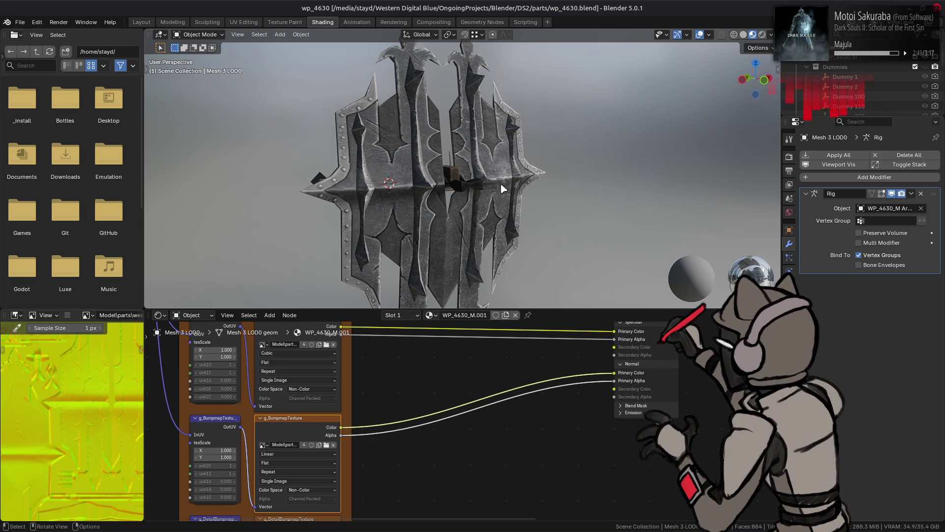
pyautogui.scroll(1, 502, 189)
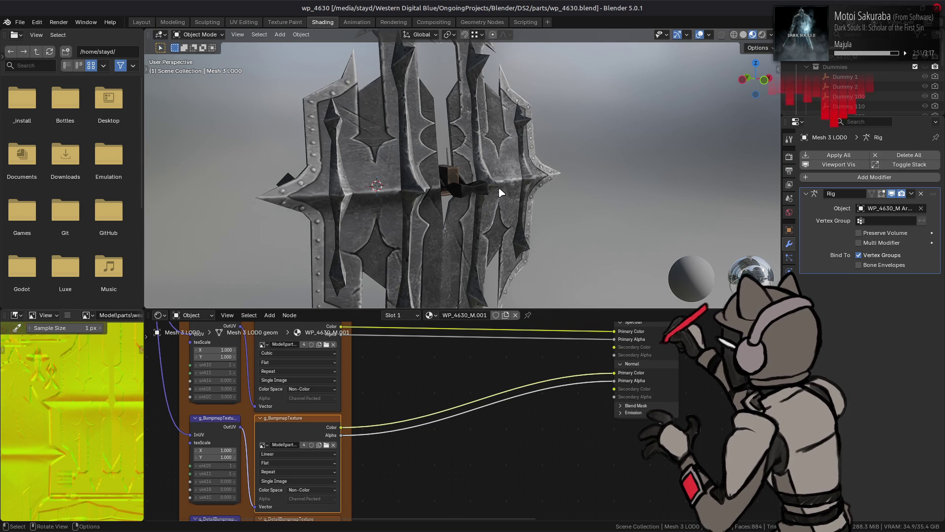
pyautogui.moveTo(501, 193); pyautogui.dragTo(497, 212, button='middle')
pyautogui.hotkey('ctrl', 's')
pyautogui.moveTo(443, 415); pyautogui.dragTo(461, 377, button='middle')
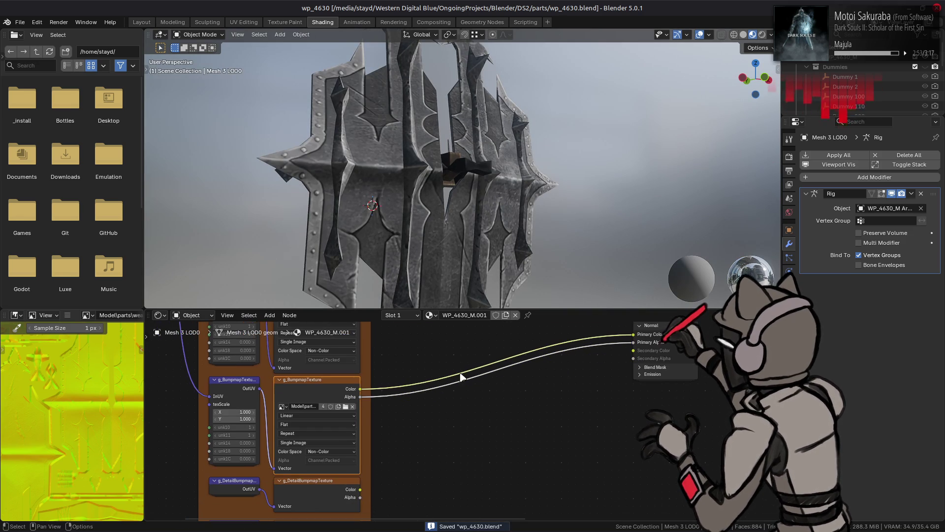
# Wire g_SpecularTexture Color and Alpha into the shield's Specular Primary Color and Alpha, then save
pyautogui.keyDown('shift'); pyautogui.scroll(5, 432, 407); pyautogui.keyUp('shift')
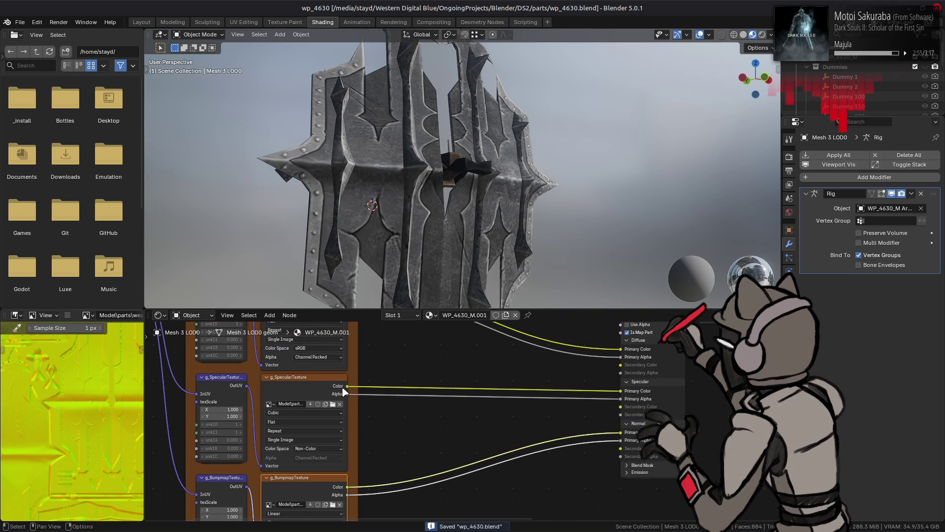
pyautogui.click(453, 217)
pyautogui.moveTo(394, 401); pyautogui.dragTo(395, 456, button='middle')
pyautogui.moveTo(348, 384); pyautogui.dragTo(623, 389)
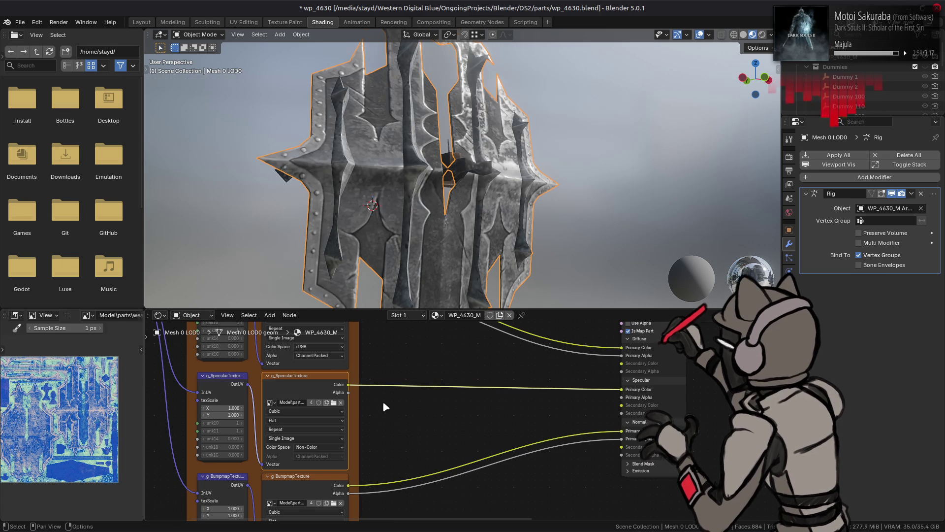
pyautogui.moveTo(347, 393); pyautogui.dragTo(623, 397)
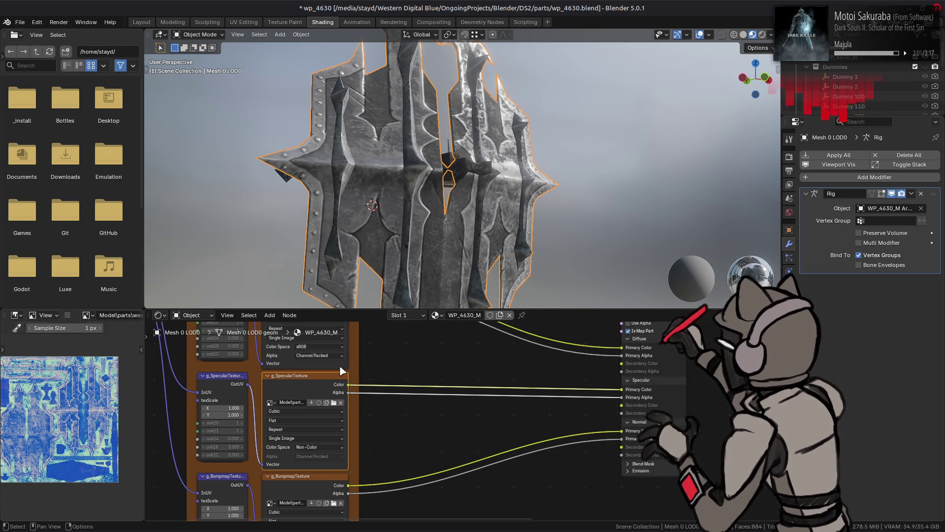
pyautogui.click(421, 368)
pyautogui.hotkey('ctrl', 's')
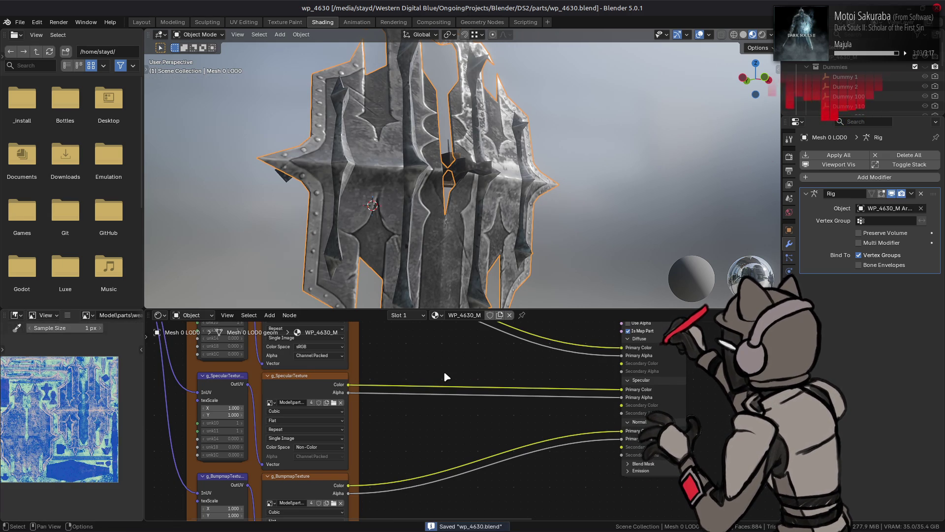
pyautogui.hotkey('alt', 'Tab')
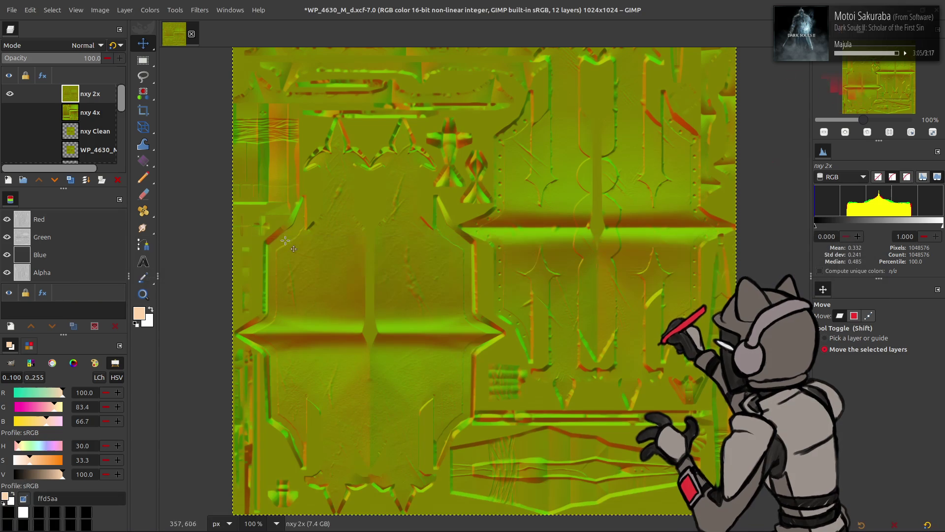
# Hide the nxy 2x layer to reveal the grey texture underneath
pyautogui.click(10, 94)
pyautogui.scroll(-5, 29, 112)
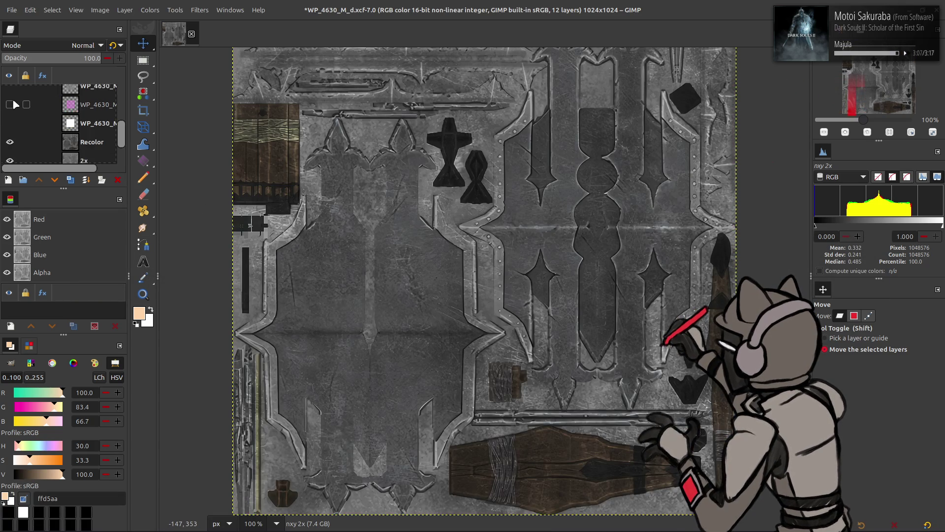
pyautogui.moveTo(211, 152); pyautogui.dragTo(247, 152, button='middle')
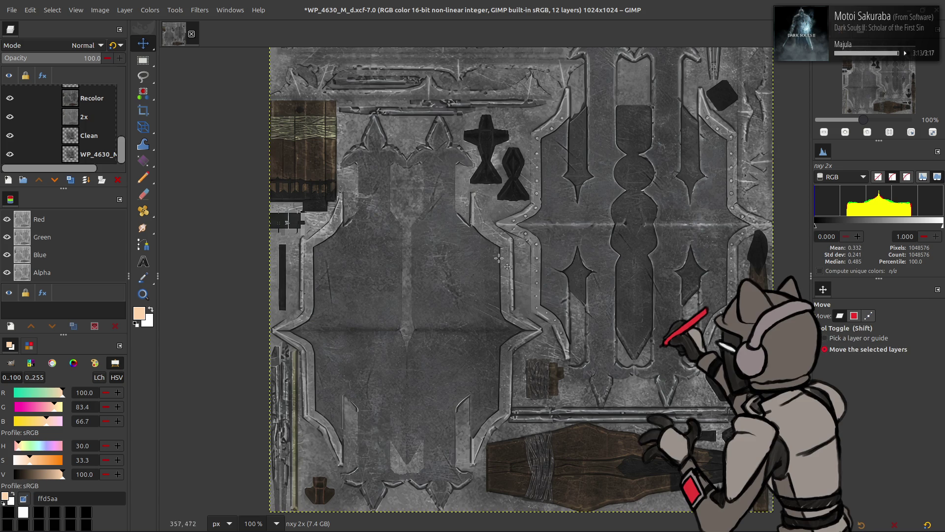
# Review the textured weapon in Blender, then duplicate the Recolor layer in GIMP
pyautogui.hotkey('alt', 'Tab')
pyautogui.moveTo(502, 260)
pyautogui.mouseDown(button='middle')
pyautogui.moveTo(583, 221)
pyautogui.moveTo(479, 105)
pyautogui.moveTo(485, 165)
pyautogui.moveTo(522, 169)
pyautogui.moveTo(493, 148)
pyautogui.mouseUp(button='middle')
pyautogui.scroll(5, 522, 168)
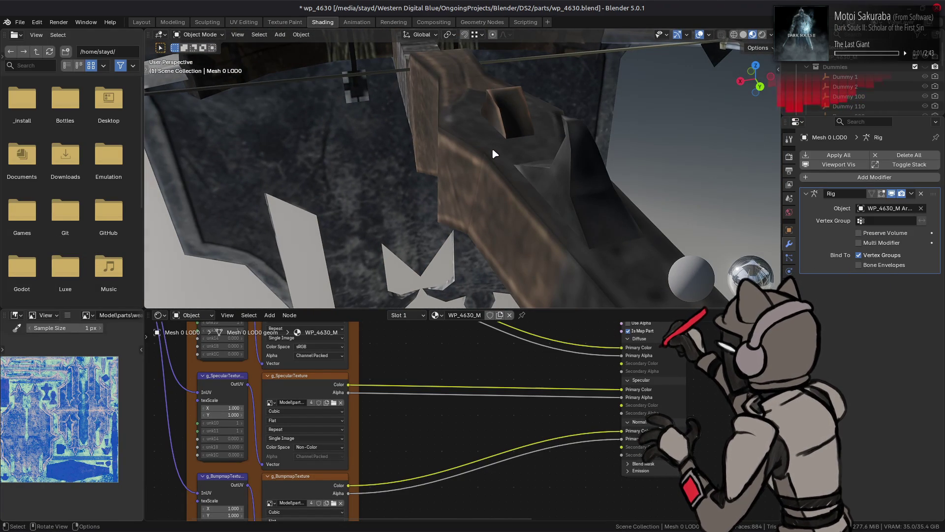
pyautogui.hotkey('alt', 'Tab')
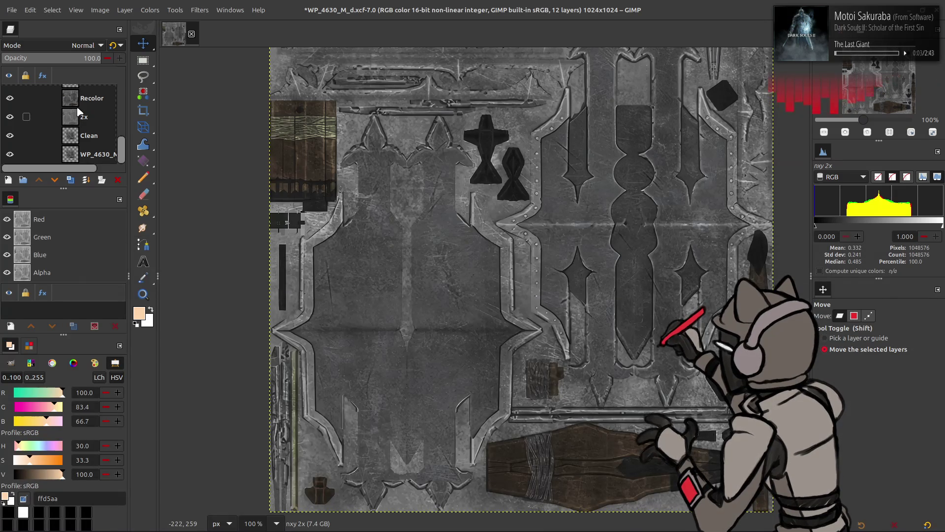
pyautogui.click(80, 105)
pyautogui.click(70, 180)
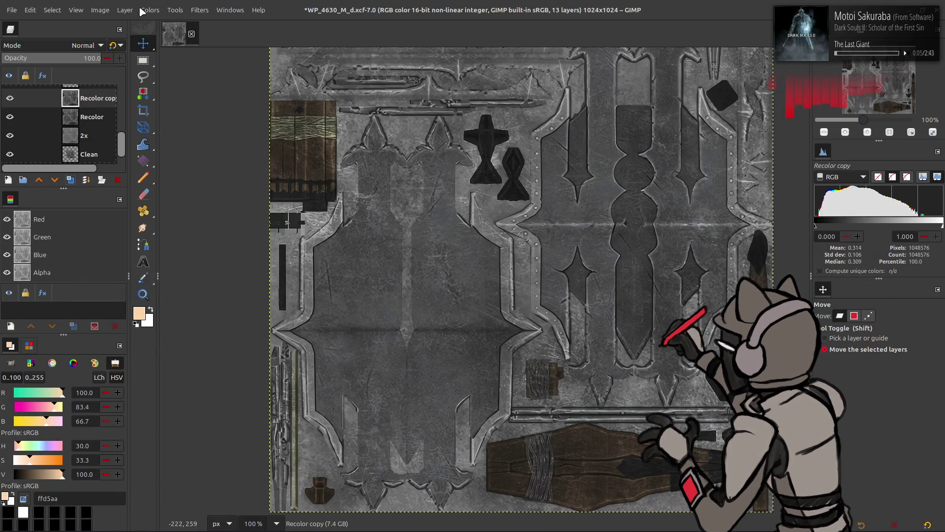
# Extract the CMYK Magenta component into the Recolor copy layer
pyautogui.click(150, 10)
pyautogui.moveTo(194, 194)
pyautogui.click(262, 211)
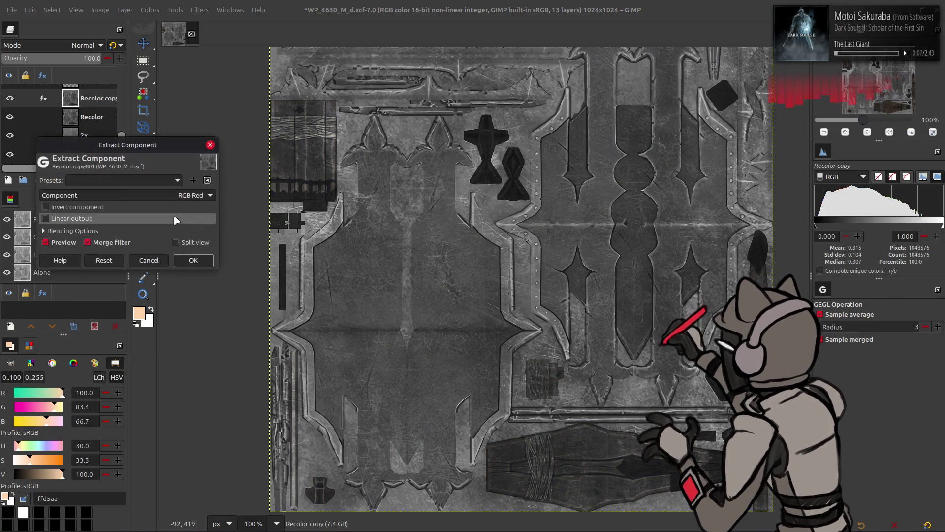
pyautogui.click(148, 195)
pyautogui.press('Escape')
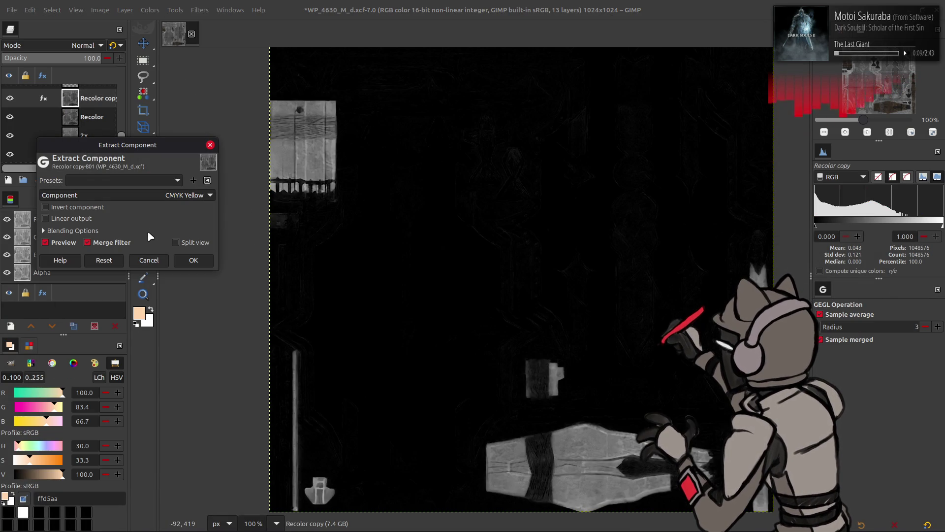
pyautogui.scroll(-1, 149, 194)
pyautogui.scroll(1, 149, 194)
pyautogui.scroll(-1, 149, 194)
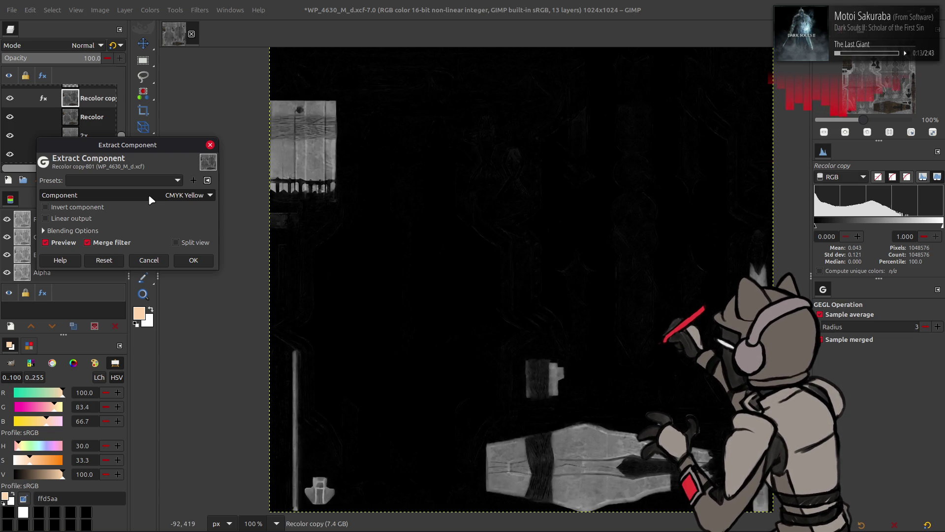
pyautogui.scroll(2, 149, 194)
pyautogui.scroll(-1, 149, 194)
pyautogui.scroll(-1, 149, 194)
pyautogui.scroll(1, 148, 194)
pyautogui.scroll(-1, 148, 194)
pyautogui.scroll(1, 149, 194)
pyautogui.scroll(-1, 148, 194)
pyautogui.scroll(1, 148, 194)
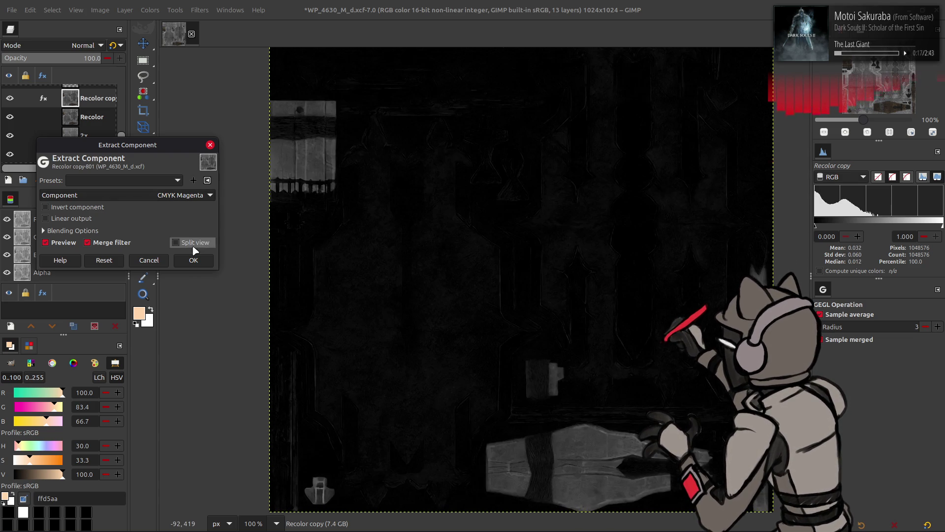
pyautogui.click(194, 260)
# Toggle Recolor copy's visibility to compare it with the layers below
pyautogui.click(9, 98)
pyautogui.click(9, 98)
pyautogui.click(10, 98)
pyautogui.click(9, 98)
pyautogui.click(9, 98)
pyautogui.click(10, 98)
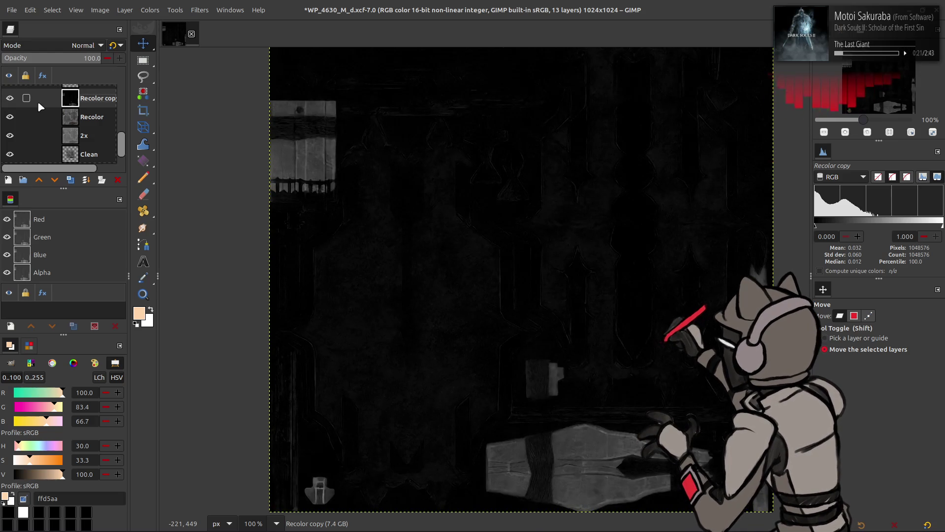
# Apply Stretch Contrast with non-linear components to the layer
pyautogui.click(149, 10)
pyautogui.moveTo(212, 179)
pyautogui.click(253, 206)
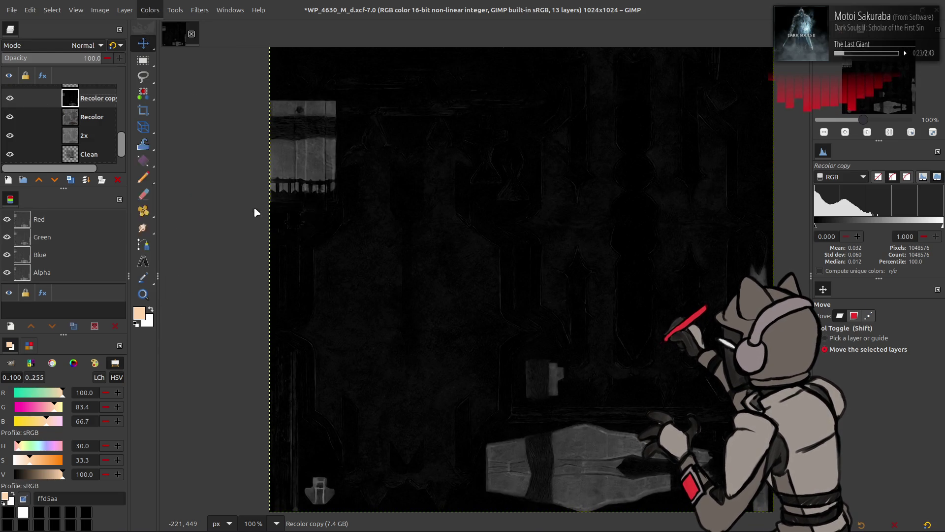
pyautogui.click(108, 205)
pyautogui.click(193, 251)
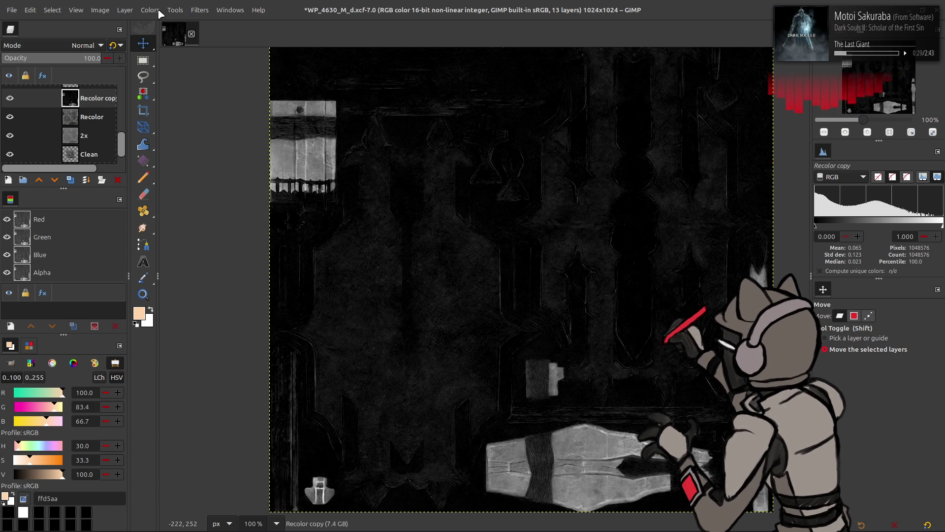
# Open the Levels adjustment and cancel it without changes
pyautogui.click(158, 10)
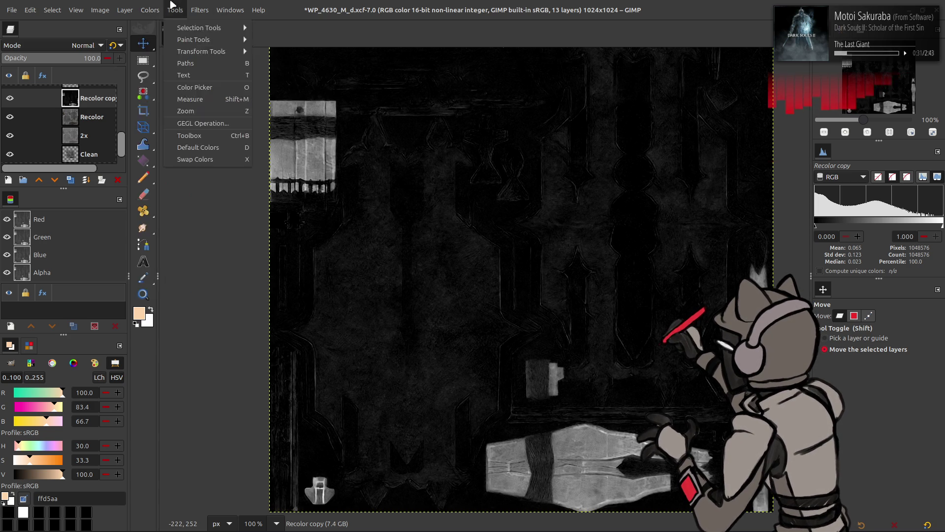
pyautogui.click(182, 123)
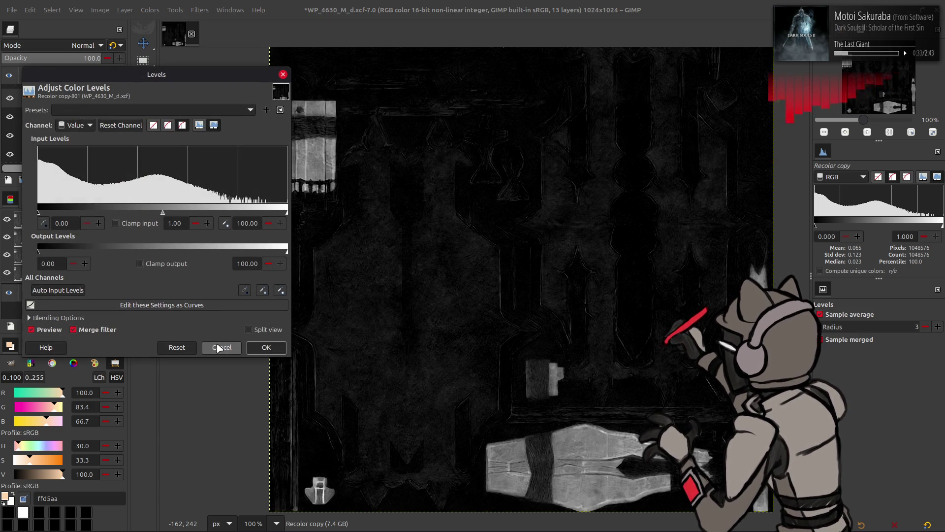
pyautogui.click(221, 348)
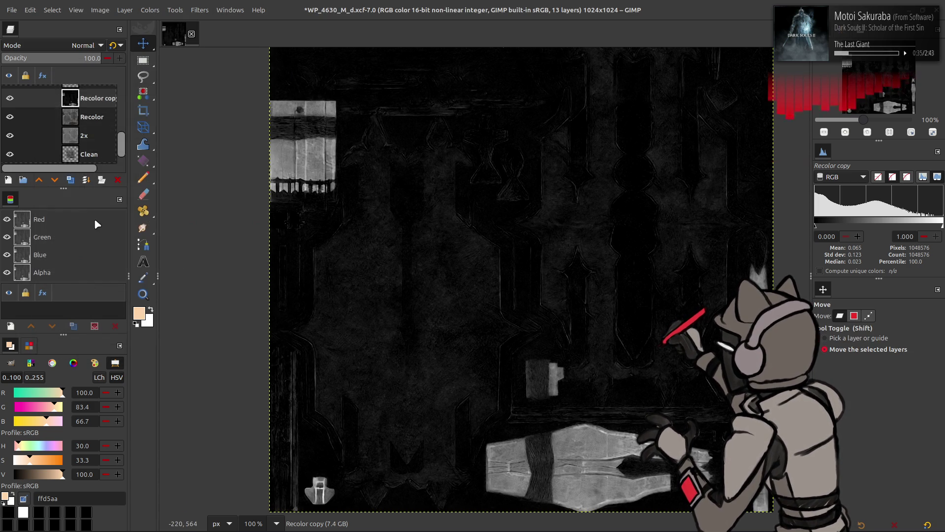
# Duplicate the Recolor copy layer and try a Circle median blur on the duplicate
pyautogui.click(71, 180)
pyautogui.click(200, 10)
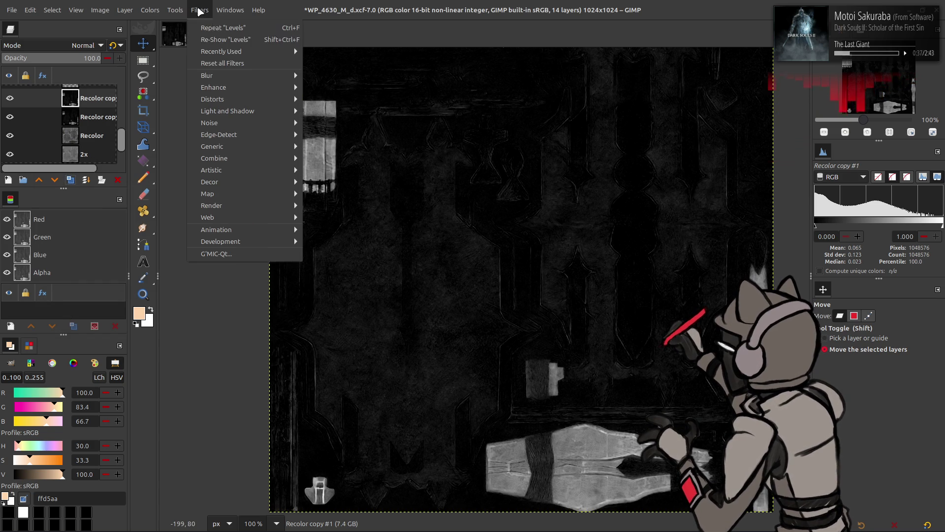
pyautogui.moveTo(232, 78)
pyautogui.click(345, 130)
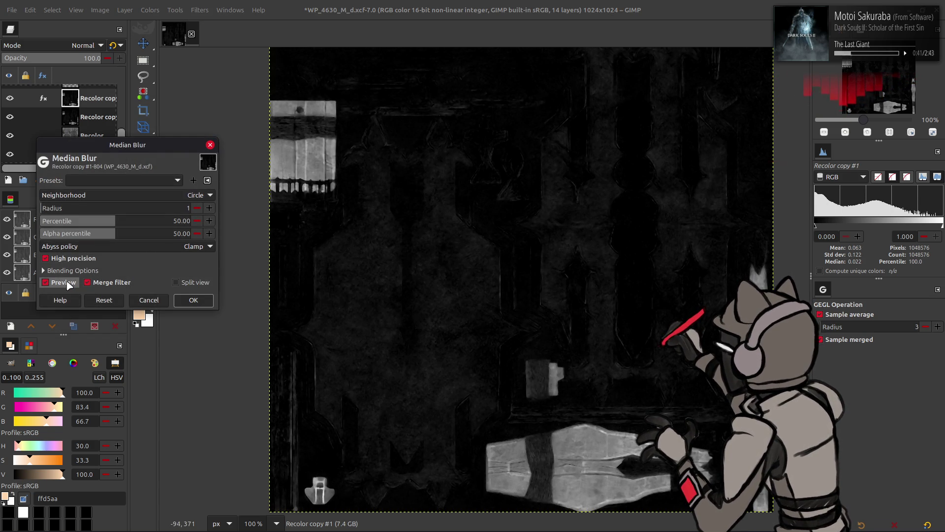
pyautogui.click(209, 207)
pyautogui.click(209, 208)
pyautogui.scroll(-1, 194, 197)
pyautogui.click(197, 208)
pyautogui.scroll(1, 192, 196)
pyautogui.scroll(1, 203, 205)
pyautogui.scroll(-1, 181, 193)
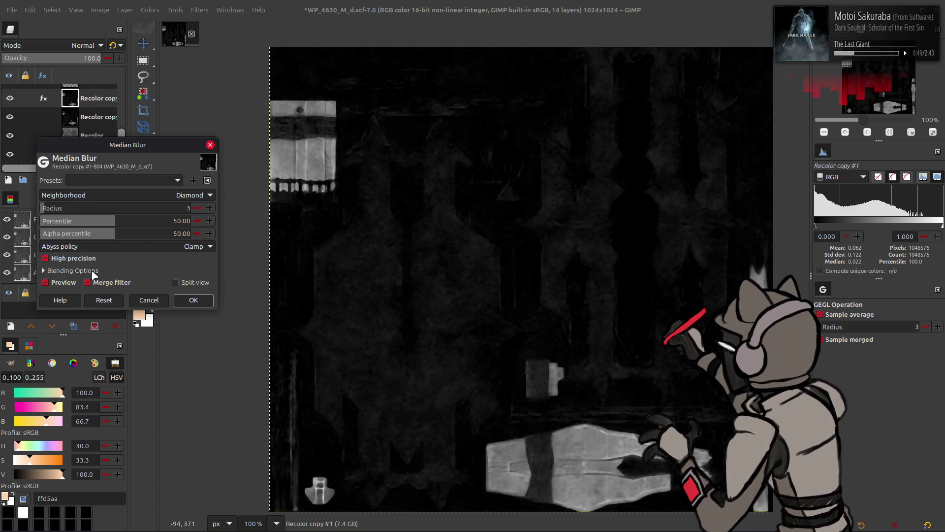
pyautogui.click(194, 299)
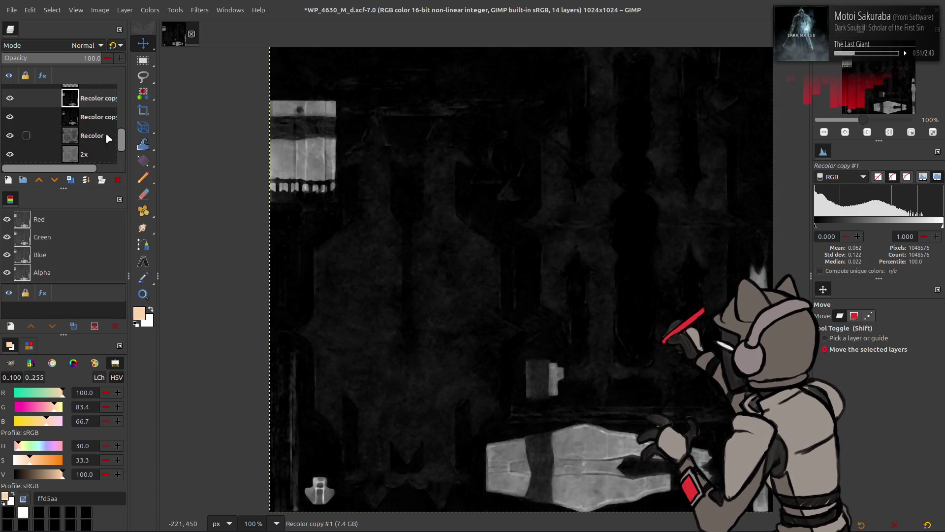
# Apply a radius 2 Circle median blur to the Recolor copy layer
pyautogui.press('pagedown')
pyautogui.hotkey('shift', 'ctrl', 'f')
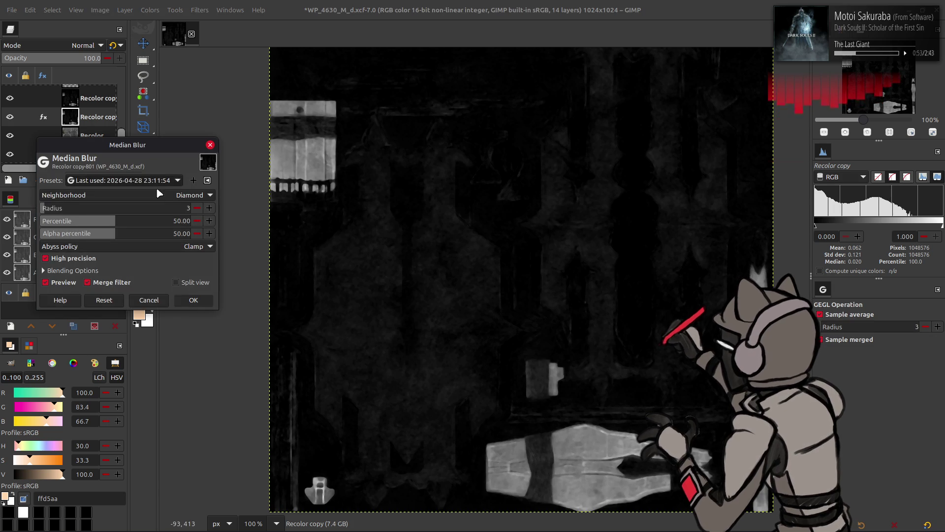
pyautogui.scroll(1, 168, 193)
pyautogui.scroll(-1, 187, 207)
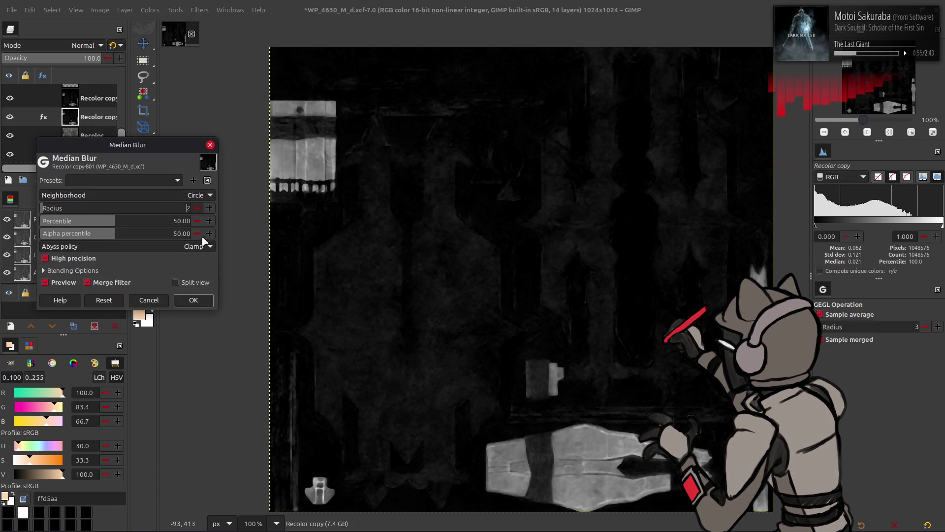
pyautogui.click(193, 300)
# Delete the trial duplicate layer, Recolor copy #1
pyautogui.click(13, 100)
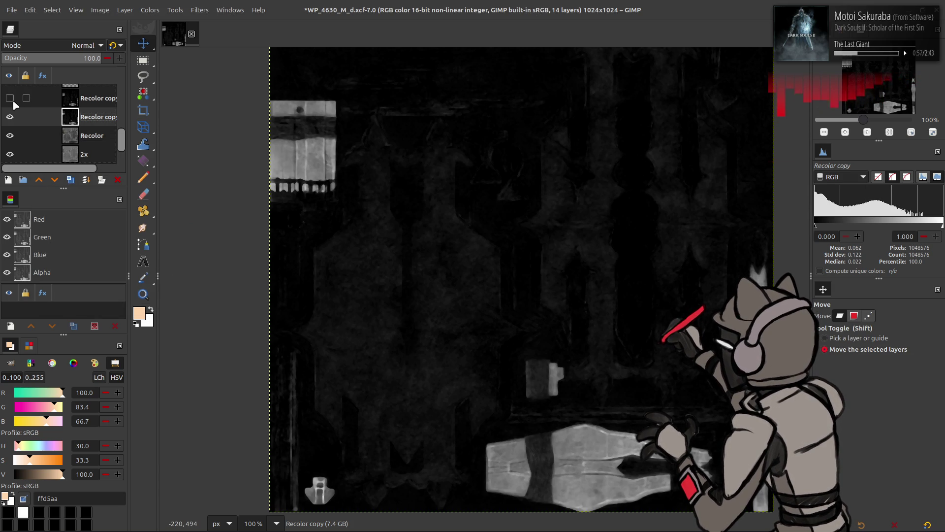
pyautogui.click(45, 101)
pyautogui.write('50')
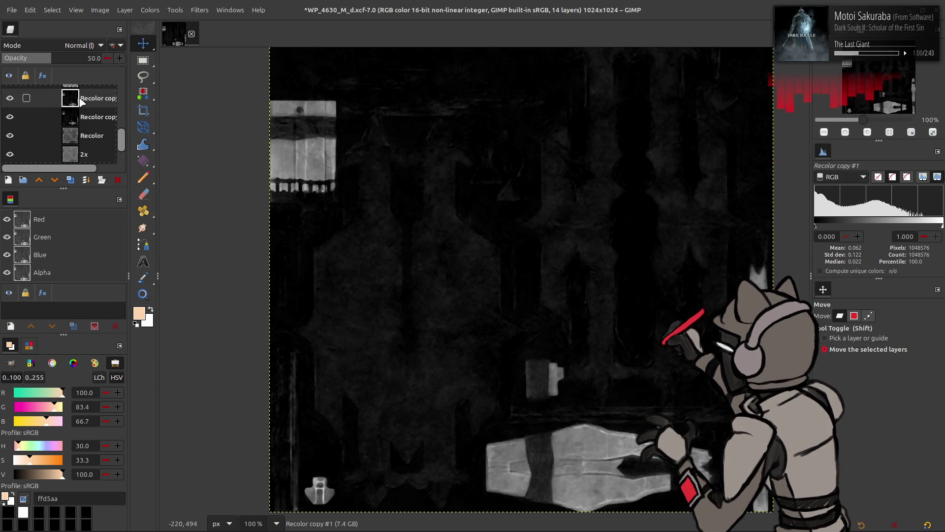
pyautogui.press('Delete')
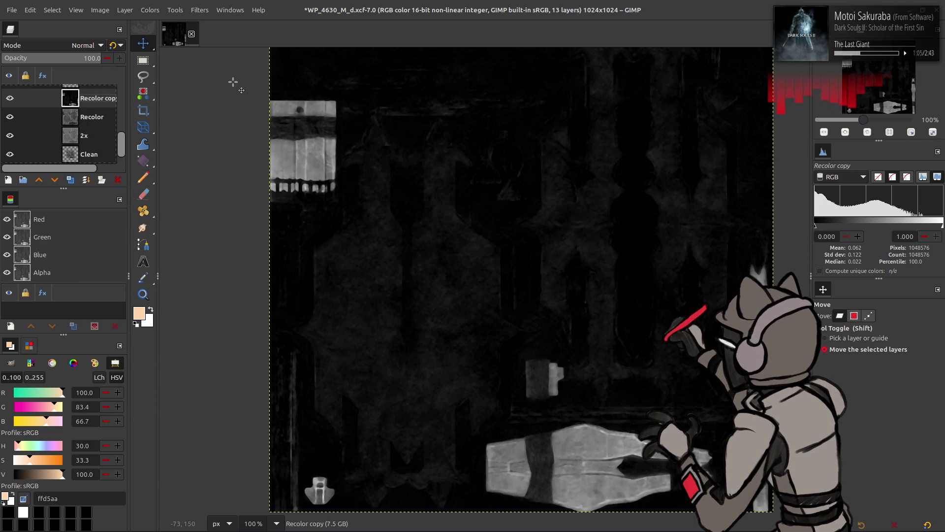
pyautogui.click(150, 10)
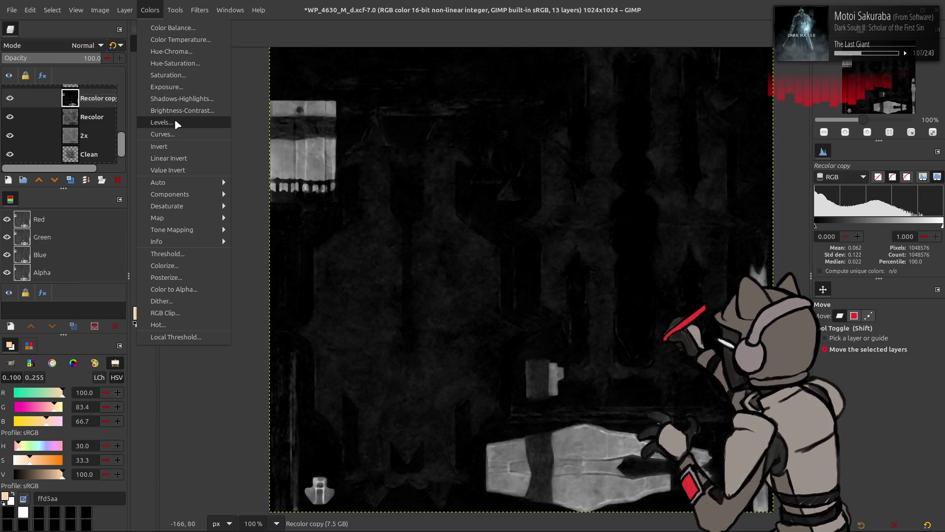
# Open Levels on Recolor copy and try white points of 45, 40 and 35
pyautogui.click(175, 121)
pyautogui.moveTo(284, 212)
pyautogui.mouseDown()
pyautogui.moveTo(161, 195)
pyautogui.moveTo(161, 178)
pyautogui.mouseUp()
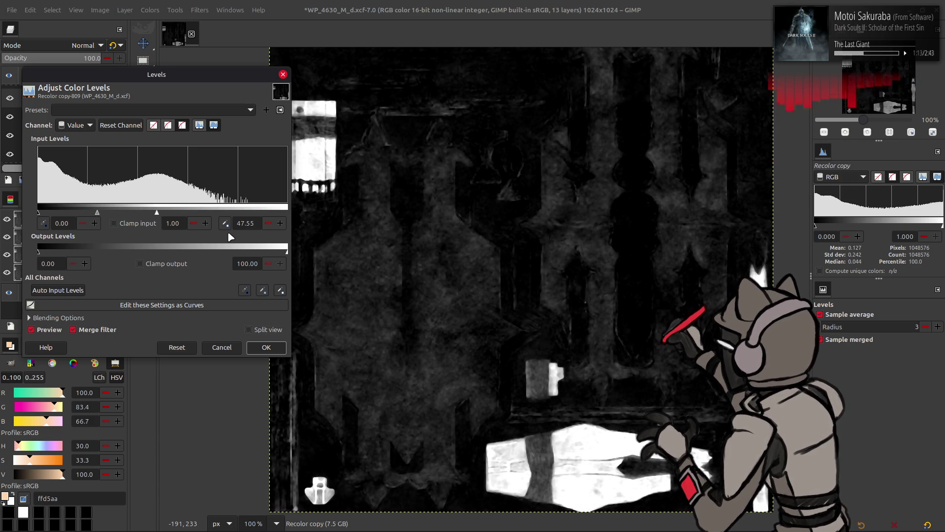
pyautogui.press('Return')
pyautogui.moveTo(40, 209)
pyautogui.mouseDown()
pyautogui.moveTo(66, 197)
pyautogui.moveTo(64, 222)
pyautogui.mouseUp()
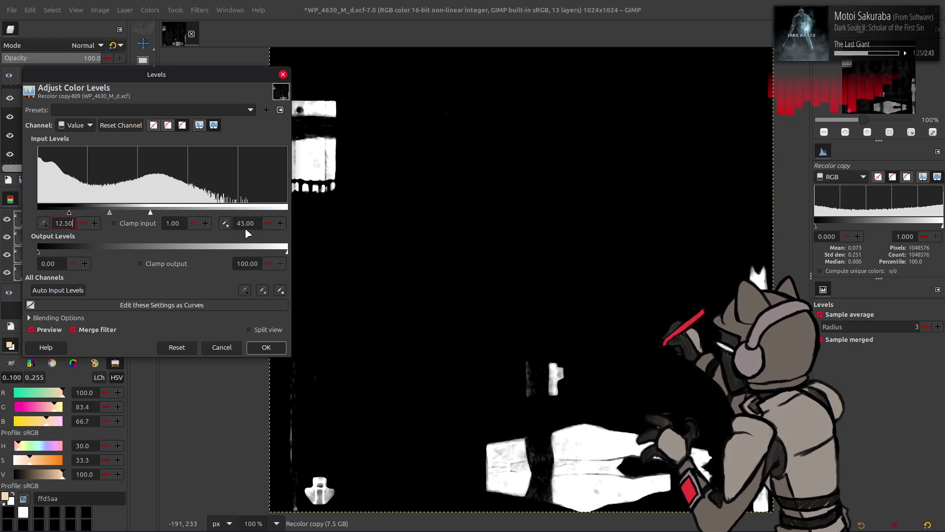
pyautogui.write('0')
pyautogui.press('Return')
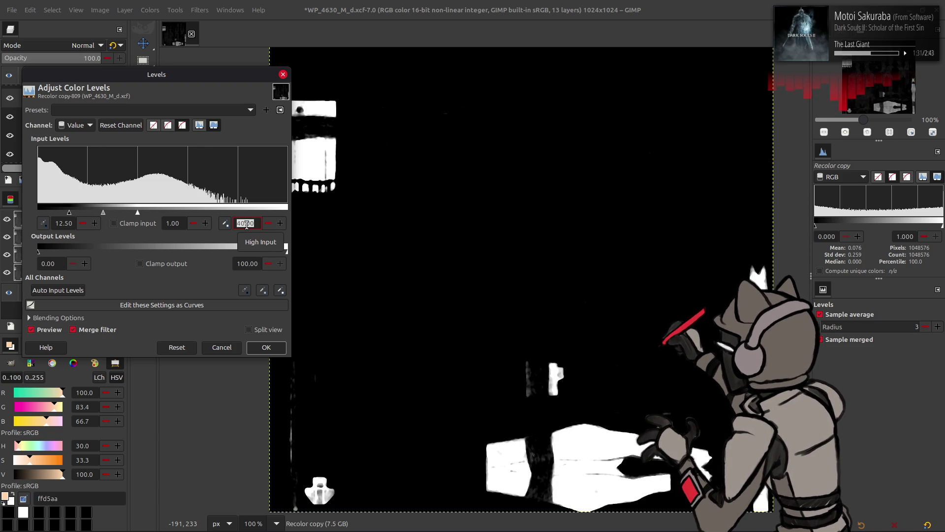
pyautogui.write('35')
pyautogui.press('Return')
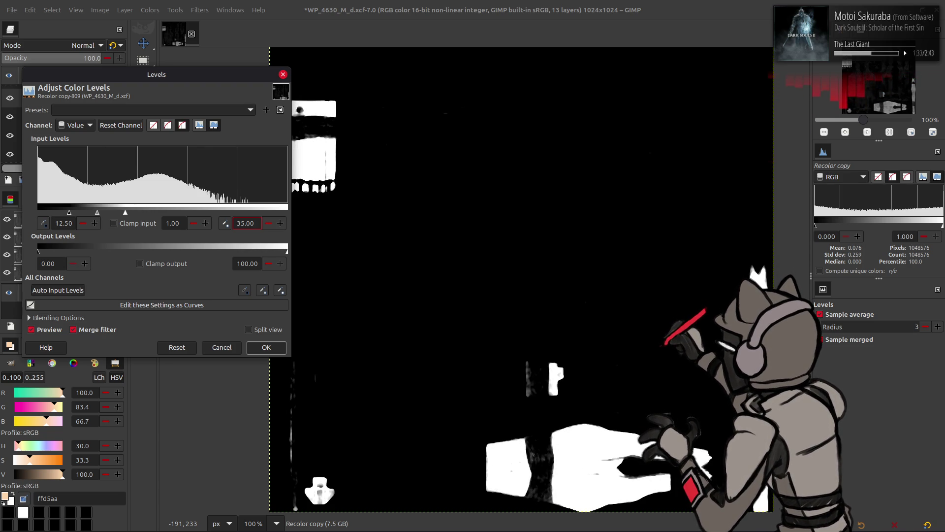
# Apply Levels with input range 15 to 30, then toggle the layer's visibility to compare
pyautogui.doubleClick(247, 223)
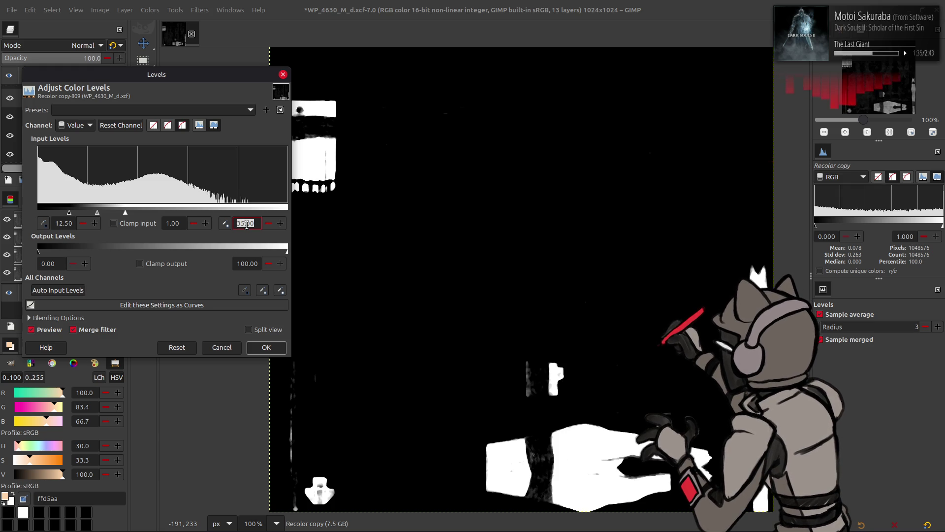
pyautogui.write('30')
pyautogui.press('Return')
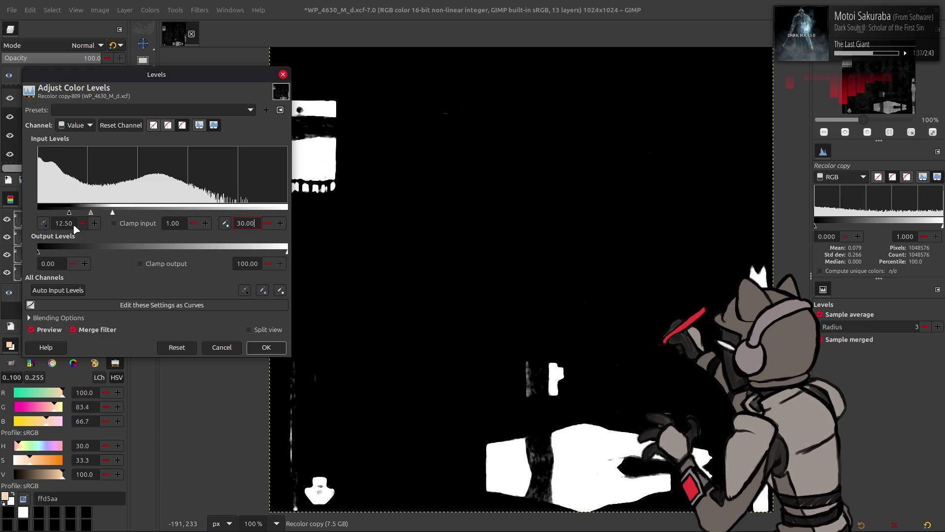
pyautogui.write('15')
pyautogui.press('Return')
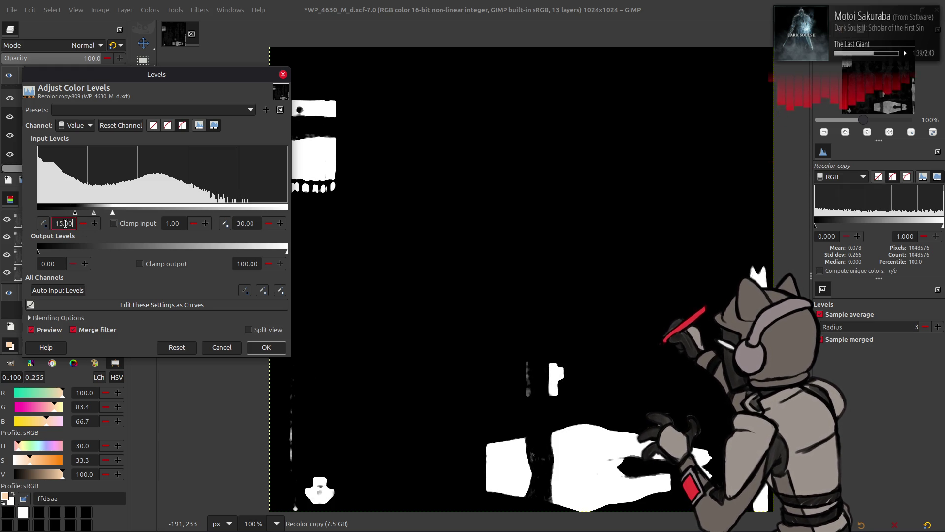
pyautogui.click(263, 347)
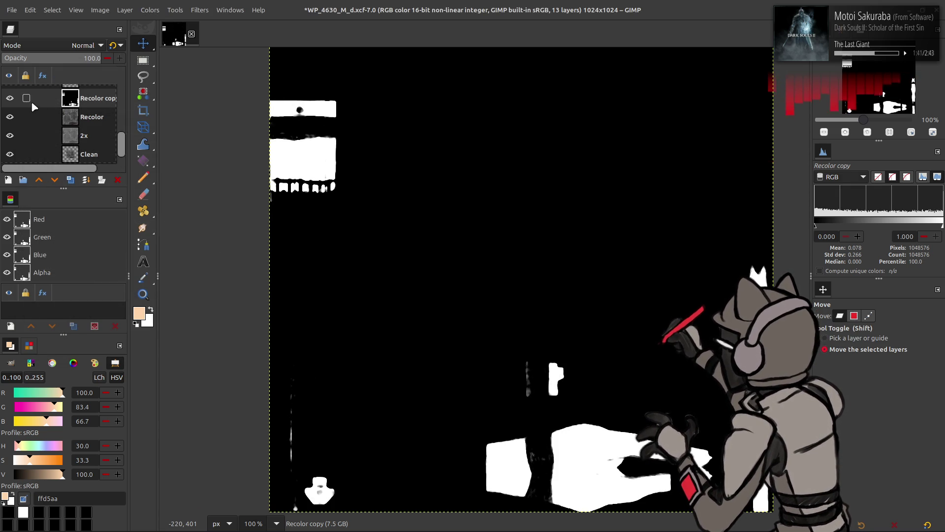
pyautogui.click(10, 98)
pyautogui.click(9, 98)
pyautogui.click(10, 99)
pyautogui.click(10, 98)
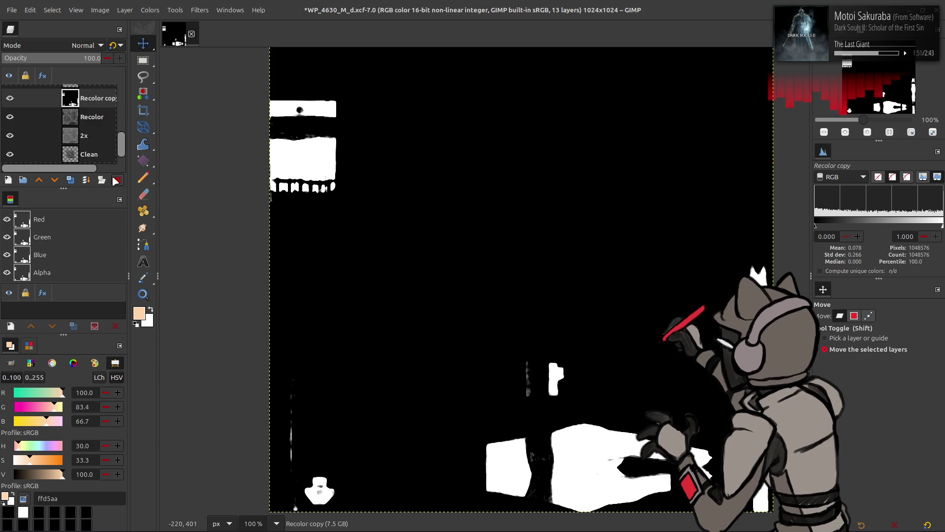
# Delete the Recolor copy layer and zoom in to 400% on the recoloured texture
pyautogui.click(116, 180)
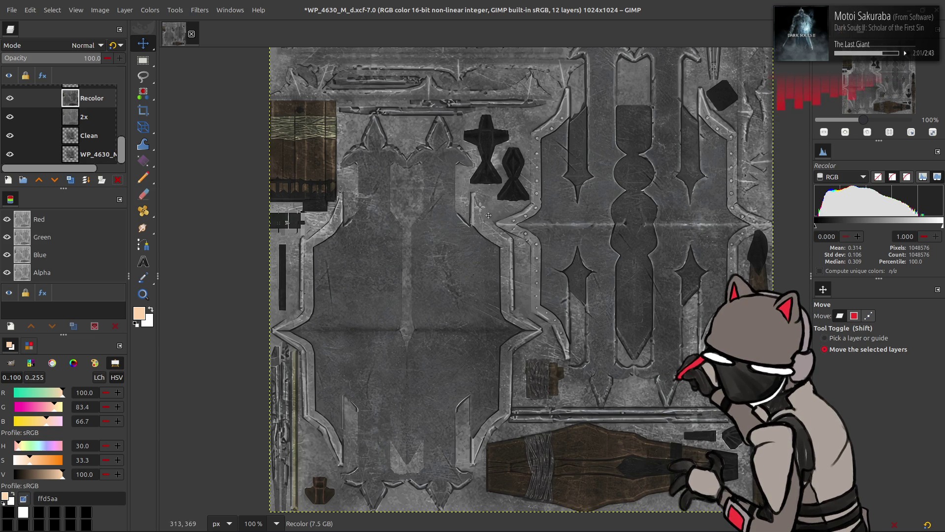
pyautogui.keyDown('ctrl'); pyautogui.scroll(4, 520, 207); pyautogui.keyUp('ctrl')
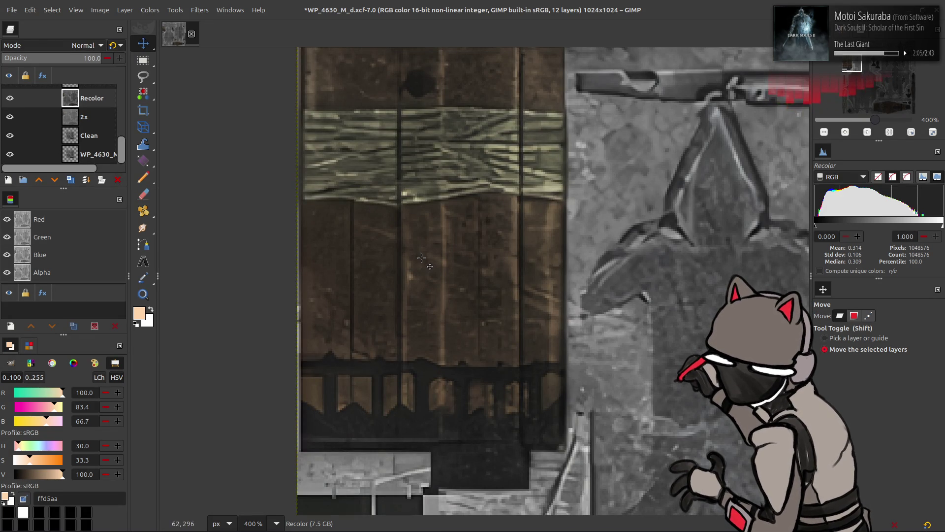
pyautogui.scroll(3, 445, 234)
pyautogui.hscroll(3, 447, 270)
pyautogui.scroll(-10, 468, 273)
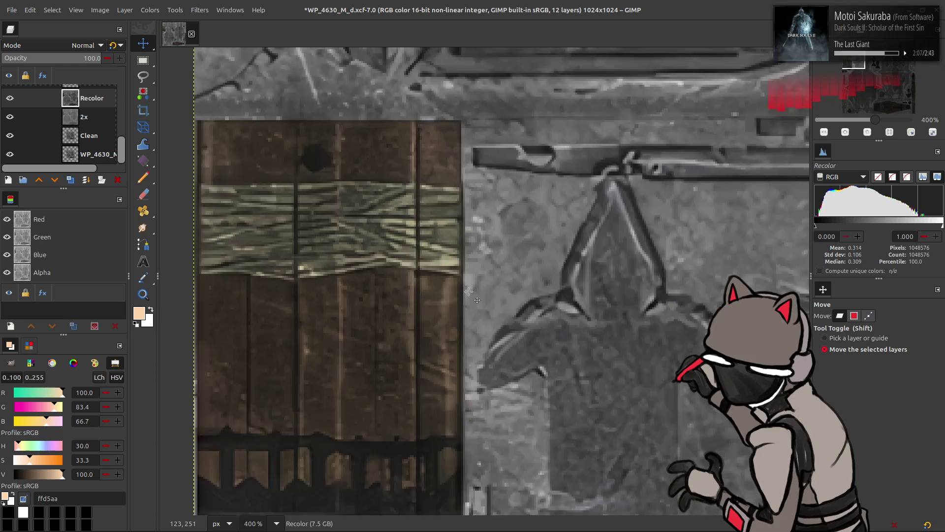
pyautogui.scroll(-15, 489, 274)
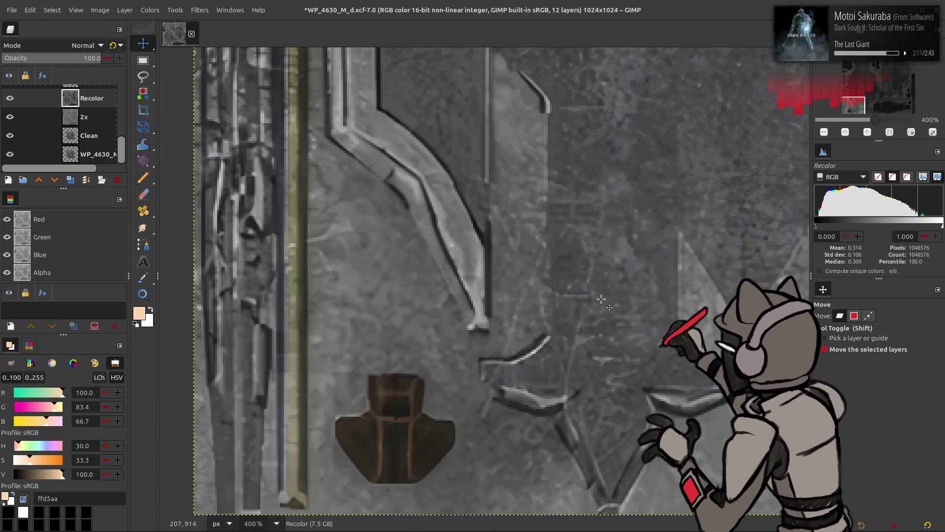
pyautogui.hscroll(15, 601, 299)
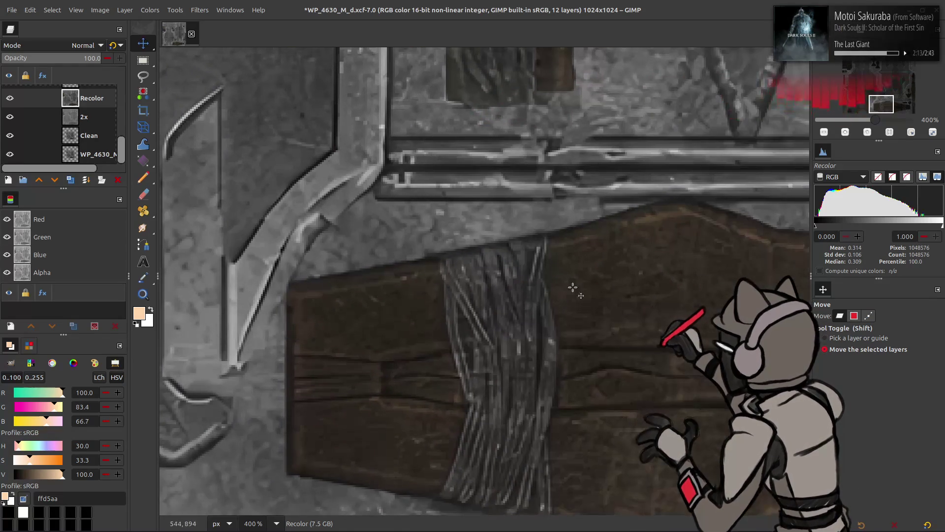
# Pan over the texture, zoom back out, then save and close WP_4630_M_d.xcf
pyautogui.scroll(3, 305, 387)
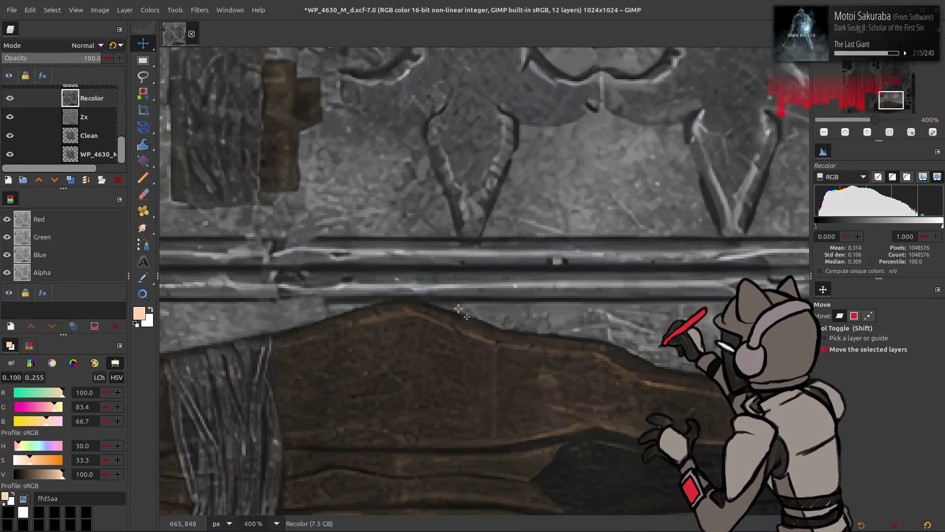
pyautogui.hscroll(5, 344, 310)
pyautogui.scroll(1, 234, 309)
pyautogui.keyDown('ctrl'); pyautogui.scroll(-5, 339, 295); pyautogui.keyUp('ctrl')
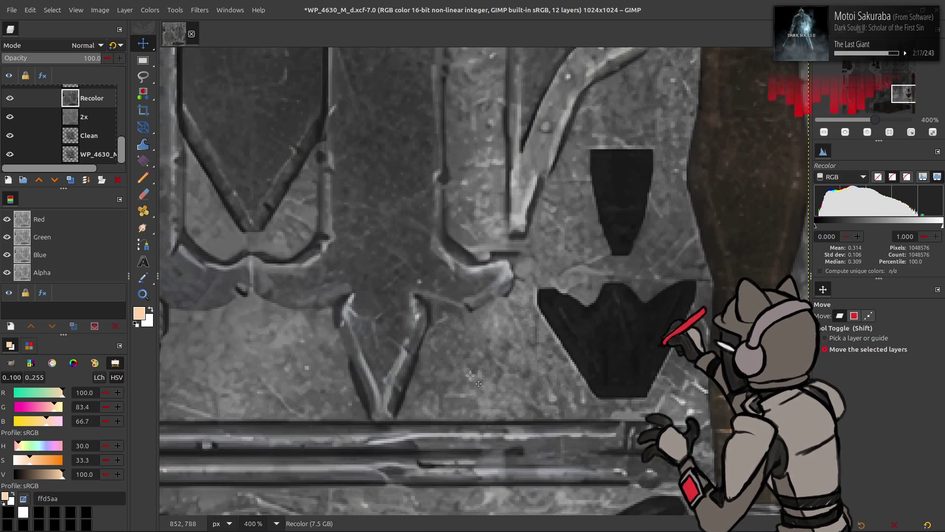
pyautogui.hscroll(1, 479, 336)
pyautogui.scroll(1, 479, 336)
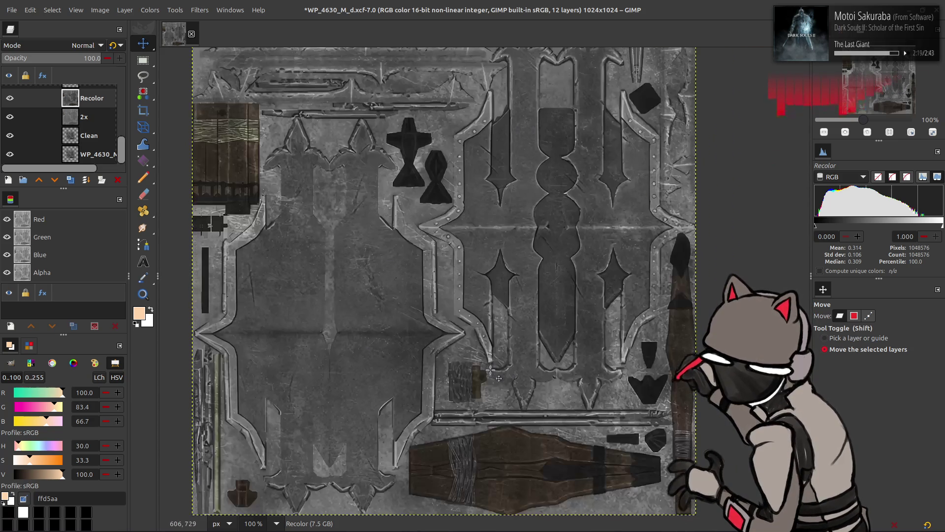
pyautogui.hscroll(-1, 514, 357)
pyautogui.hotkey('ctrl', 's')
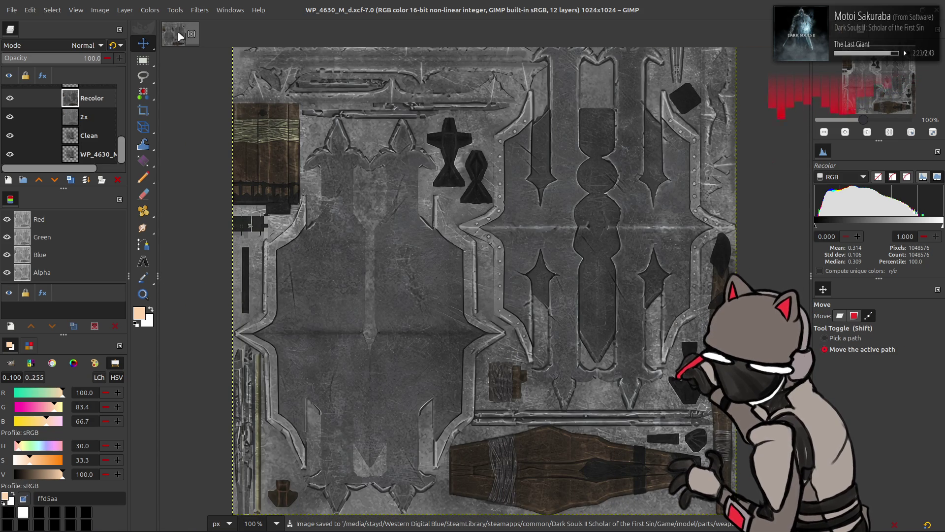
pyautogui.hotkey('ctrl', 'w')
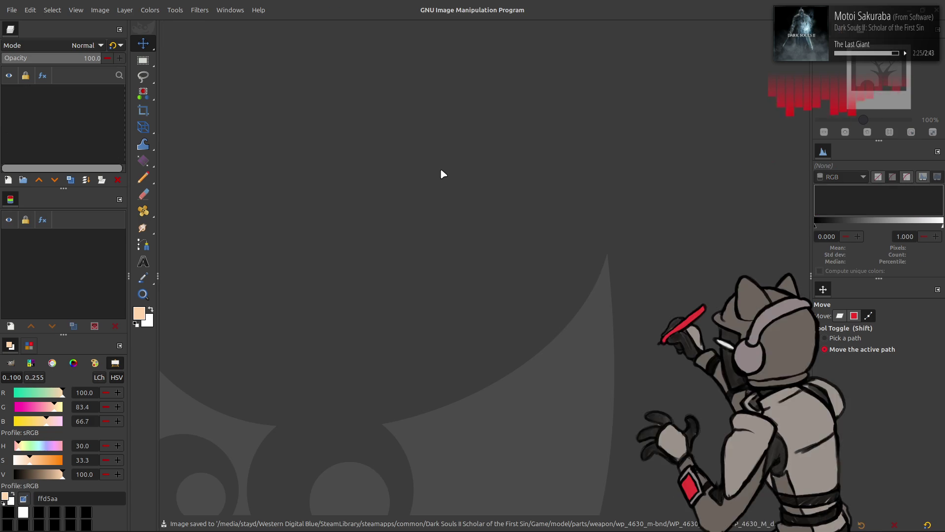
# Search WeaponParam in Yapped for 'mastodo' to read the Mastodon Greatshield's model ID, 1570
pyautogui.hotkey('alt', 'Tab')
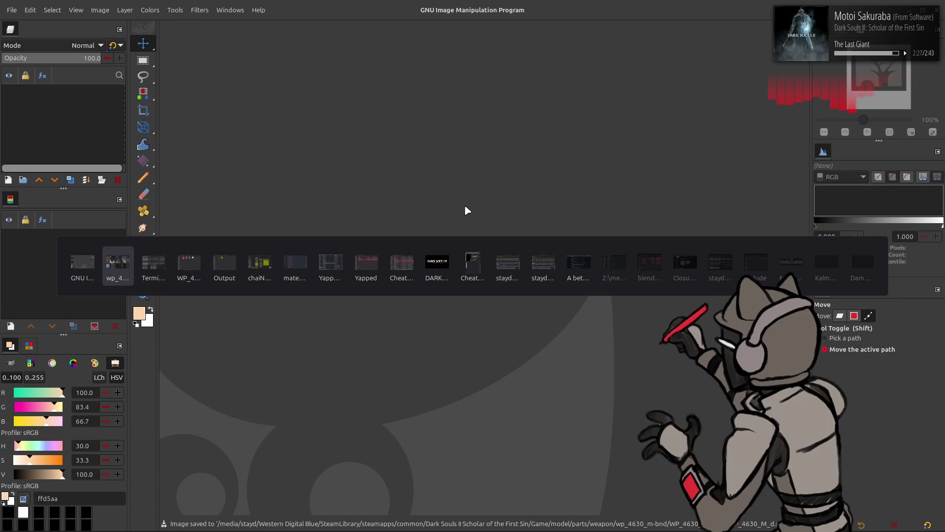
pyautogui.hotkey('alt', 'Tab')
pyautogui.hotkey('alt', 'Tab')
pyautogui.hotkey('alt', 'Tab')
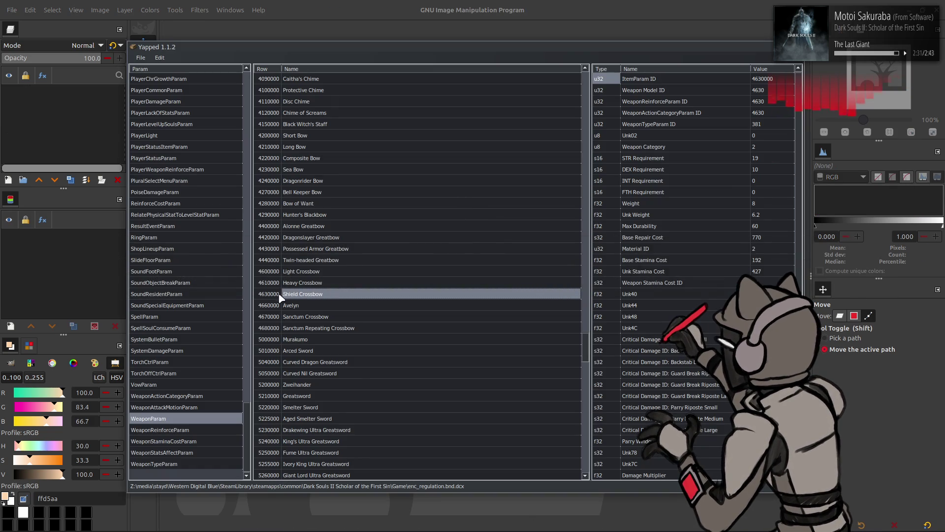
pyautogui.hotkey('ctrl', 'f')
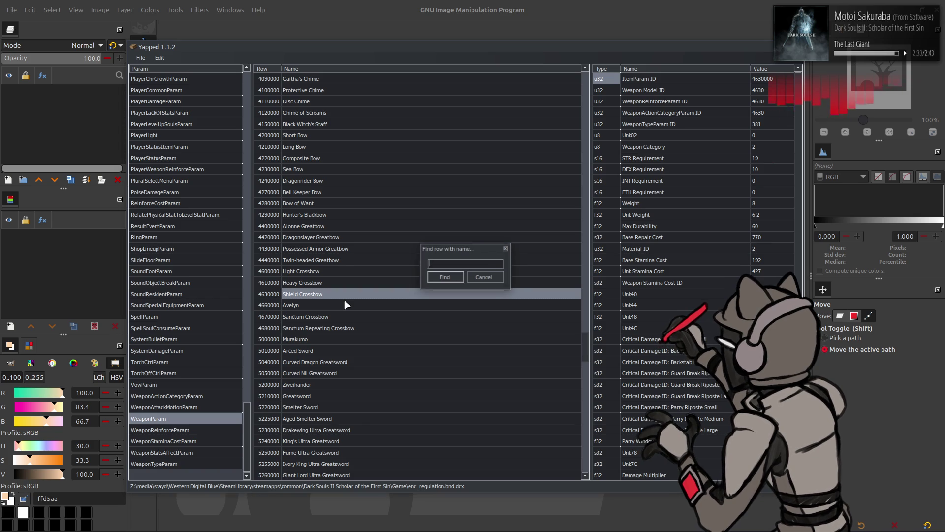
pyautogui.write('mastodo')
pyautogui.press('Return')
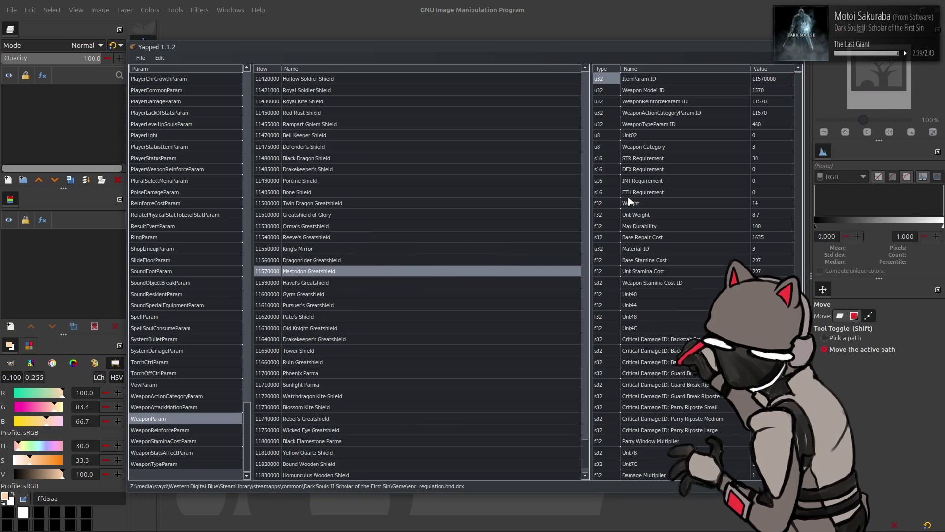
pyautogui.click(654, 5)
pyautogui.hotkey('alt', 'Tab')
pyautogui.press('Tab')
pyautogui.press('Tab')
pyautogui.press('Tab')
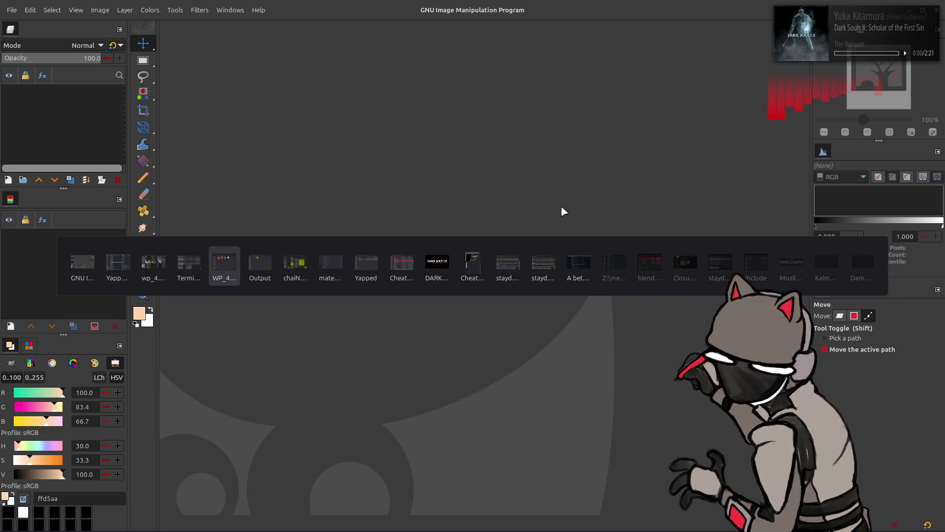
# Open the WP_4630_M_n-tpf folder in a second Nemo tab
pyautogui.hotkey('alt', 'Up')
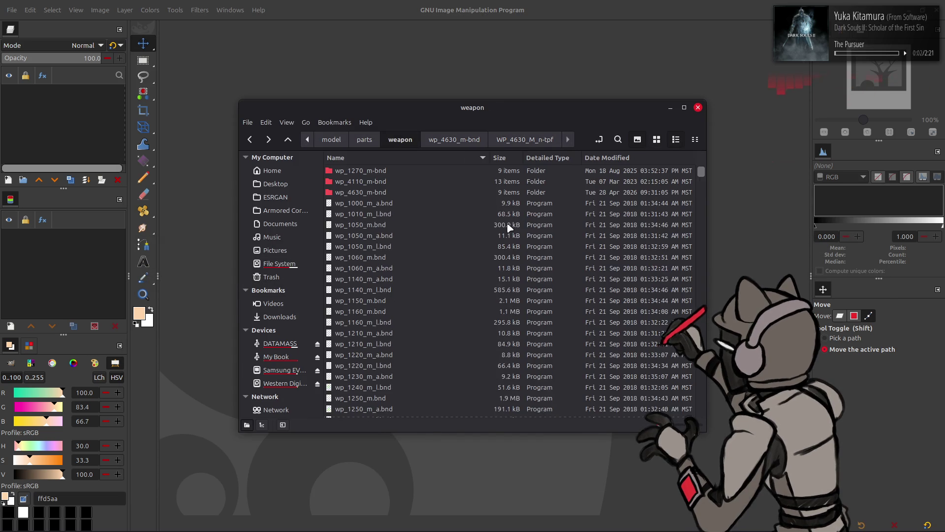
pyautogui.hotkey('alt', 'Right')
pyautogui.hotkey('alt', 'Right')
pyautogui.hotkey('alt', 'Left')
pyautogui.hotkey('alt', 'Right')
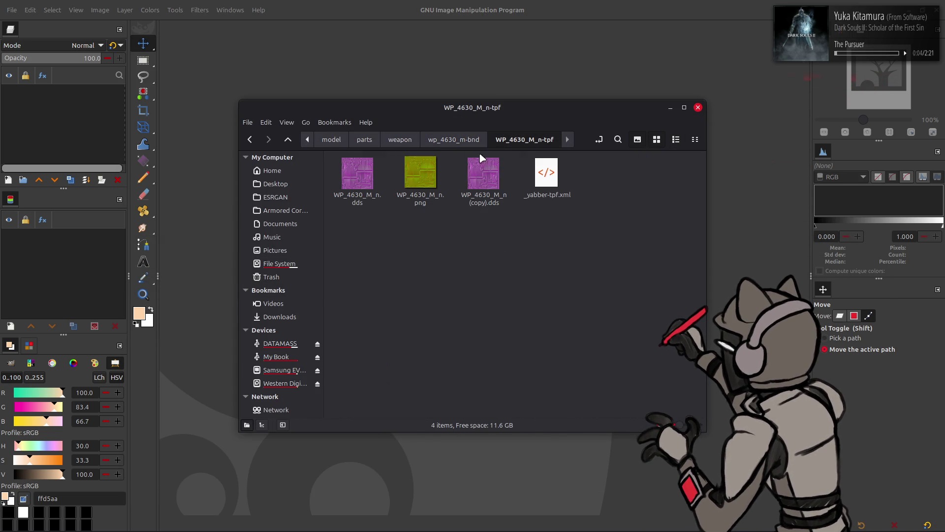
pyautogui.rightClick(525, 142)
pyautogui.click(566, 149)
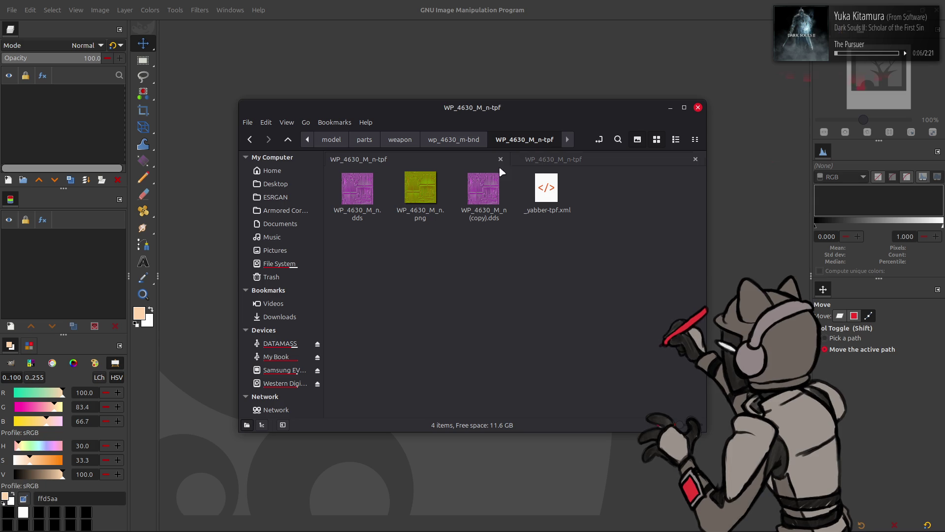
# Go up to the shield folder and unpack the sd_1590_m.bnd archive
pyautogui.click(288, 139)
pyautogui.click(288, 139)
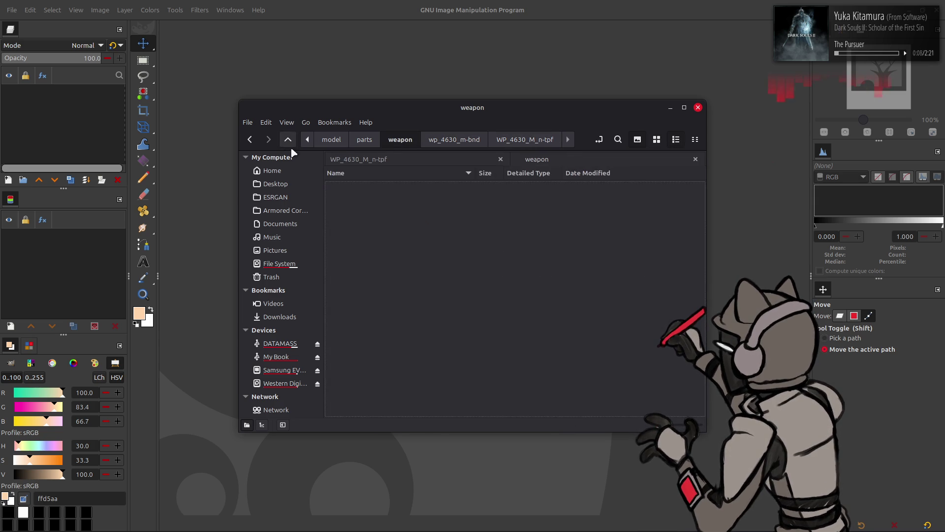
pyautogui.click(290, 140)
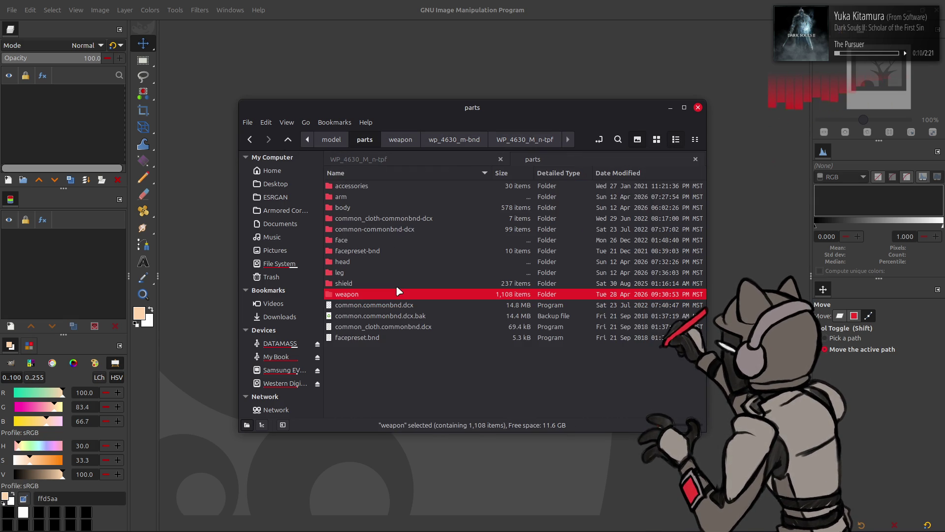
pyautogui.doubleClick(382, 285)
pyautogui.scroll(-10, 398, 295)
pyautogui.scroll(-15, 399, 294)
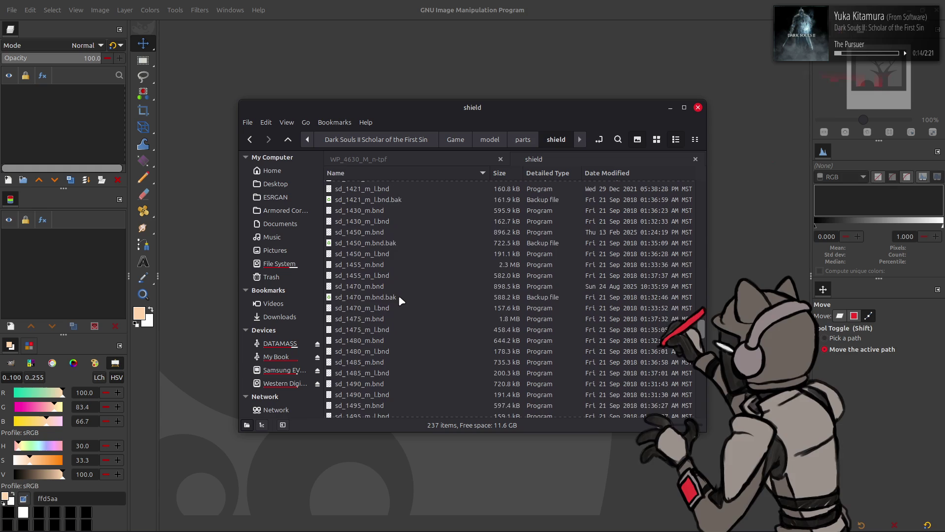
pyautogui.scroll(-1, 399, 297)
pyautogui.rightClick(396, 280)
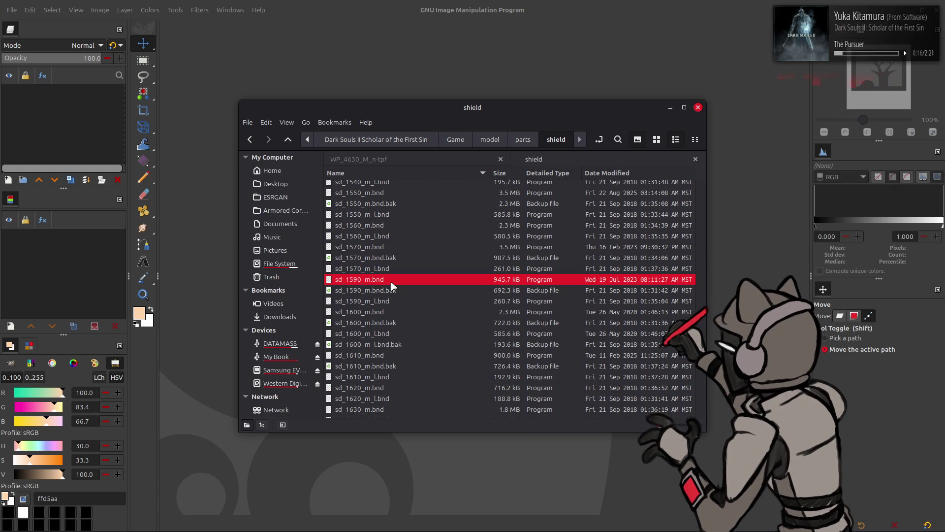
pyautogui.click(419, 288)
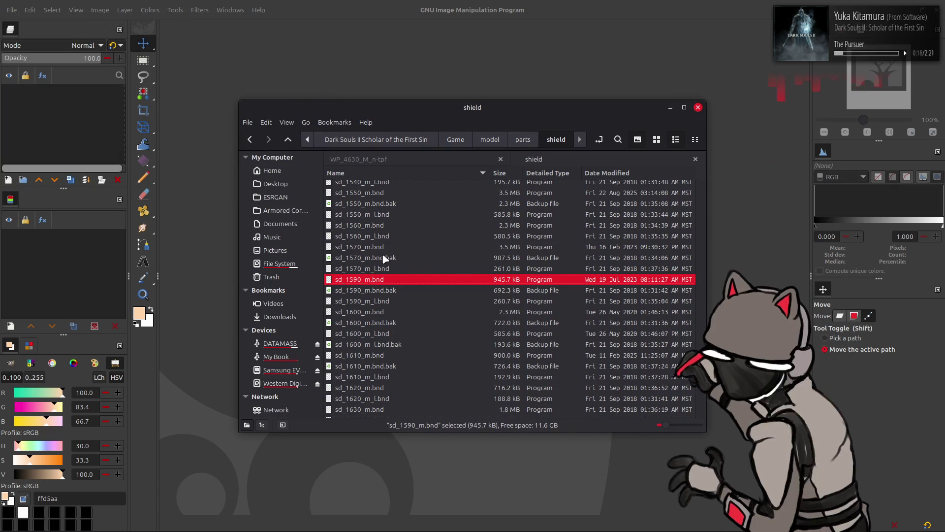
# Browse sd_1590_m-bnd and view its SD_1590_M_d-tpf textures as thumbnails
pyautogui.click(375, 249)
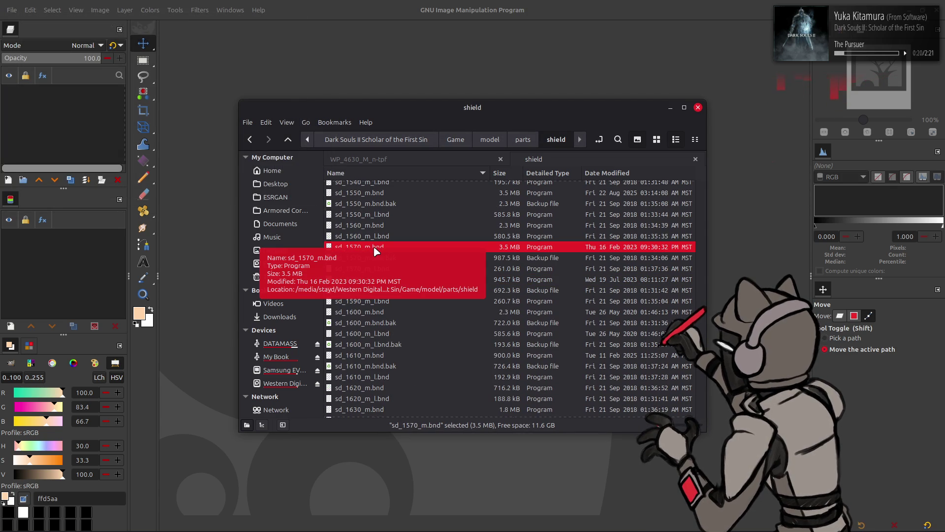
pyautogui.click(382, 280)
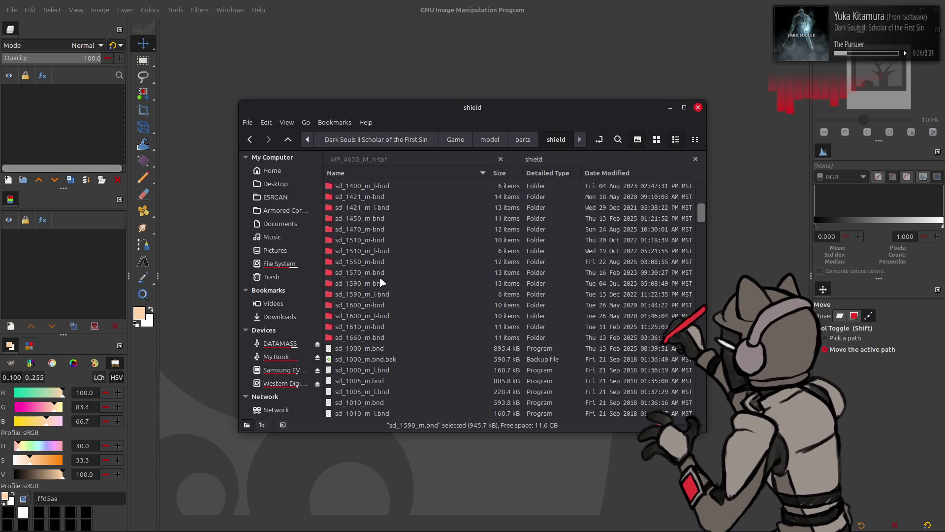
pyautogui.doubleClick(383, 284)
pyautogui.doubleClick(387, 187)
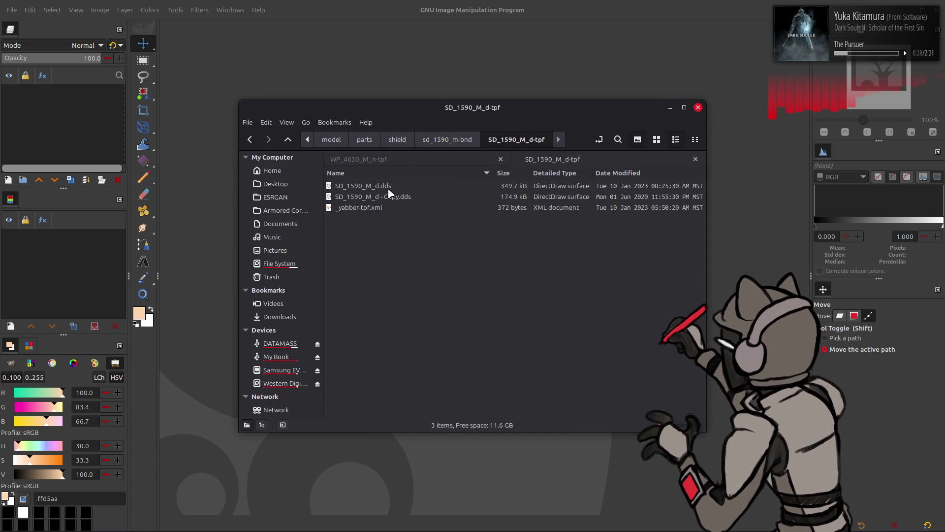
pyautogui.click(637, 139)
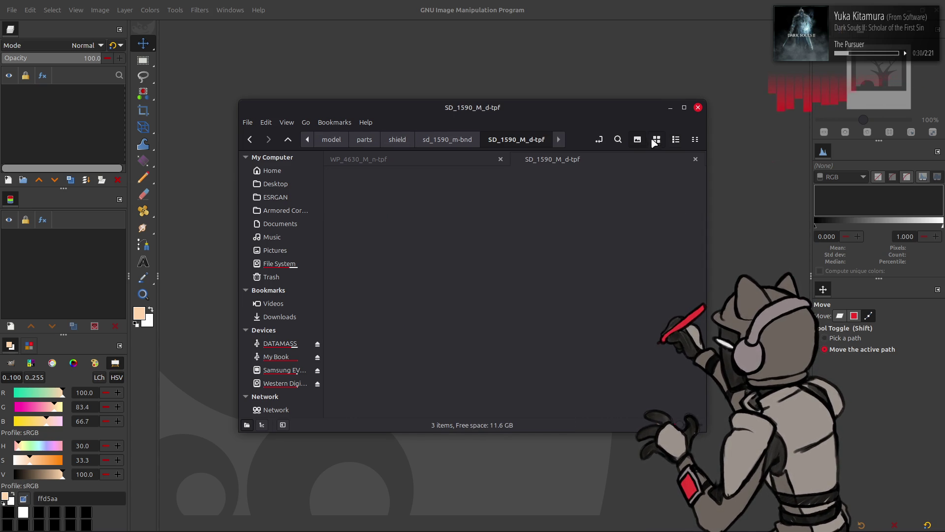
pyautogui.hotkey('alt', 'Up')
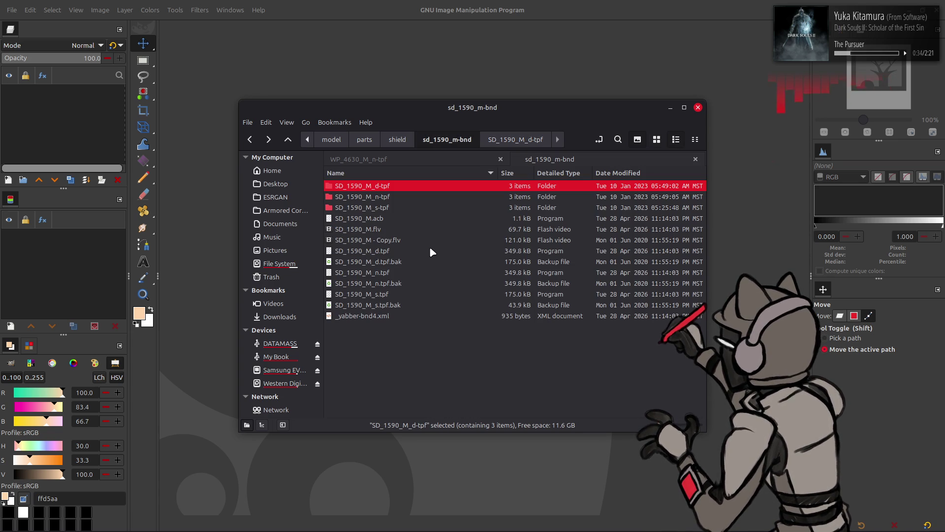
pyautogui.click(457, 230)
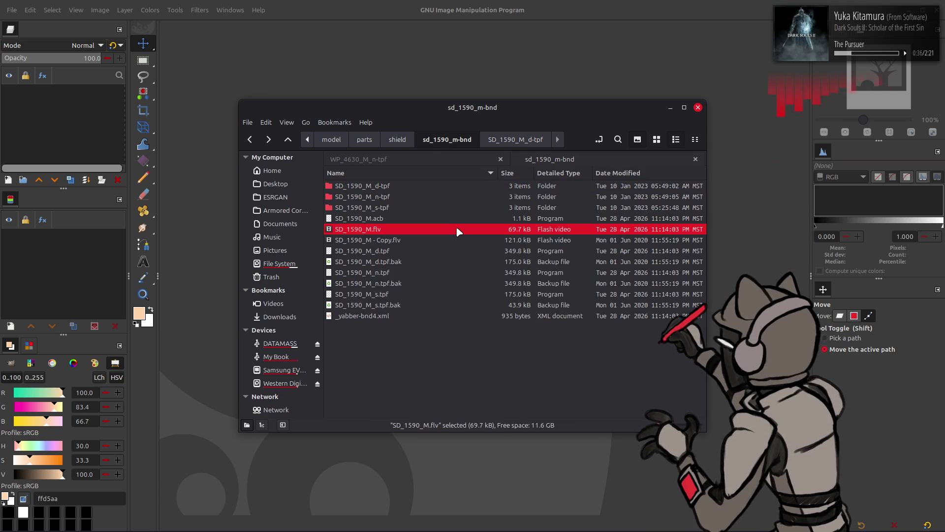
pyautogui.doubleClick(425, 185)
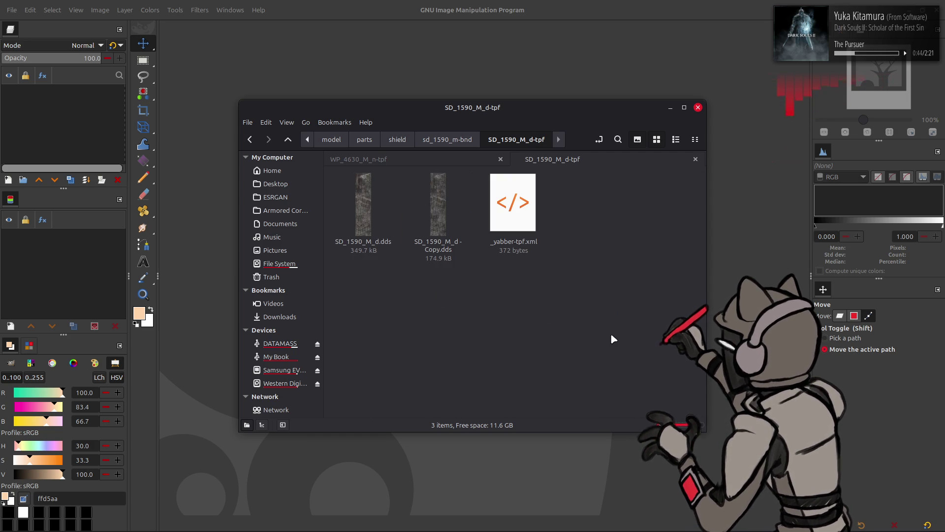
pyautogui.press('BackSpace')
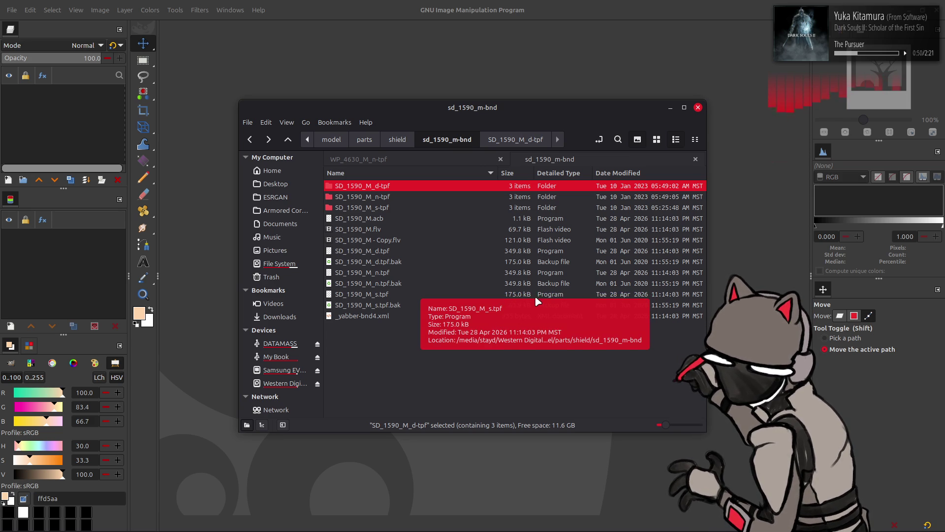
# Open a third tab from the sd_1590_m-bnd tab and move it up to the shield folder
pyautogui.rightClick(565, 160)
pyautogui.click(575, 167)
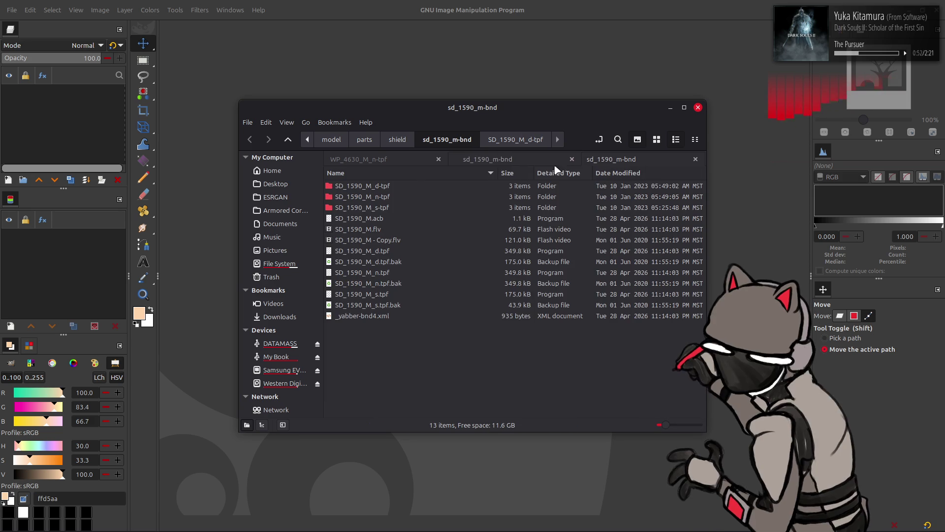
pyautogui.click(288, 139)
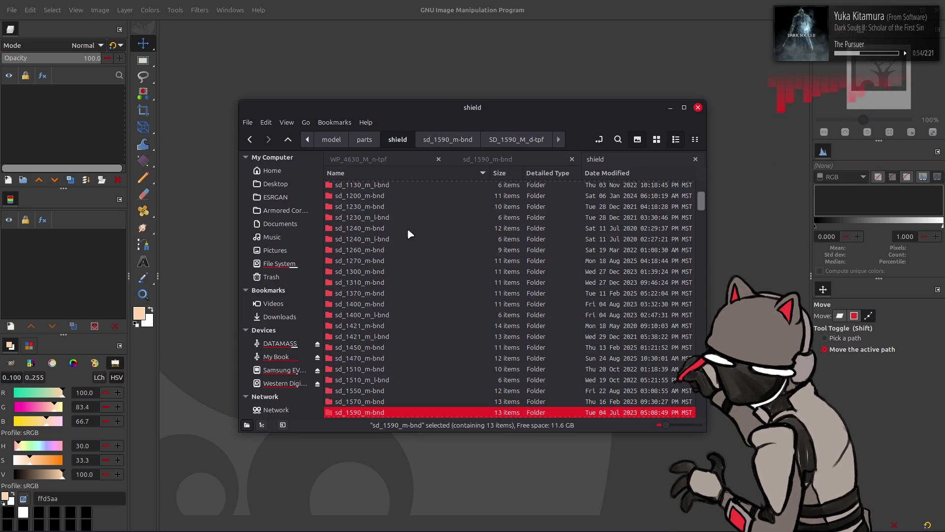
# Open sd_1570_m-bnd and view the SD_1570_M_d-tpf textures as thumbnails
pyautogui.doubleClick(376, 402)
pyautogui.doubleClick(398, 186)
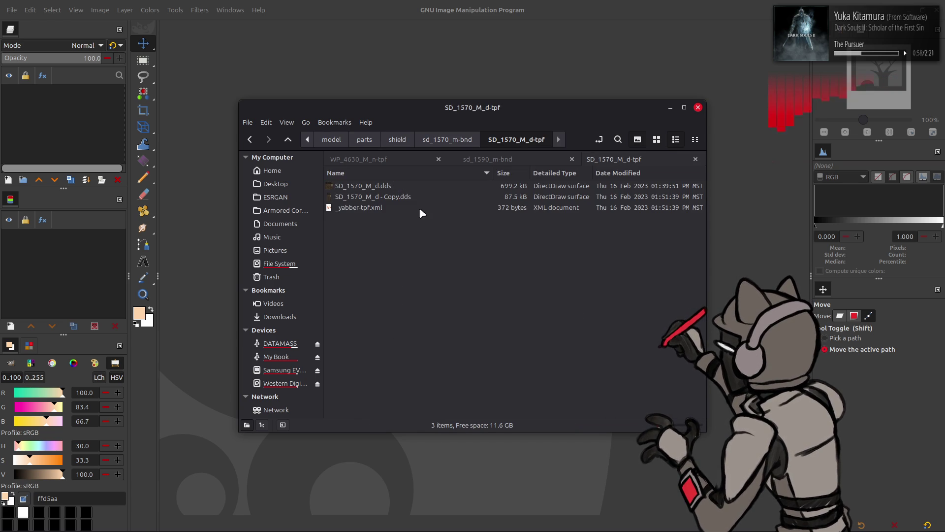
pyautogui.click(657, 139)
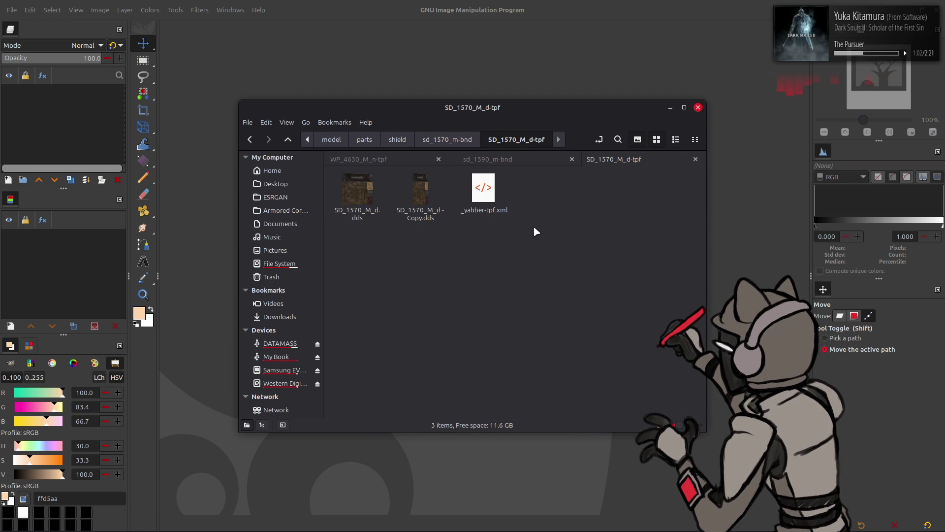
pyautogui.click(434, 207)
pyautogui.click(372, 199)
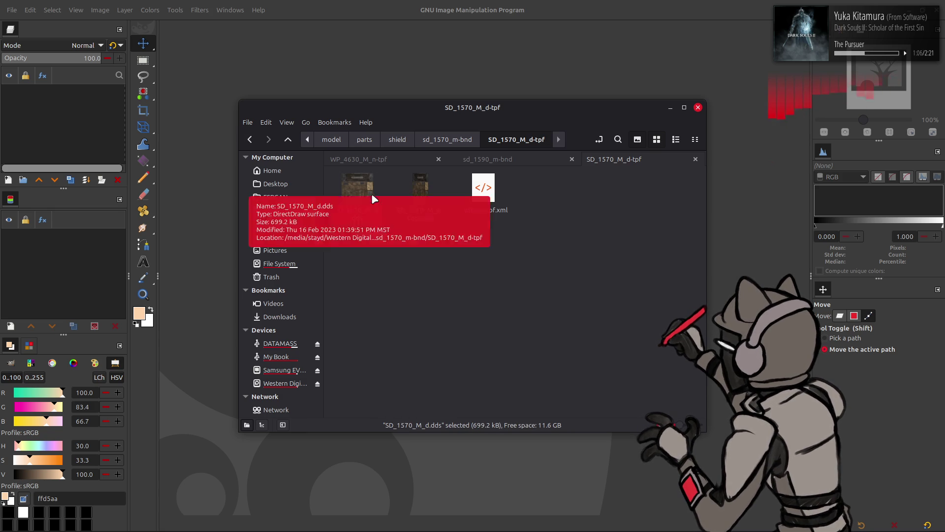
pyautogui.click(402, 190)
pyautogui.click(414, 190)
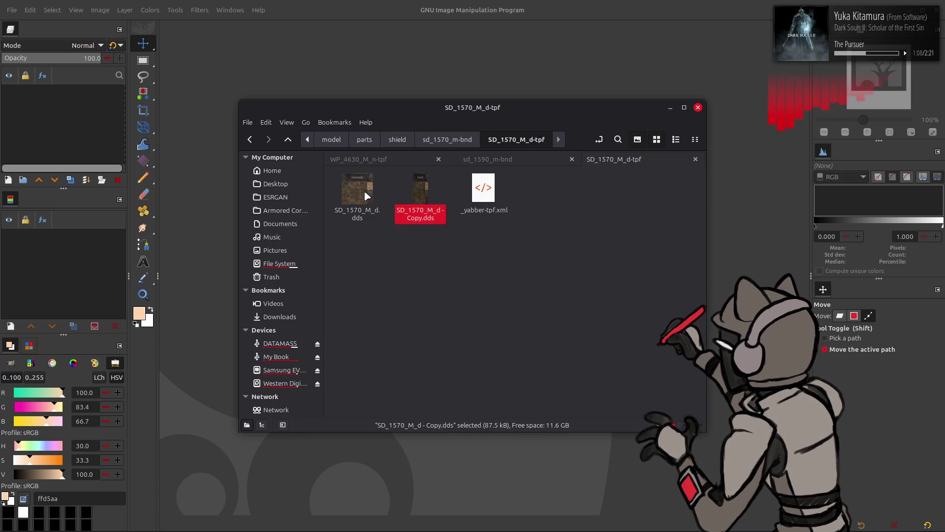
pyautogui.moveTo(366, 196)
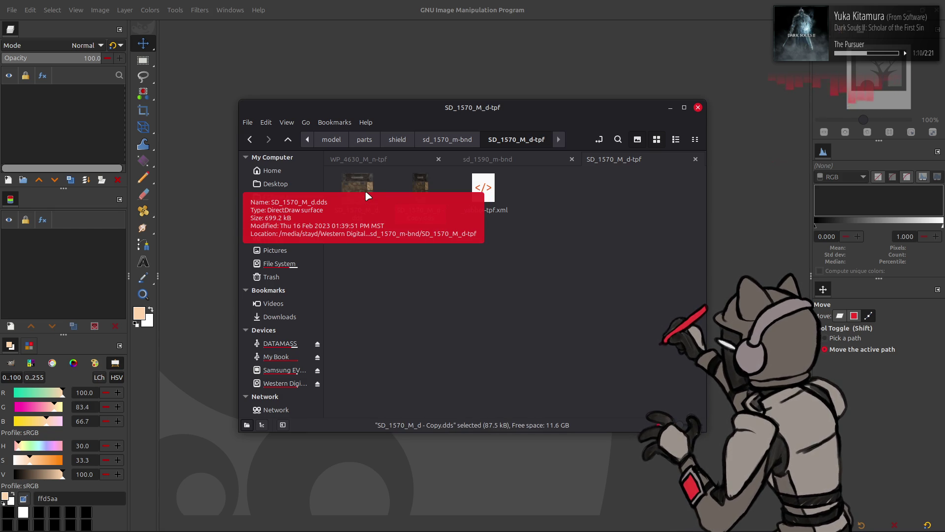
# Browse the SD_1570_M_n-tpf and SD_1570_M_s-tpf folders as thumbnails
pyautogui.hotkey('alt', 'Left')
pyautogui.doubleClick(397, 197)
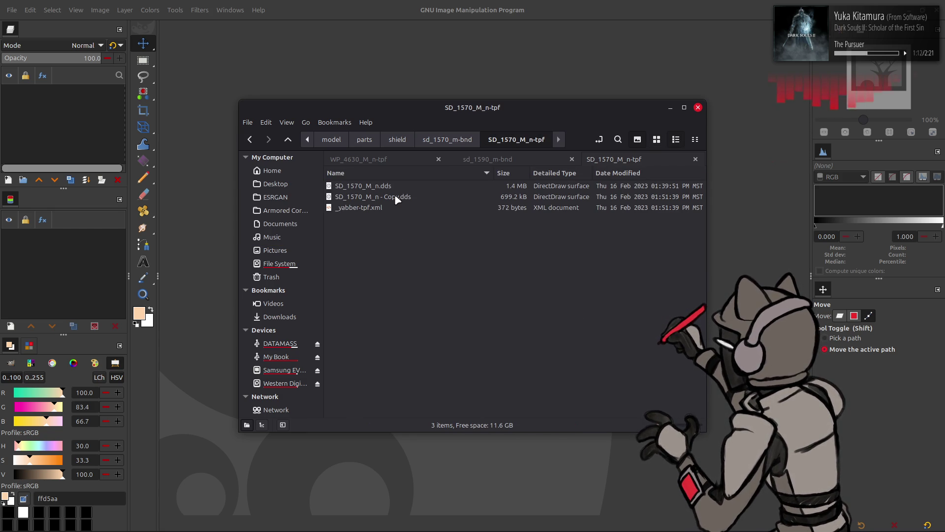
pyautogui.click(657, 140)
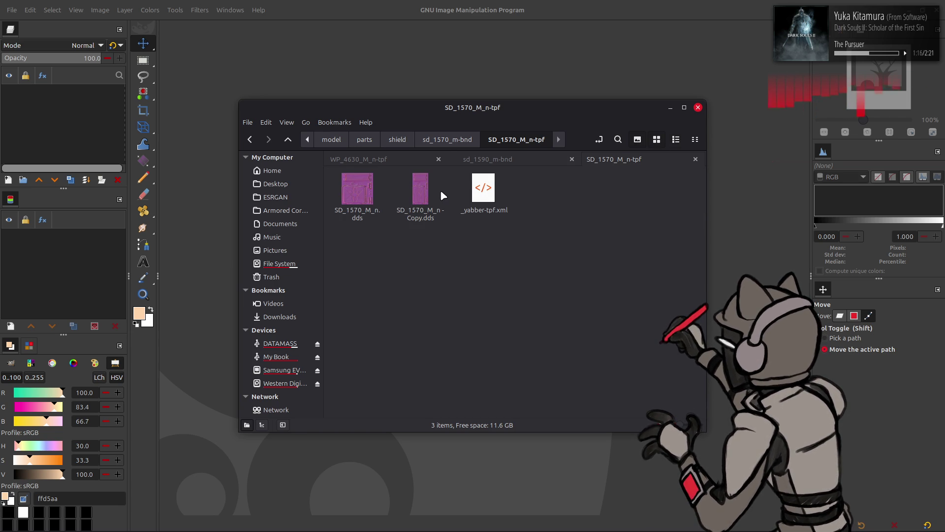
pyautogui.hotkey('alt', 'Left')
pyautogui.doubleClick(382, 207)
pyautogui.hotkey('ctrl', '1')
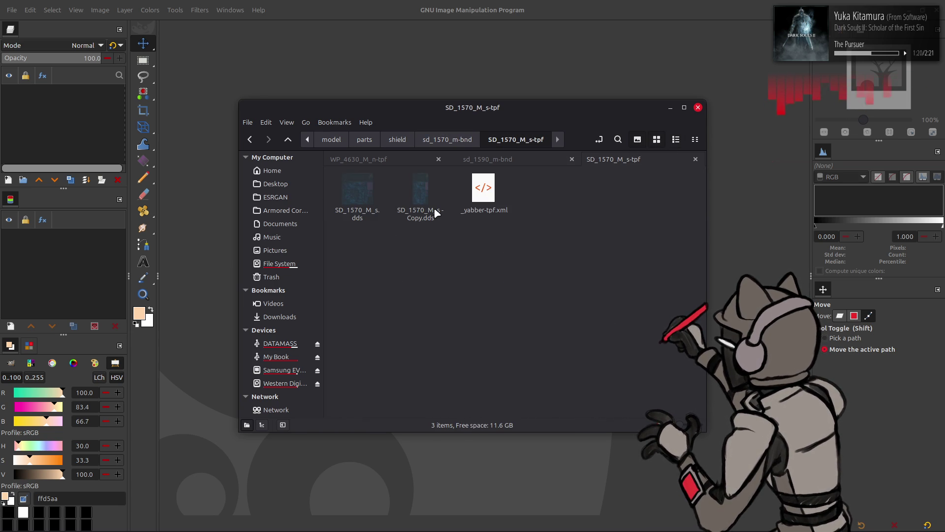
pyautogui.hotkey('alt', 'Left')
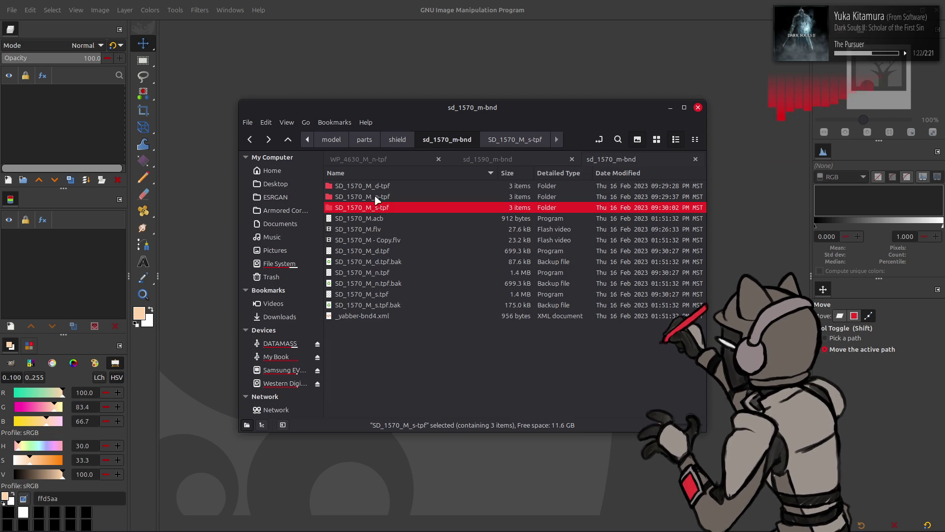
# Drag SD_1570_M_d.dds from SD_1570_M_d-tpf into GIMP, open it, and view it at 200%
pyautogui.doubleClick(372, 188)
pyautogui.hotkey('alt', 'Left')
pyautogui.doubleClick(365, 185)
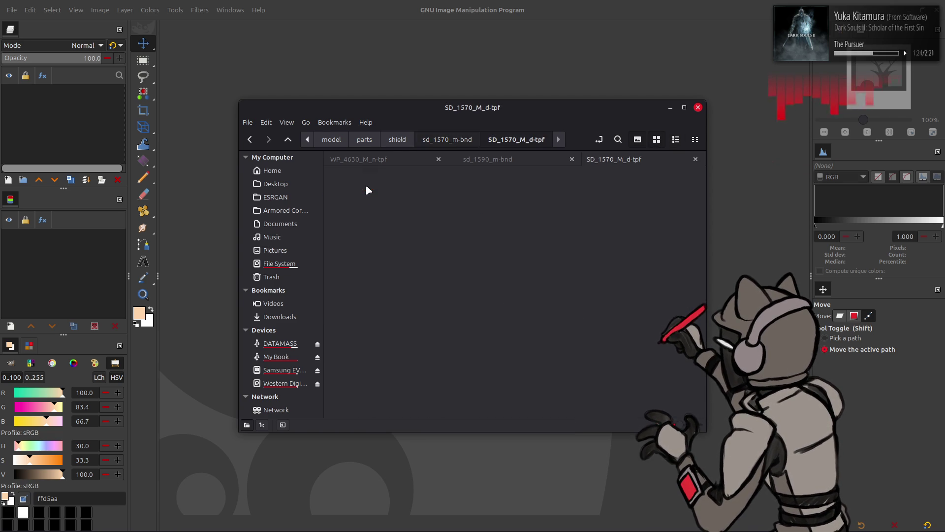
pyautogui.moveTo(381, 185); pyautogui.dragTo(424, 62)
pyautogui.click(539, 302)
pyautogui.press('2')
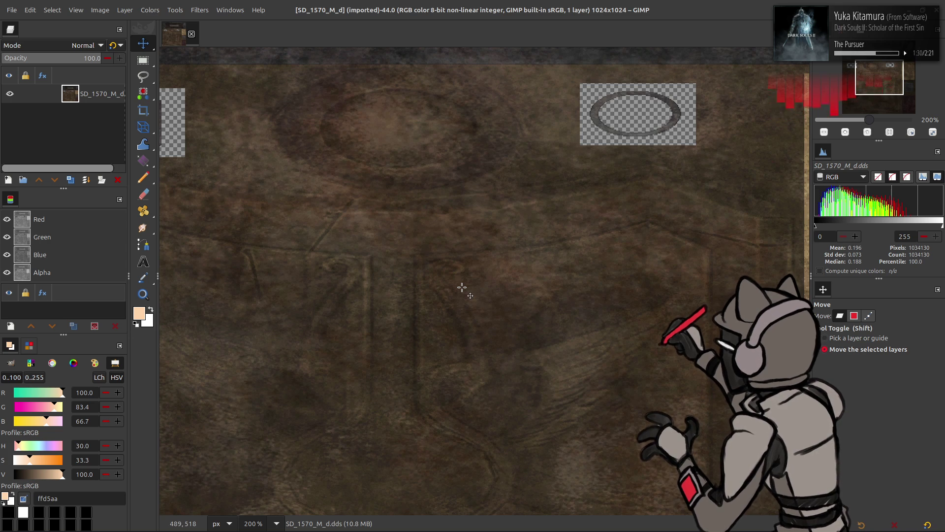
# Inspect SD_1570_M_d.dds at 800%, return to 100%, and close it without changes
pyautogui.press('4')
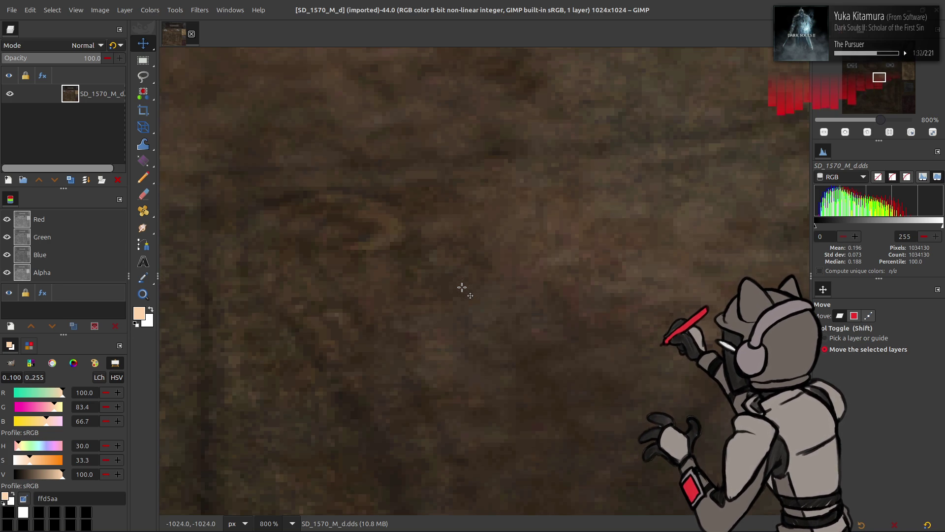
pyautogui.scroll(10, 463, 283)
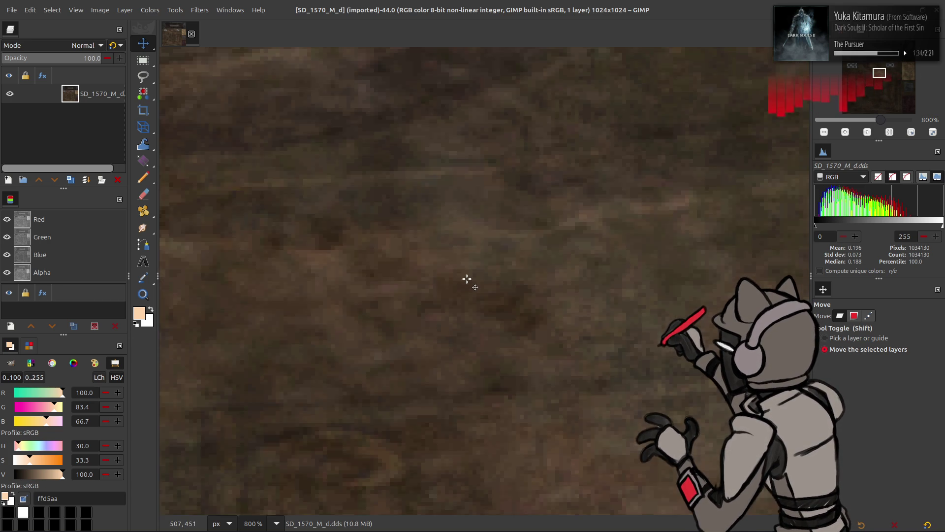
pyautogui.scroll(10, 466, 278)
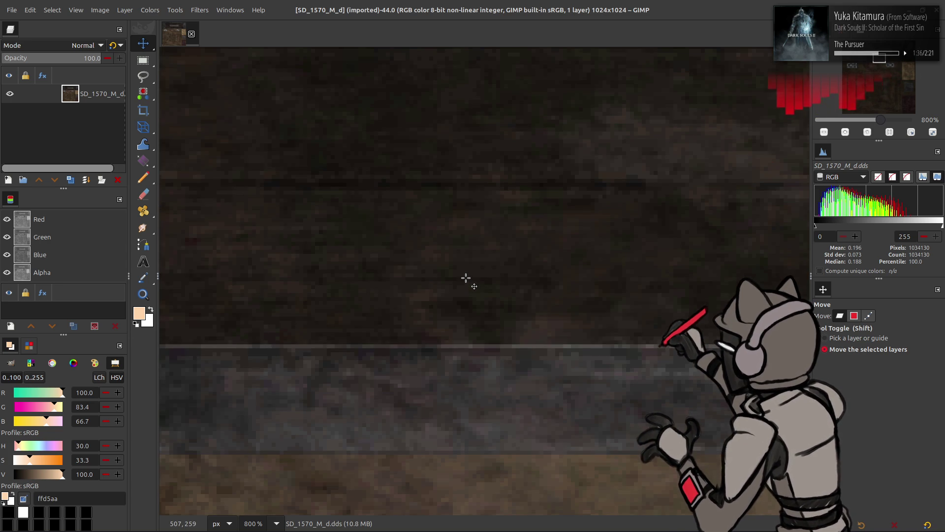
pyautogui.scroll(-6, 466, 279)
pyautogui.hscroll(13, 466, 278)
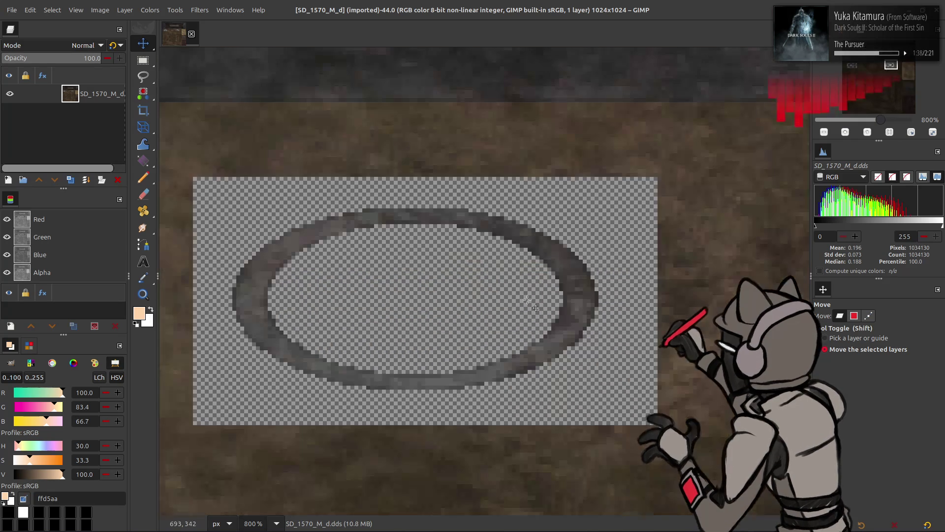
pyautogui.press('1')
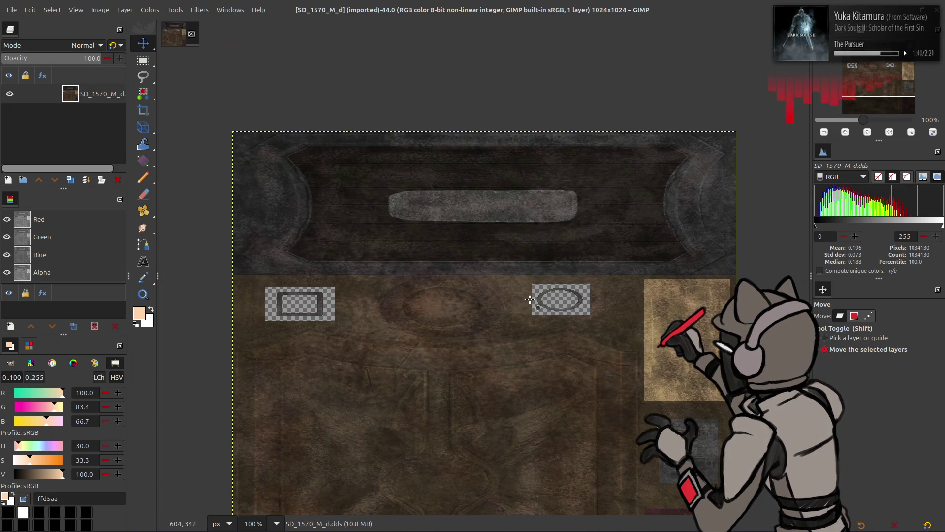
pyautogui.scroll(-2, 529, 300)
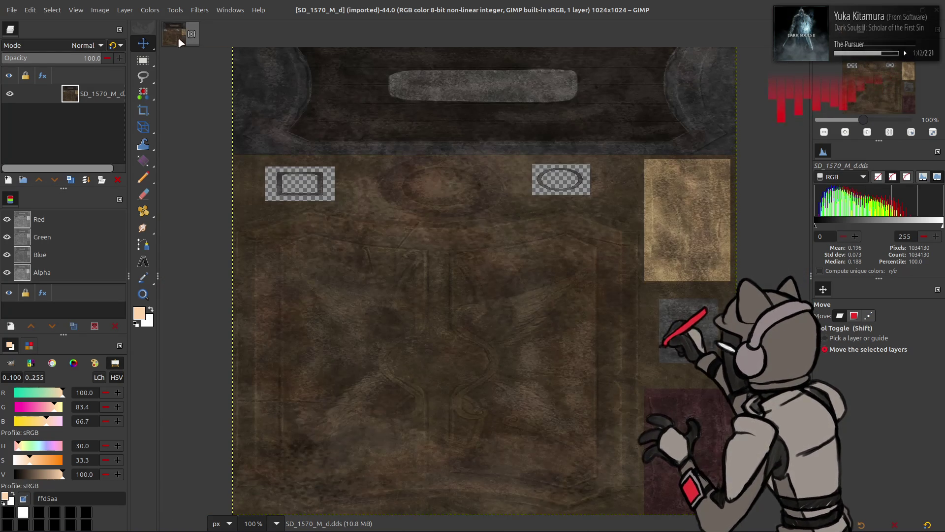
pyautogui.click(192, 34)
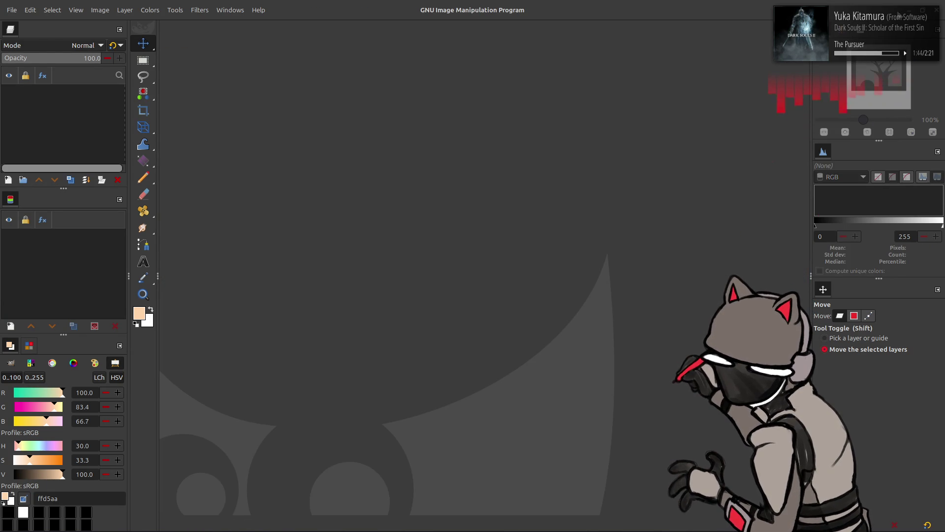
# Switch to Blender, select the mesh part around the hole, and enter Edit Mode
pyautogui.hotkey('ctrl', 'q')
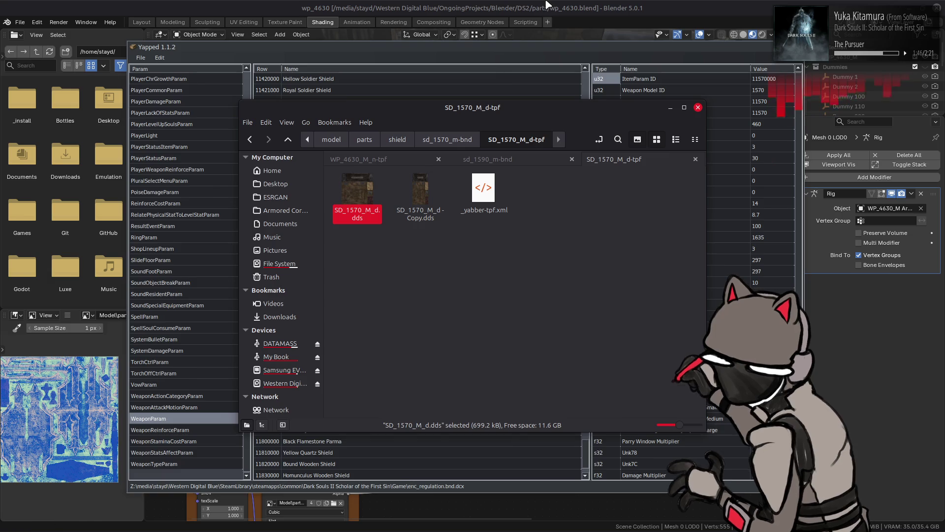
pyautogui.hotkey('alt', 'Tab')
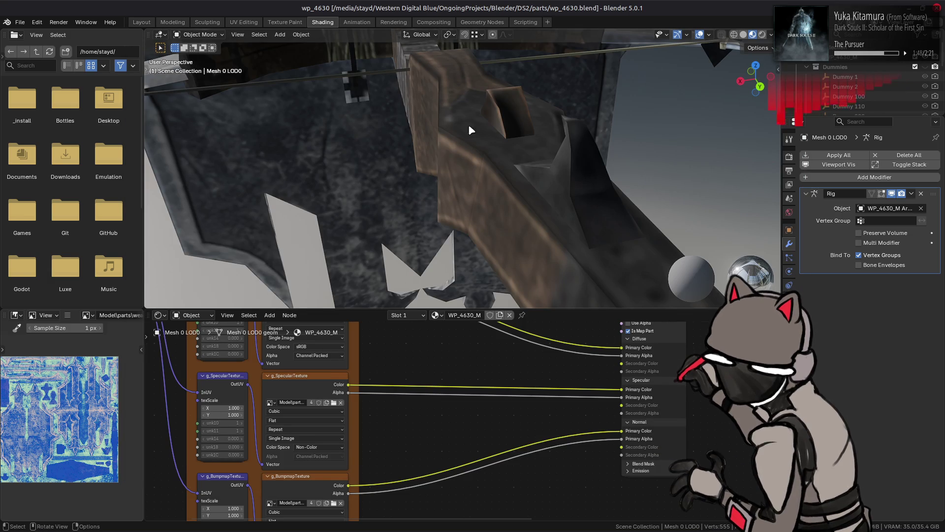
pyautogui.click(513, 109)
pyautogui.press('Tab')
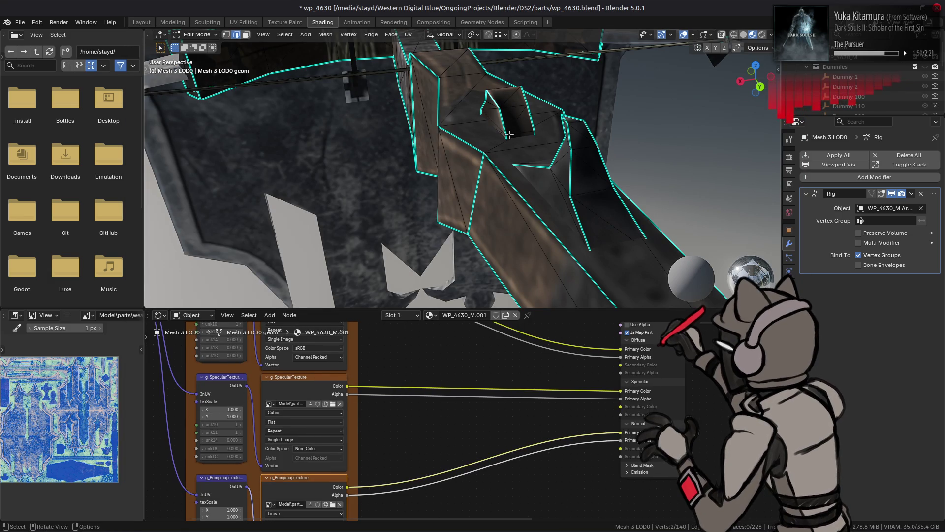
# Shortest-path select the vertices along the raised box outline
pyautogui.keyDown('ctrl'); pyautogui.click(509, 135); pyautogui.keyUp('ctrl')
pyautogui.scroll(3, 502, 135)
pyautogui.moveTo(332, 150)
pyautogui.mouseDown(button='middle')
pyautogui.moveTo(450, 154)
pyautogui.moveTo(437, 200)
pyautogui.mouseUp(button='middle')
pyautogui.keyDown('shift'); pyautogui.click(401, 195); pyautogui.keyUp('shift')
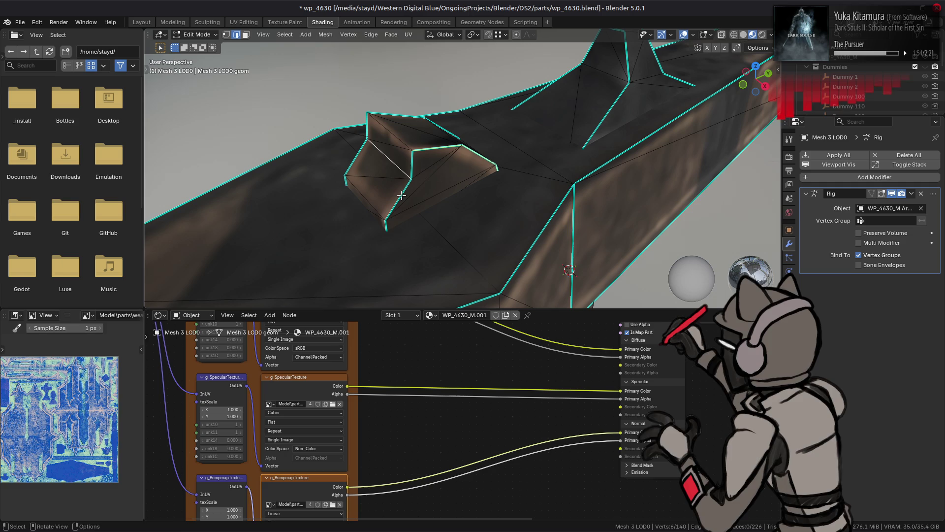
pyautogui.keyDown('shift'); pyautogui.click(414, 157); pyautogui.keyUp('shift')
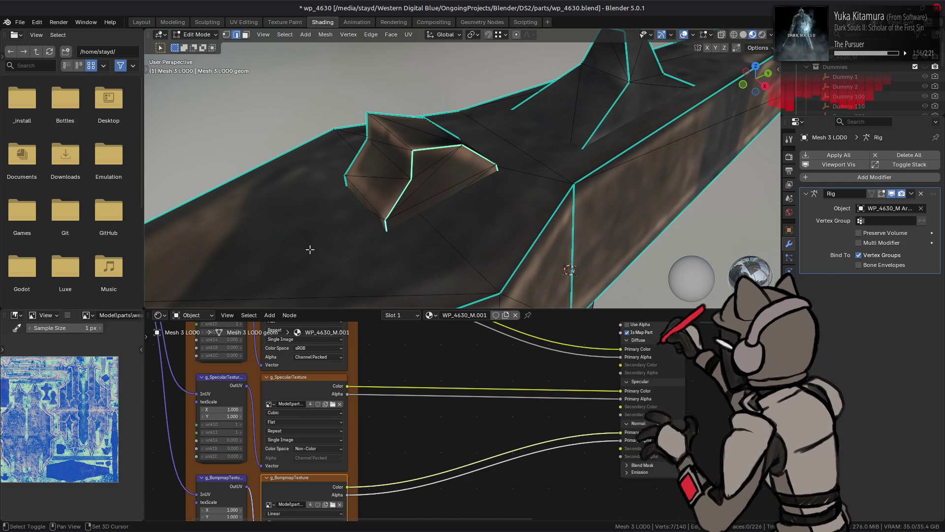
pyautogui.hotkey('ctrl', 'f')
pyautogui.click(266, 291)
# Select all faces linked to the raised box, then return to edge selection
pyautogui.press('Tab')
pyautogui.moveTo(523, 161)
pyautogui.mouseDown(button='middle')
pyautogui.moveTo(371, 163)
pyautogui.moveTo(473, 169)
pyautogui.mouseUp(button='middle')
pyautogui.press('Tab')
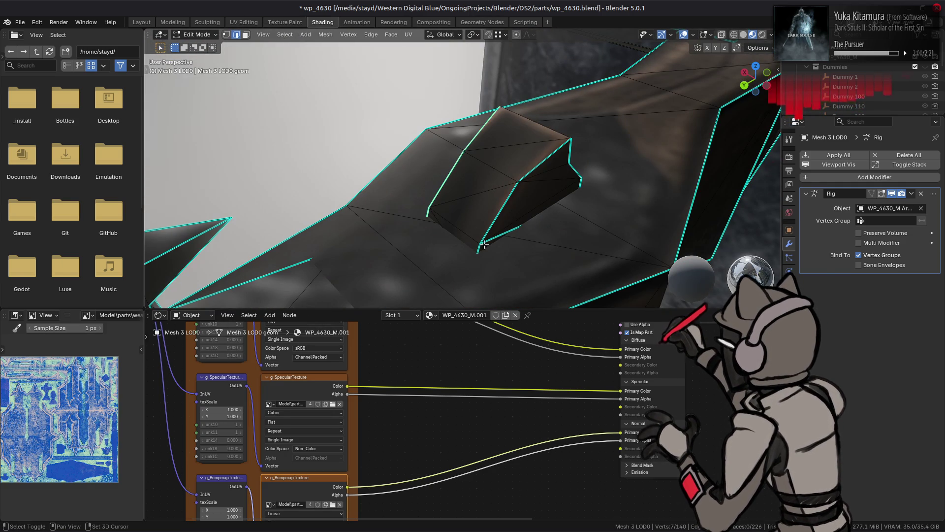
pyautogui.moveTo(523, 230); pyautogui.dragTo(466, 197, button='middle')
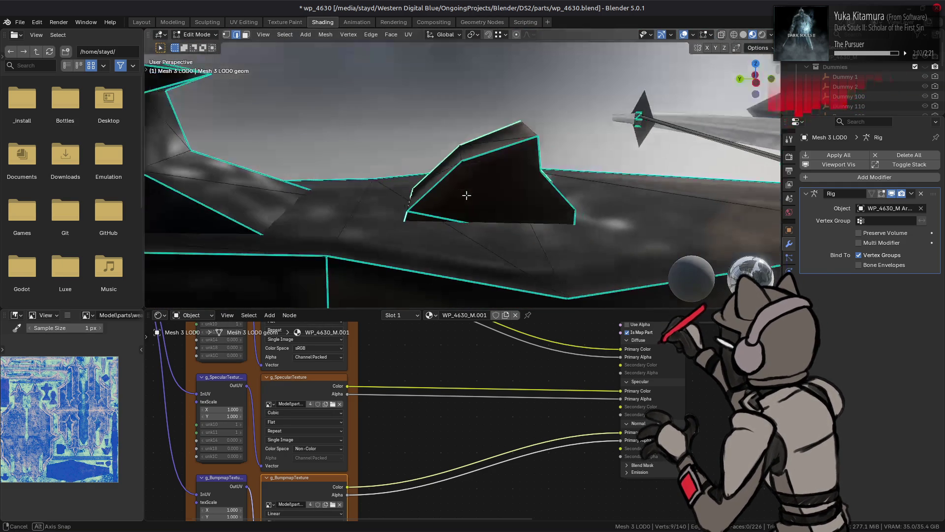
pyautogui.press('3')
pyautogui.hotkey('ctrl', 'l')
pyautogui.press('2')
pyautogui.hotkey('ctrl', 'e')
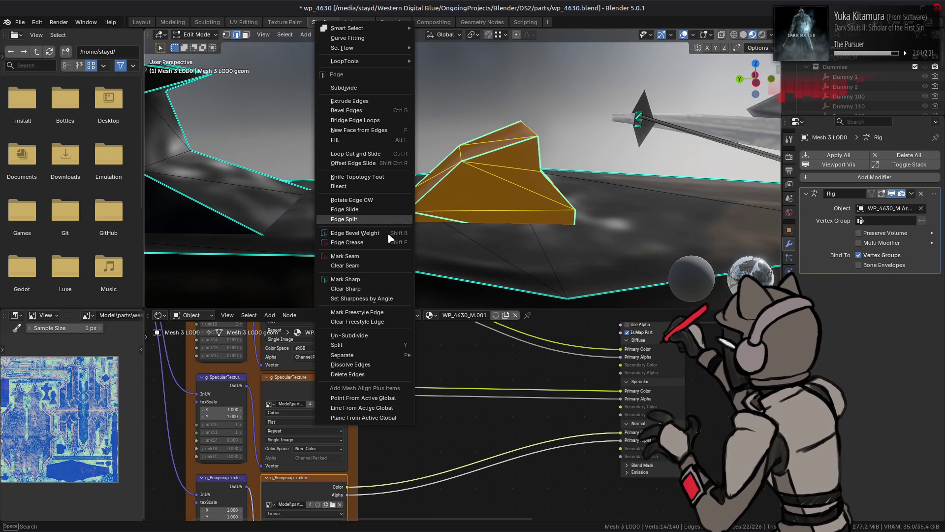
# Mark the raised box's edges, including a top edge, as sharp, and orbit to check the shading
pyautogui.click(360, 297)
pyautogui.moveTo(432, 176)
pyautogui.mouseDown(button='middle')
pyautogui.moveTo(256, 179)
pyautogui.moveTo(344, 171)
pyautogui.moveTo(449, 184)
pyautogui.moveTo(398, 181)
pyautogui.moveTo(430, 202)
pyautogui.moveTo(463, 202)
pyautogui.moveTo(489, 188)
pyautogui.mouseUp(button='middle')
pyautogui.press('Tab')
pyautogui.press('Tab')
pyautogui.press('Tab')
pyautogui.click(476, 172)
pyautogui.rightClick(278, 223)
pyautogui.click(288, 254)
pyautogui.moveTo(288, 254)
pyautogui.mouseDown(button='middle')
pyautogui.moveTo(382, 201)
pyautogui.moveTo(468, 190)
pyautogui.moveTo(527, 160)
pyautogui.moveTo(511, 190)
pyautogui.moveTo(579, 207)
pyautogui.mouseUp(button='middle')
pyautogui.press('Tab')
# Inspect the box in the Normal render pass, then return the viewport to Combined
pyautogui.click(771, 34)
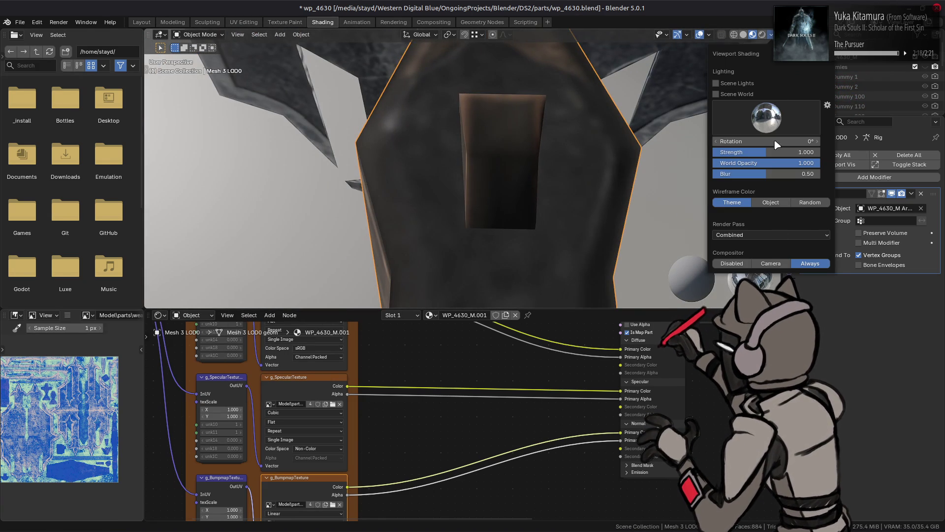
pyautogui.click(772, 236)
pyautogui.click(777, 272)
pyautogui.moveTo(776, 273); pyautogui.dragTo(690, 183, button='middle')
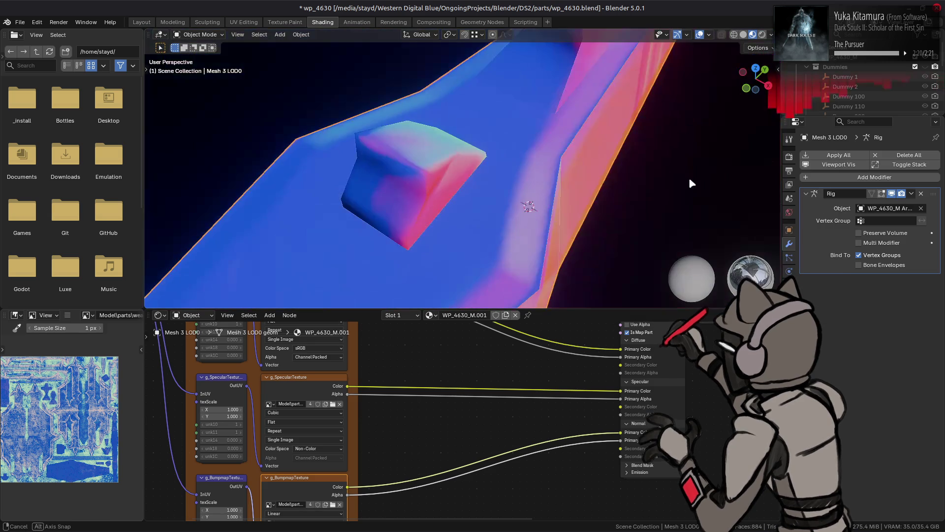
pyautogui.press('Tab')
pyautogui.moveTo(583, 185)
pyautogui.mouseDown(button='middle')
pyautogui.moveTo(561, 191)
pyautogui.moveTo(578, 191)
pyautogui.moveTo(507, 163)
pyautogui.moveTo(405, 152)
pyautogui.moveTo(442, 147)
pyautogui.mouseUp(button='middle')
pyautogui.press('Tab')
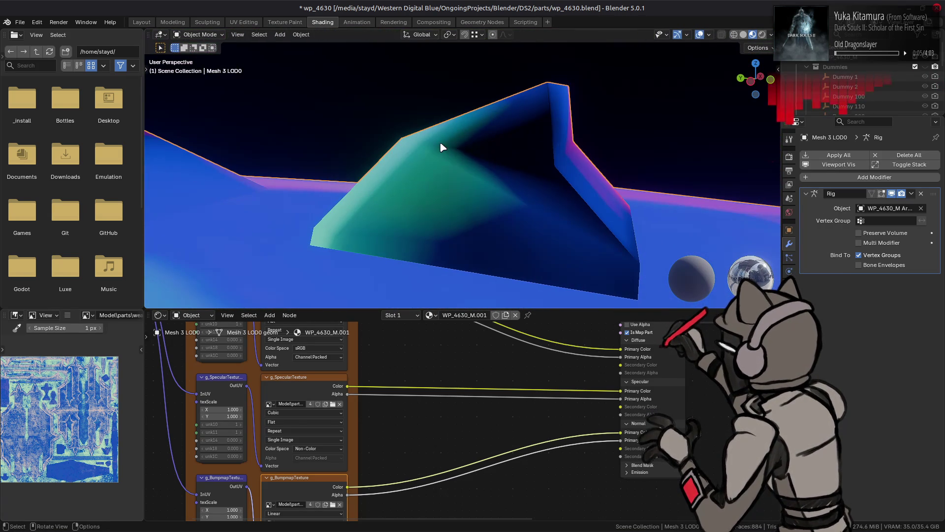
pyautogui.click(771, 35)
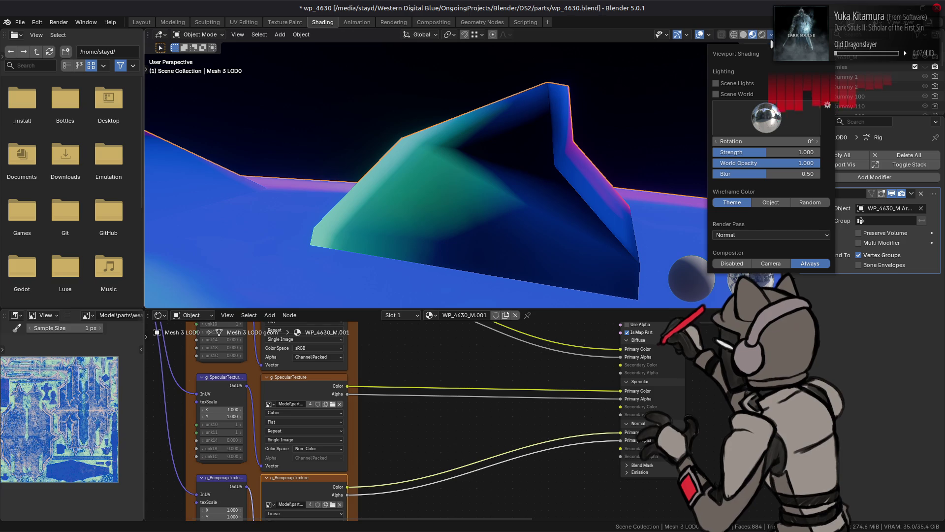
pyautogui.click(743, 236)
pyautogui.click(660, 260)
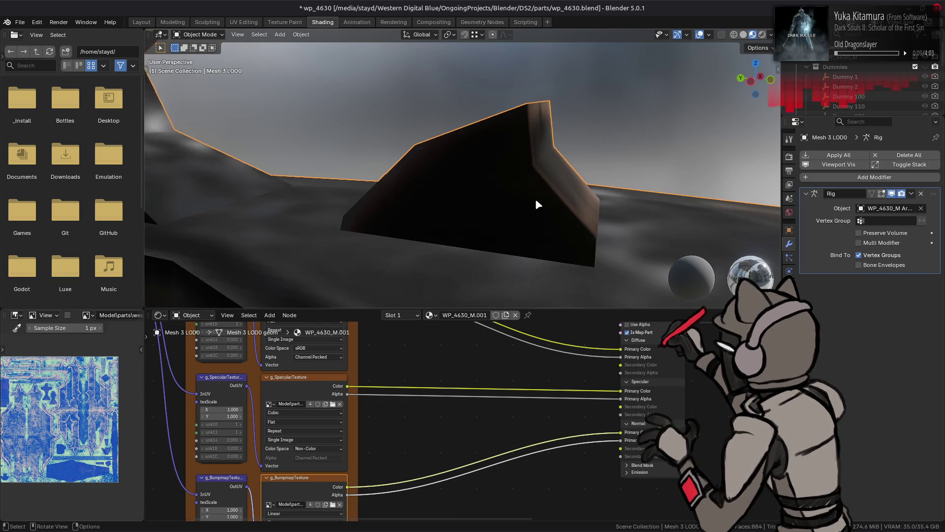
pyautogui.scroll(-2, 536, 201)
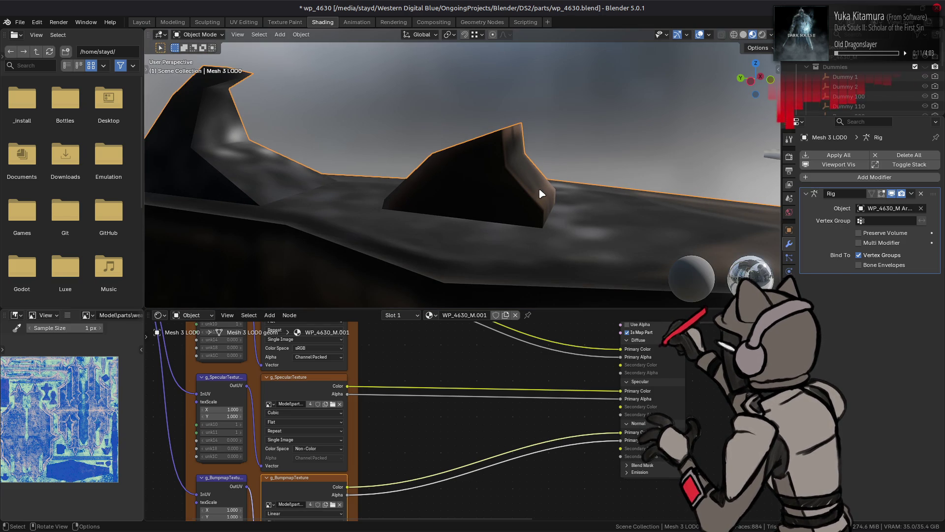
pyautogui.moveTo(539, 187)
pyautogui.mouseDown(button='middle')
pyautogui.moveTo(437, 185)
pyautogui.moveTo(576, 192)
pyautogui.moveTo(475, 185)
pyautogui.moveTo(384, 195)
pyautogui.moveTo(519, 212)
pyautogui.moveTo(558, 209)
pyautogui.moveTo(549, 195)
pyautogui.mouseUp(button='middle')
# Save wp_4630.blend, switch to Solid shading, and bring Dark Souls II forward
pyautogui.hotkey('ctrl', 's')
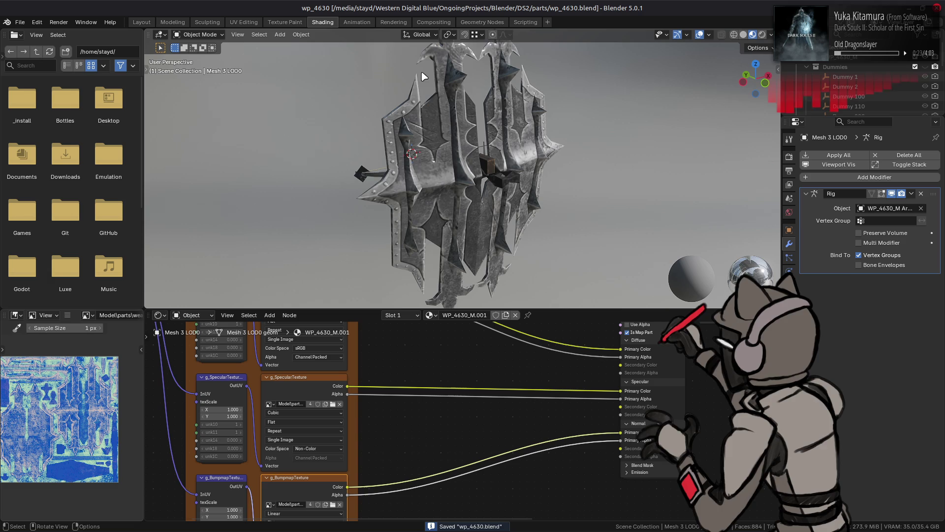
pyautogui.click(743, 35)
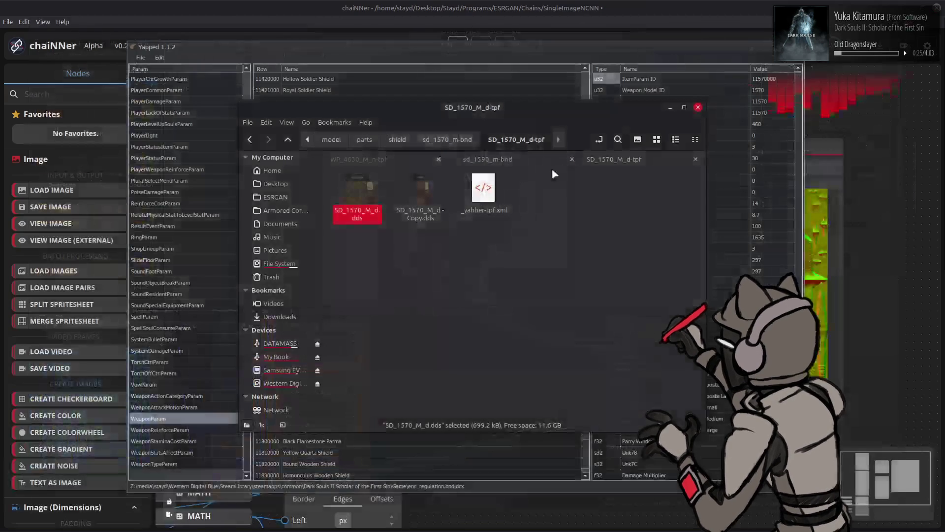
pyautogui.moveTo(510, 530)
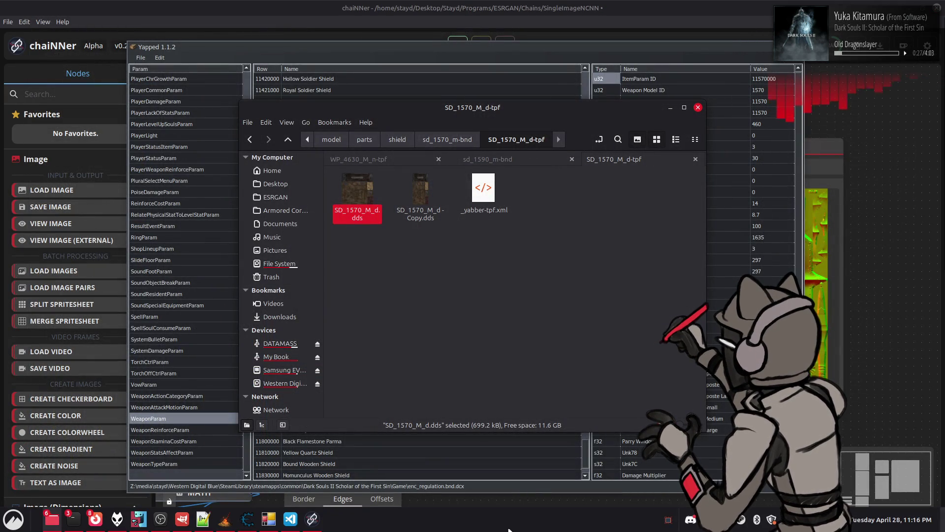
pyautogui.click(234, 520)
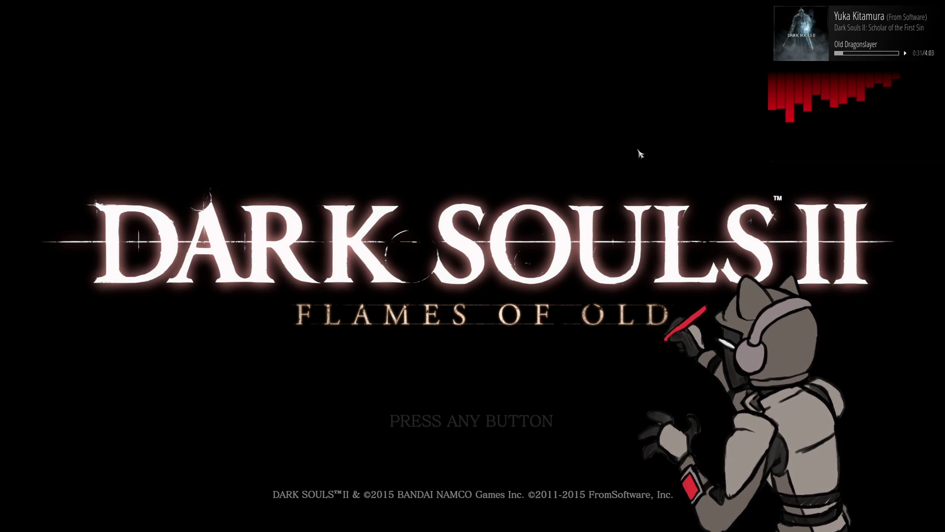
# Get past the title and offline notices and load the level 838 Dragon Aerie character
pyautogui.press('Return')
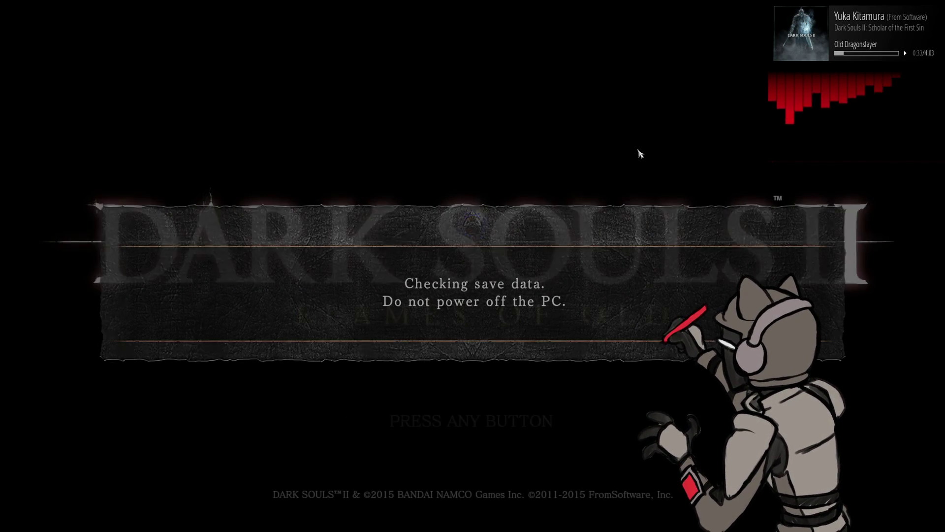
pyautogui.click(551, 337)
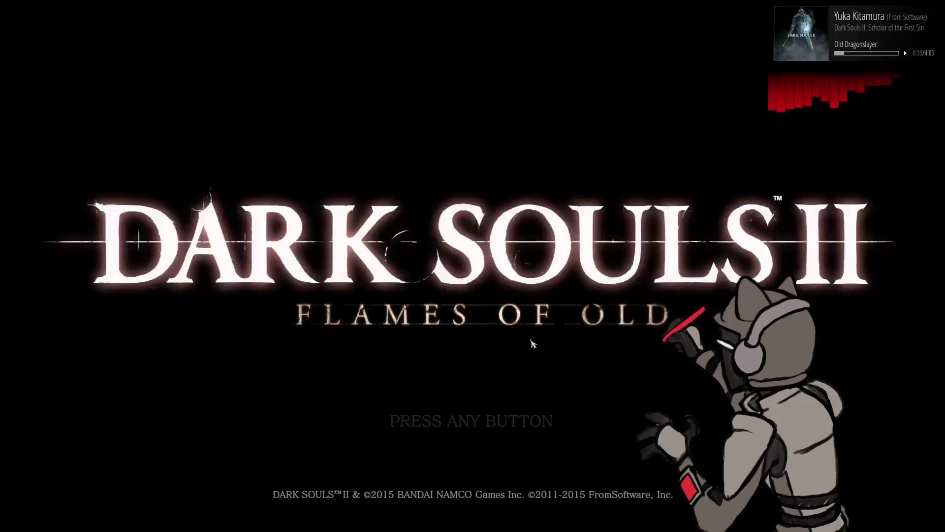
pyautogui.click(491, 382)
pyautogui.click(491, 382)
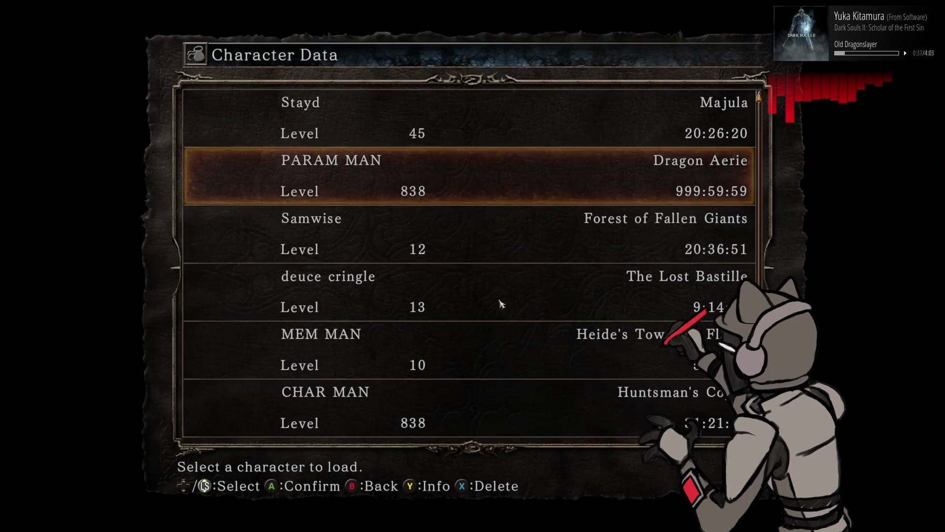
pyautogui.click(536, 171)
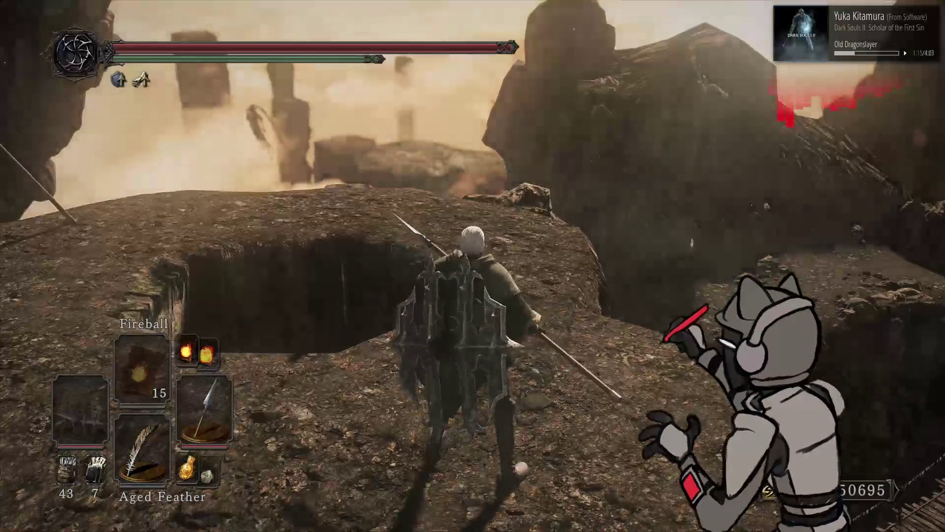
# Swap the main right-hand weapon in the Equipment menu and return to play
pyautogui.press('Escape')
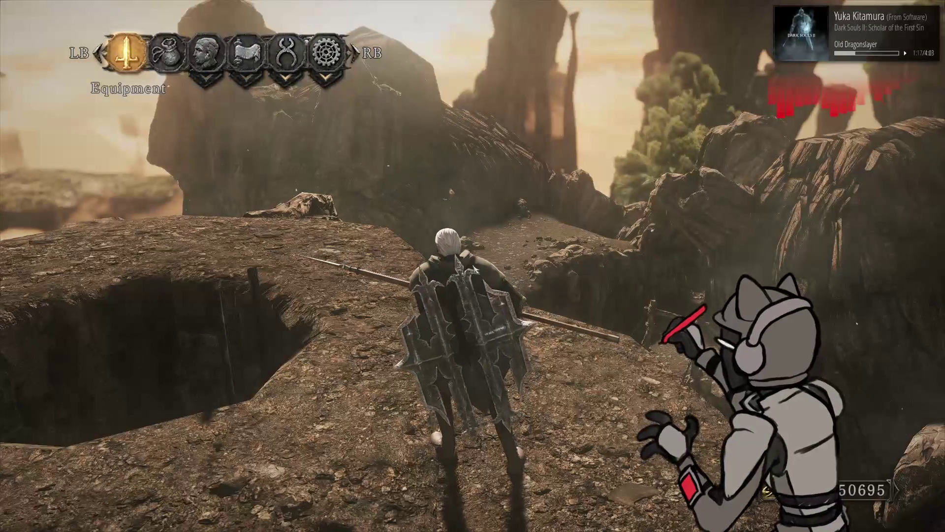
pyautogui.press('Return')
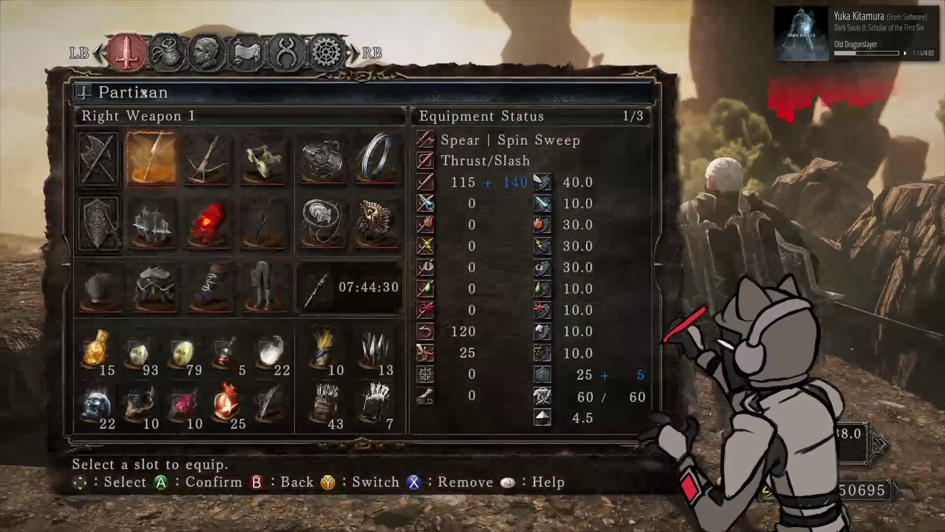
pyautogui.click(169, 143)
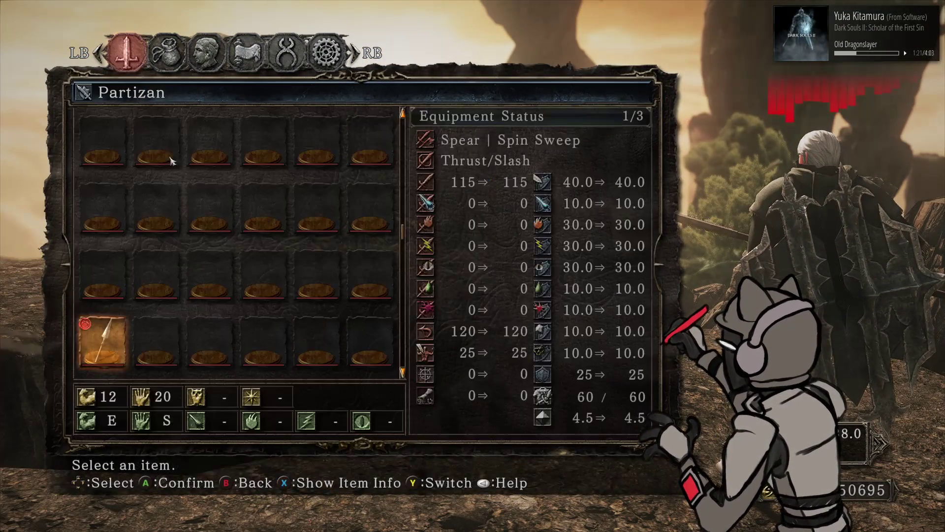
pyautogui.click(317, 207)
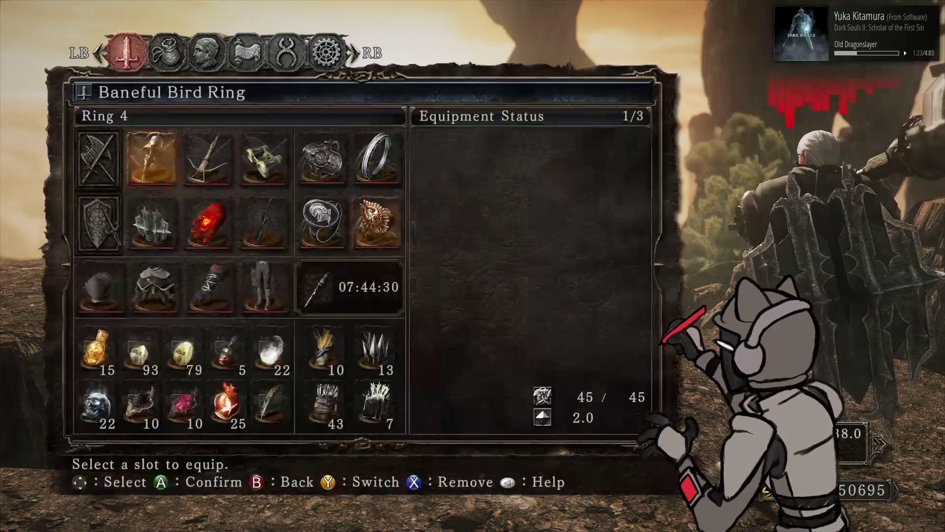
pyautogui.click(127, 166)
pyautogui.press('Escape')
pyautogui.press('Escape')
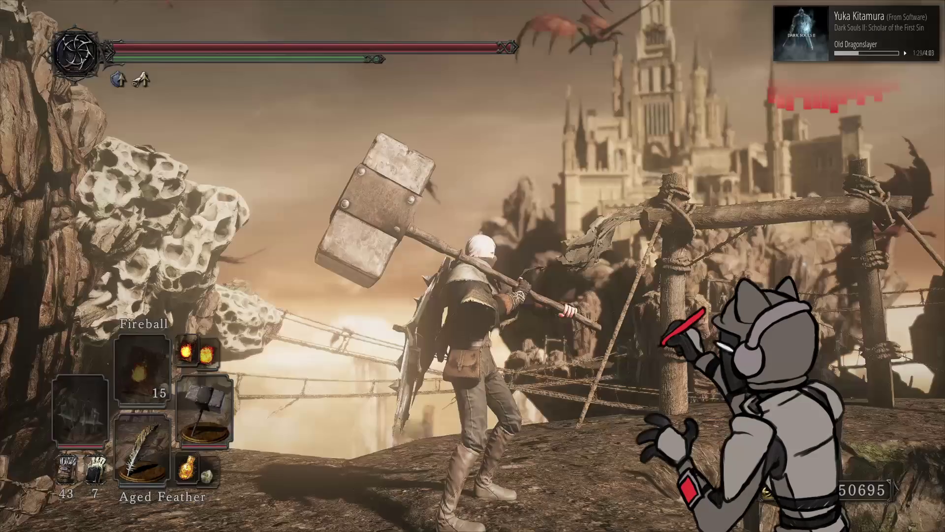
# Equip the Ironworker Great Hammer and browse the Shield Crossbow and Greataxe lists
pyautogui.press('Escape')
pyautogui.press('Return')
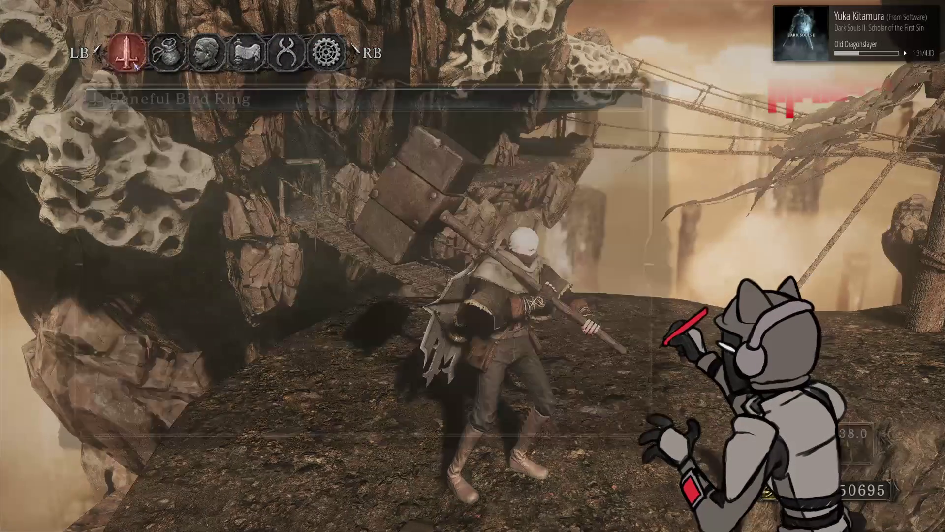
pyautogui.click(155, 153)
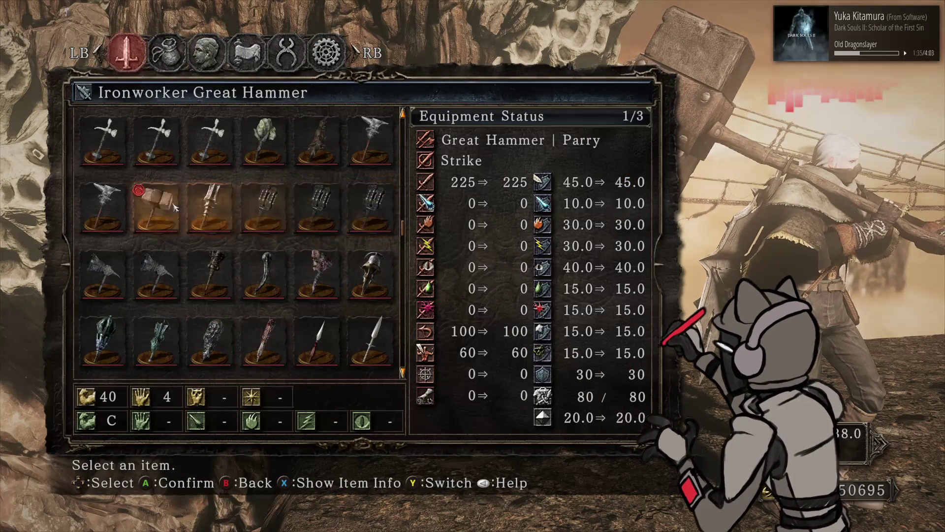
pyautogui.click(173, 207)
pyautogui.click(157, 229)
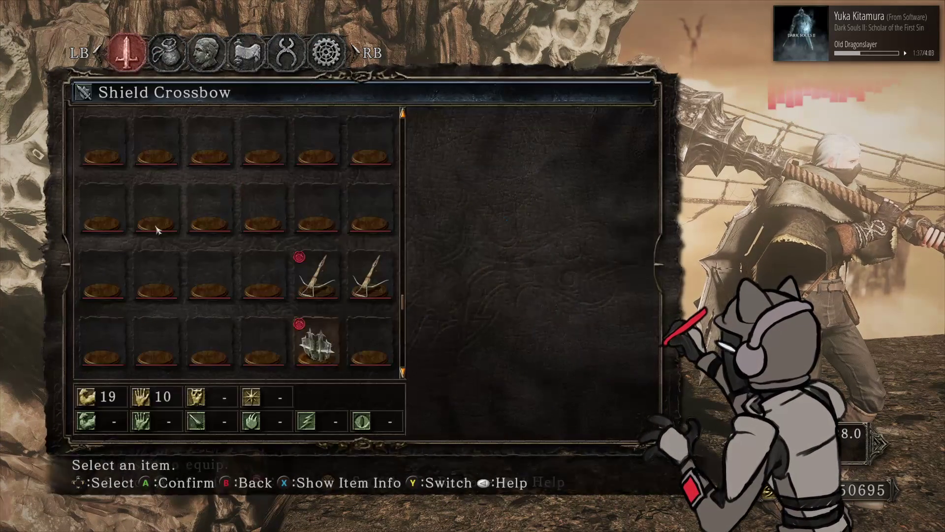
pyautogui.press('Escape')
pyautogui.click(140, 157)
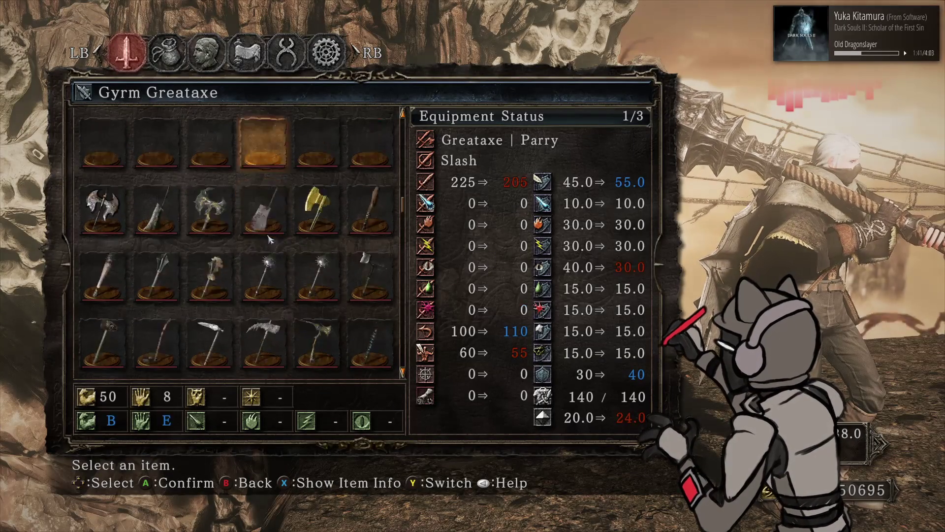
pyautogui.press('Escape')
pyautogui.click(127, 148)
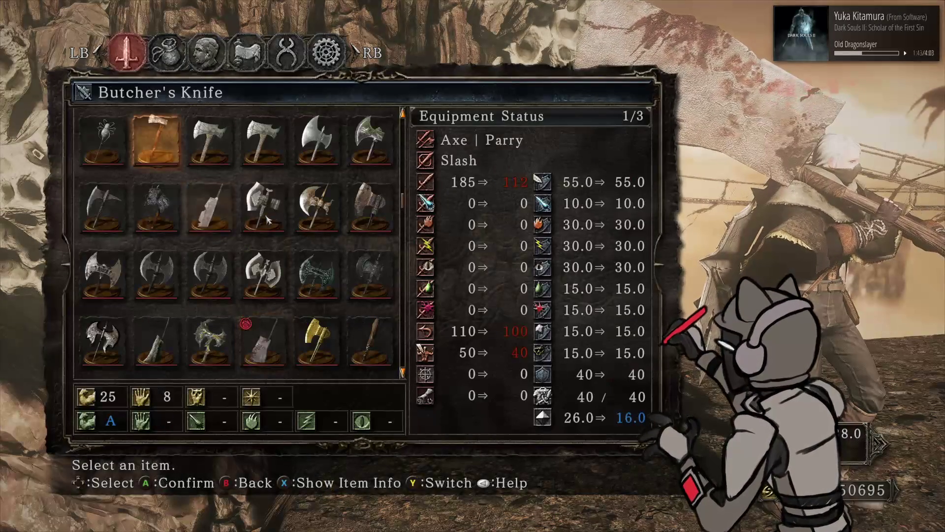
pyautogui.press('Escape')
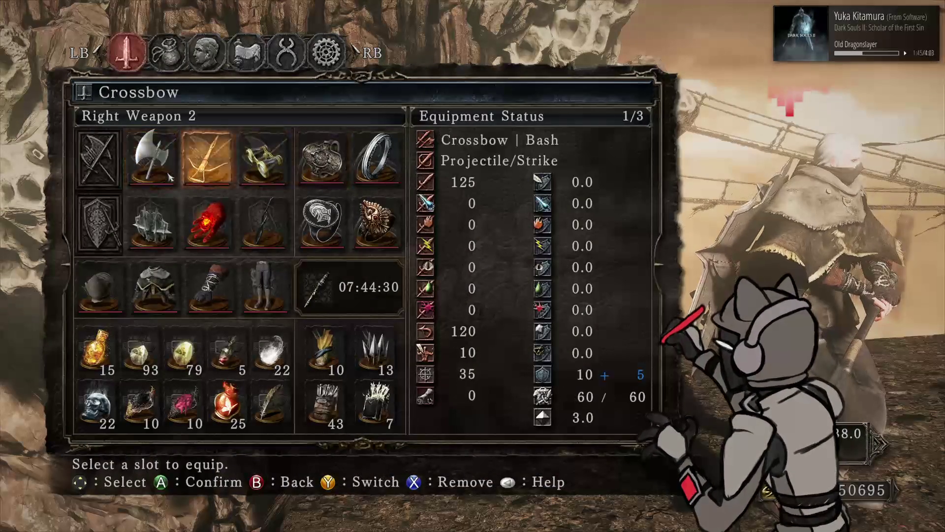
# Equip the Soldier's Halberd and close the menu to see it held
pyautogui.click(182, 148)
pyautogui.scroll(-6, 287, 239)
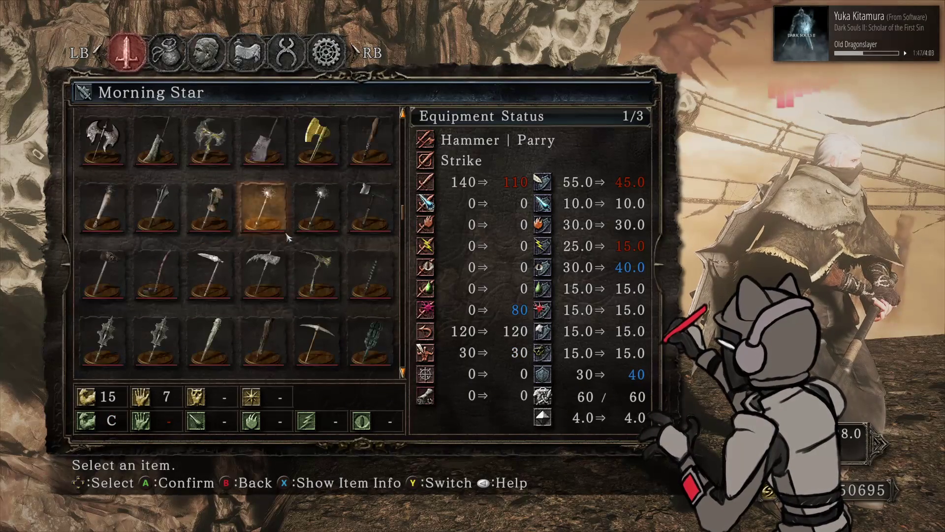
pyautogui.scroll(-2, 303, 253)
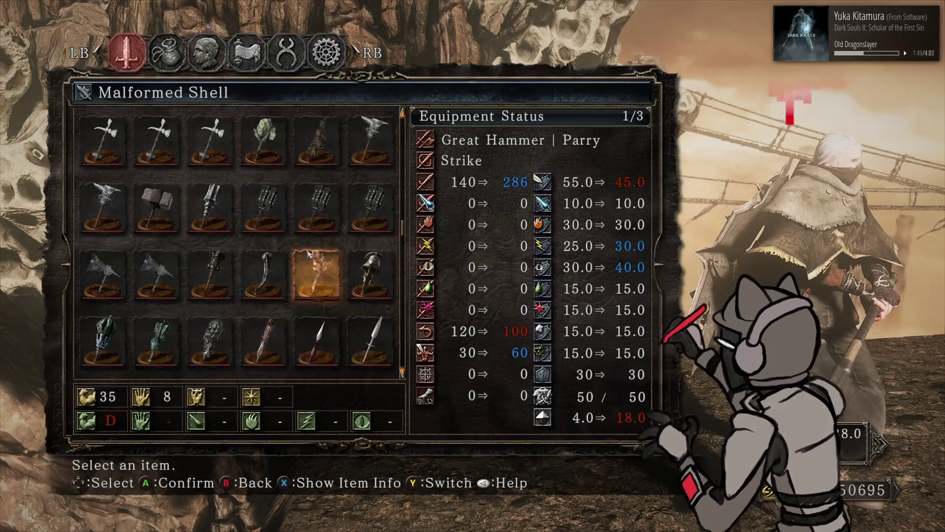
pyautogui.scroll(-2, 308, 254)
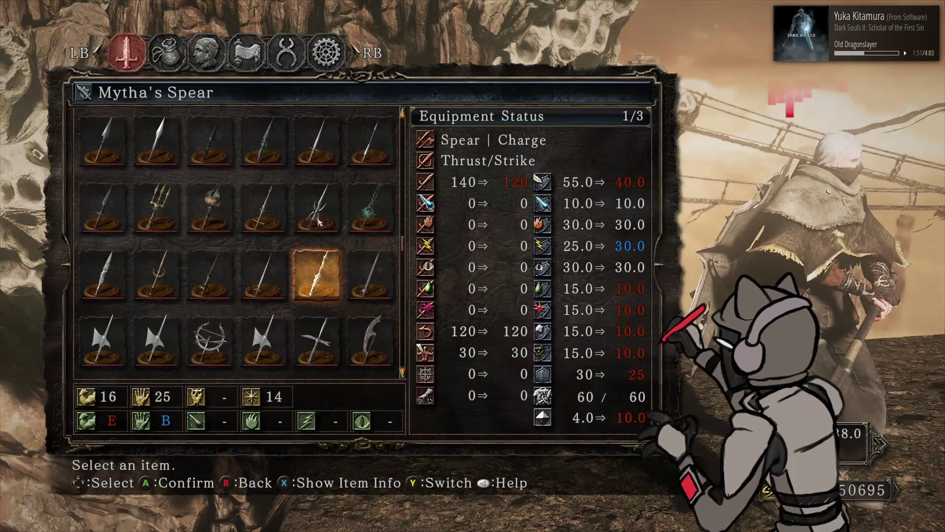
pyautogui.press('Escape')
pyautogui.click(175, 181)
pyautogui.scroll(-2, 310, 279)
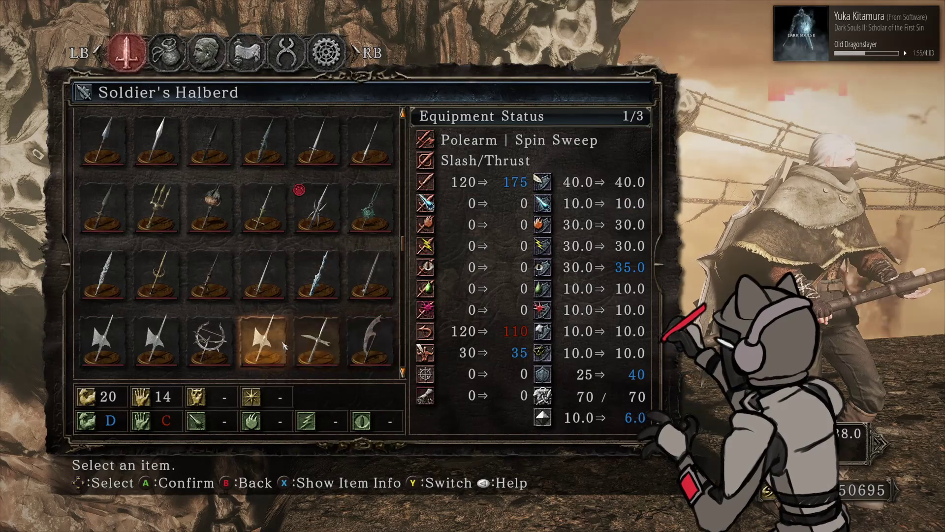
pyautogui.click(264, 340)
pyautogui.press('Escape')
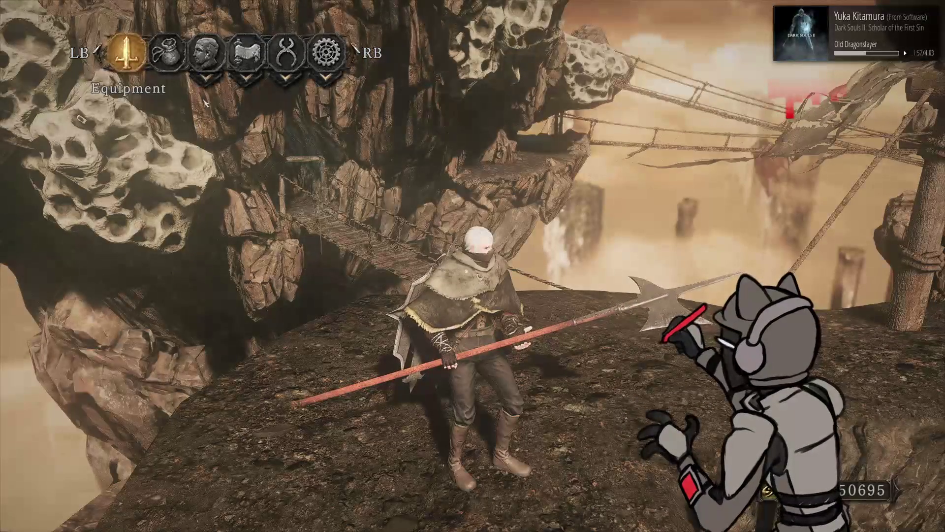
# Equip the Lucerne in the first right-hand slot and return to the game view
pyautogui.press('Return')
pyautogui.press('Return')
pyautogui.press('Escape')
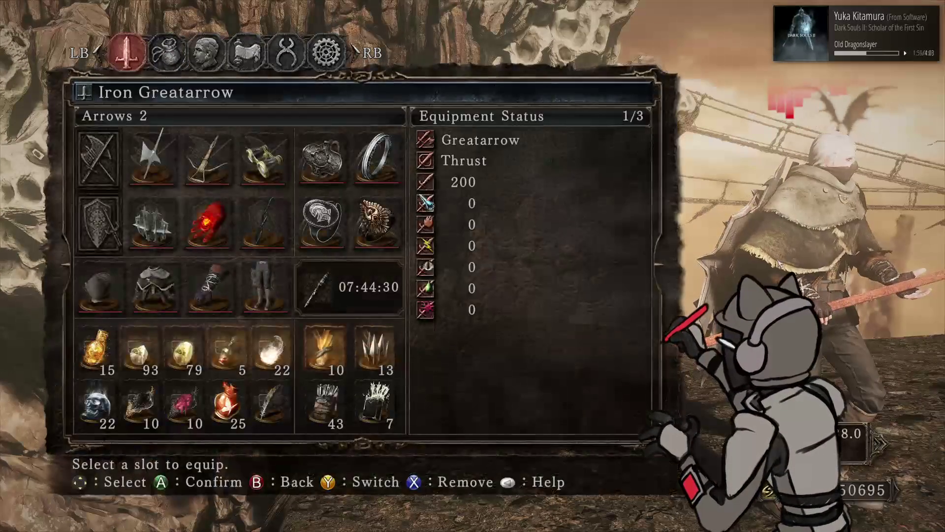
pyautogui.press('Escape')
pyautogui.press('Return')
pyautogui.press('Return')
pyautogui.press('Escape')
pyautogui.press('Escape')
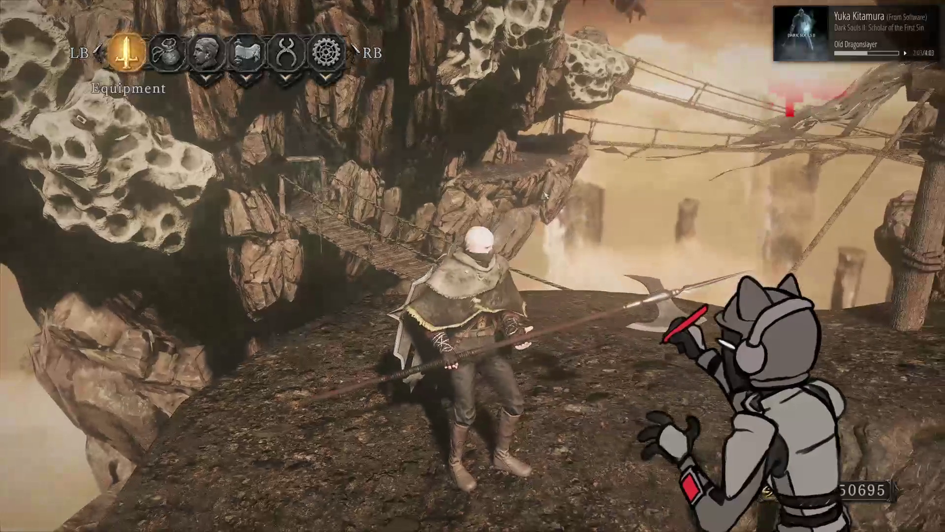
pyautogui.click(127, 58)
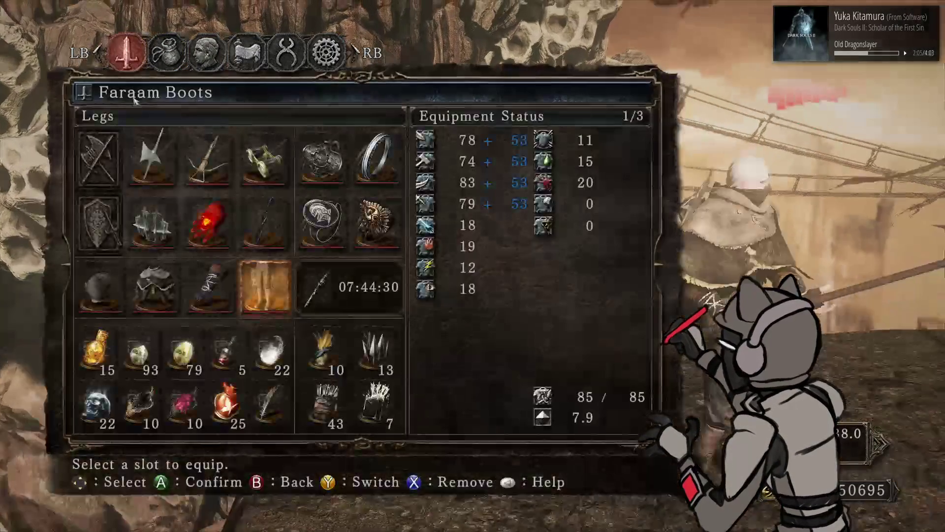
pyautogui.press('Return')
pyautogui.press('Return')
pyautogui.press('Escape')
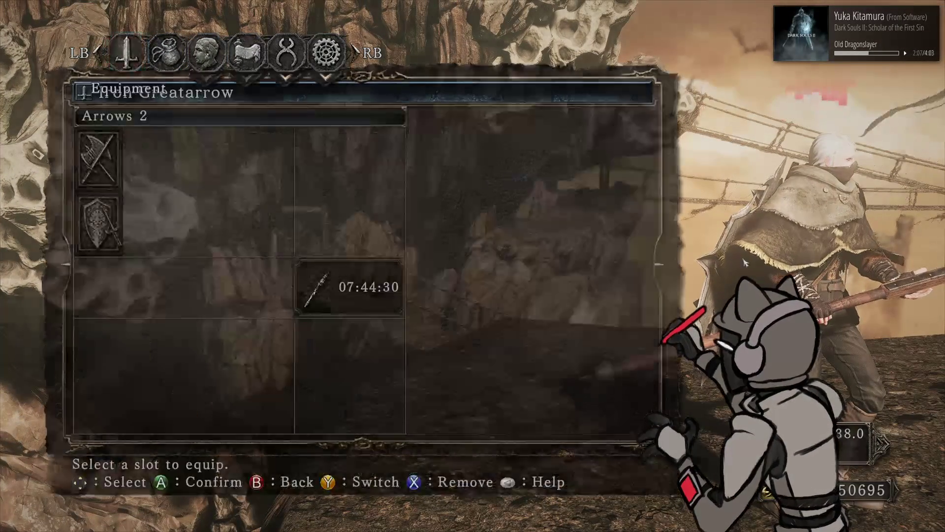
pyautogui.press('Escape')
# Equip the Black Knight Glaive and view it held
pyautogui.click(146, 73)
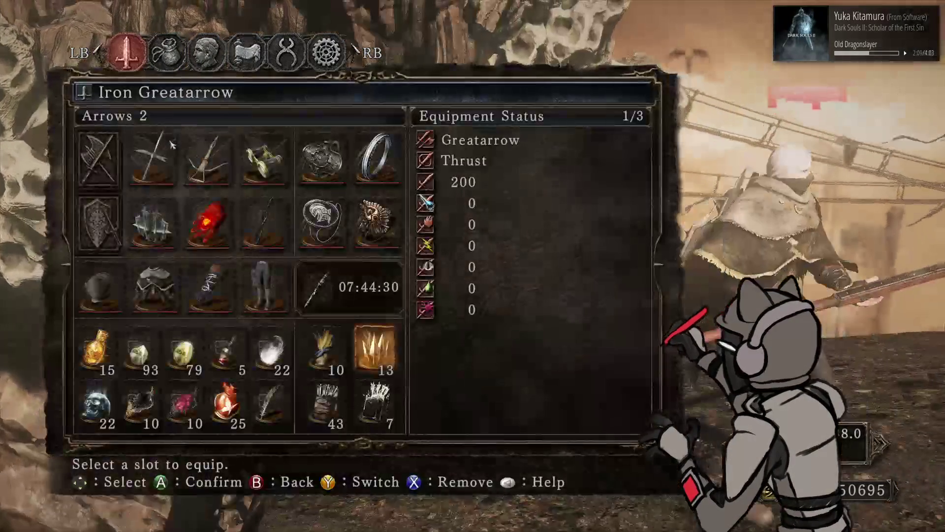
pyautogui.press('Return')
pyautogui.press('Escape')
pyautogui.press('Escape')
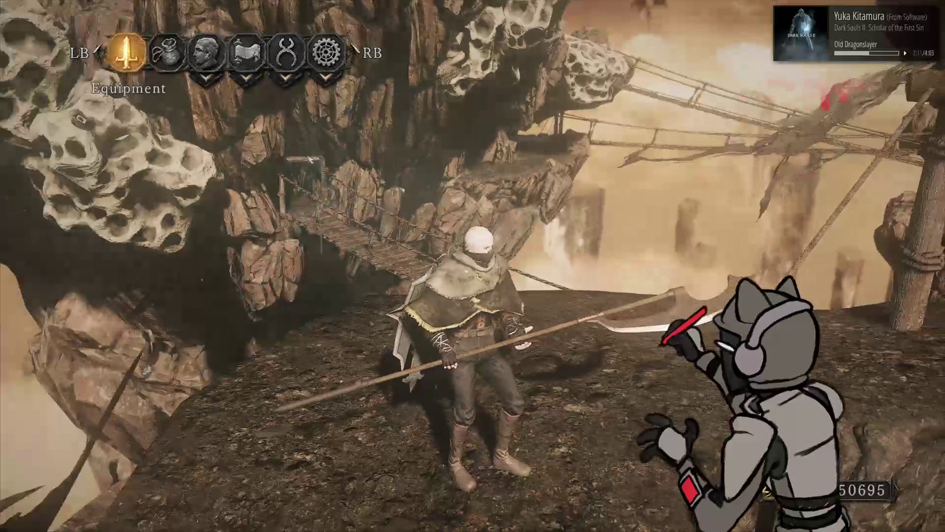
pyautogui.click(135, 91)
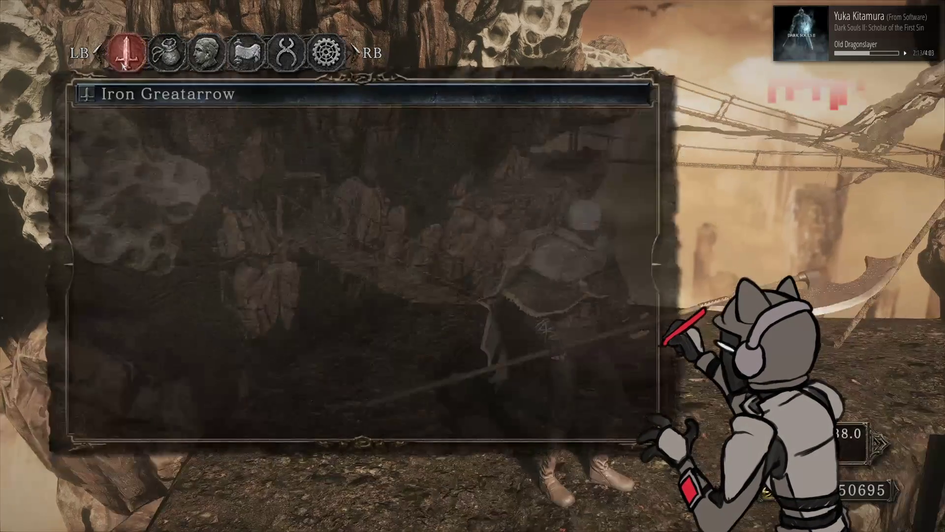
pyautogui.press('Return')
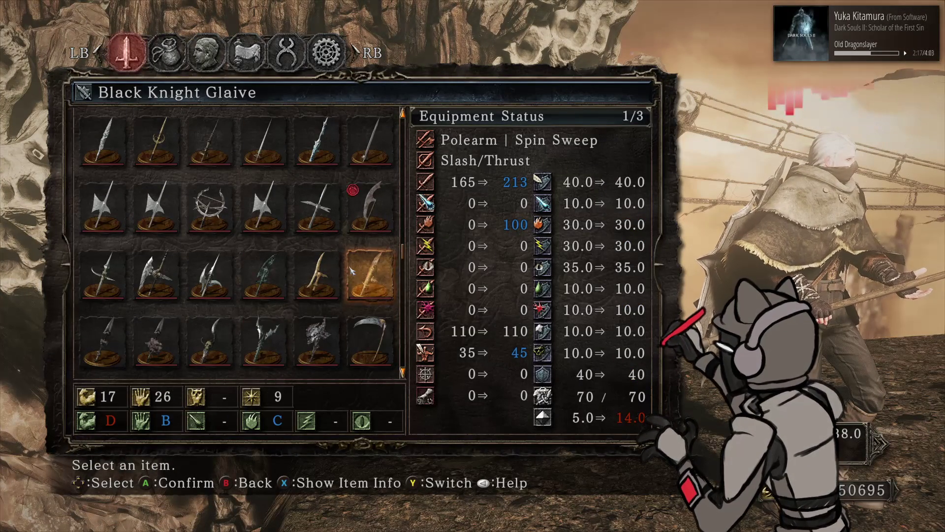
pyautogui.click(365, 274)
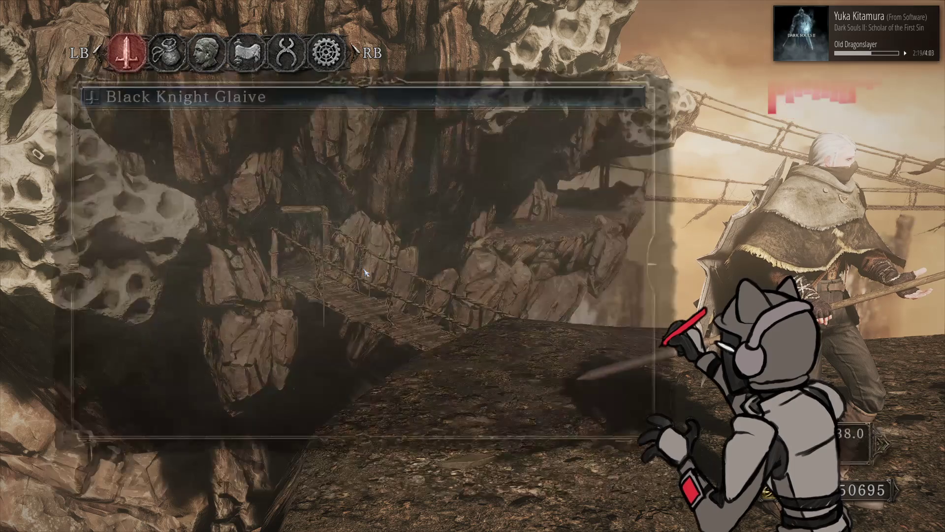
pyautogui.press('Escape')
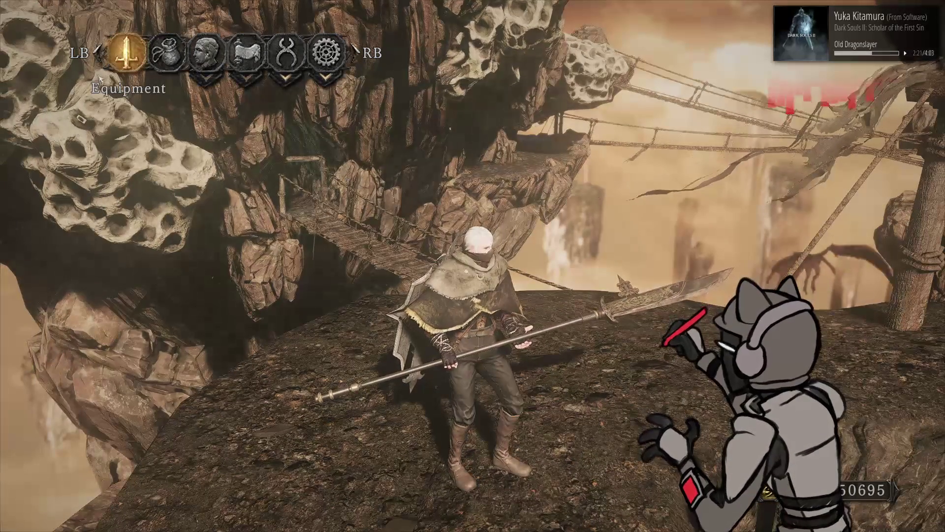
# Equip the Helix Halberd and view it held
pyautogui.click(127, 53)
pyautogui.click(95, 158)
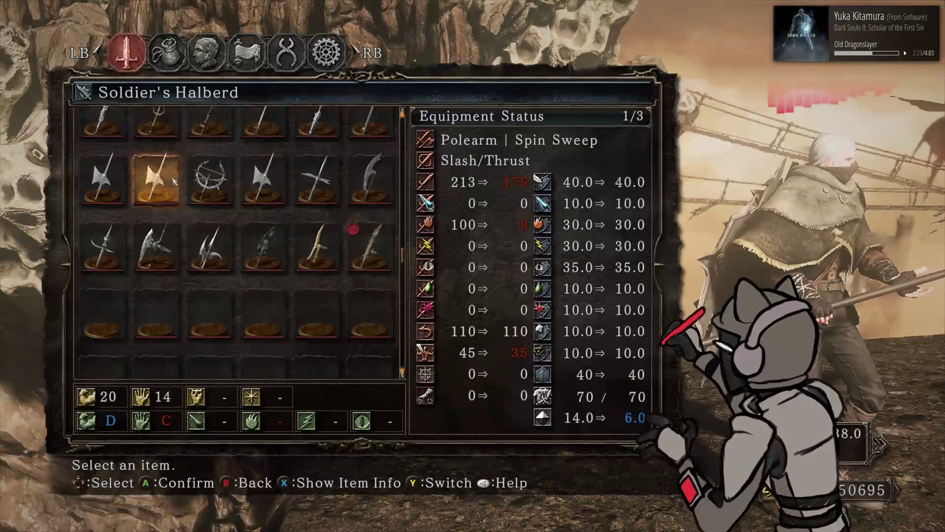
pyautogui.scroll(-1, 173, 182)
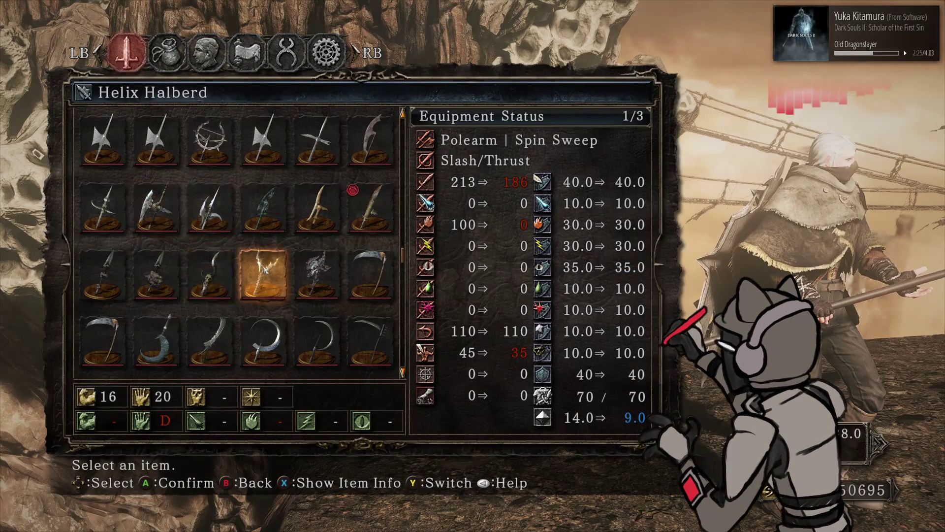
pyautogui.press('Escape')
pyautogui.press('Escape')
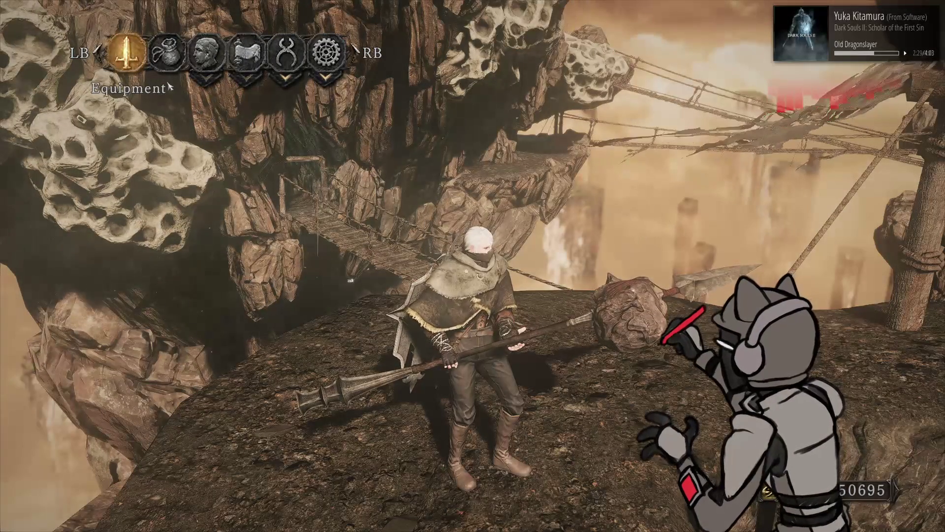
pyautogui.click(143, 55)
pyautogui.scroll(-3, 265, 350)
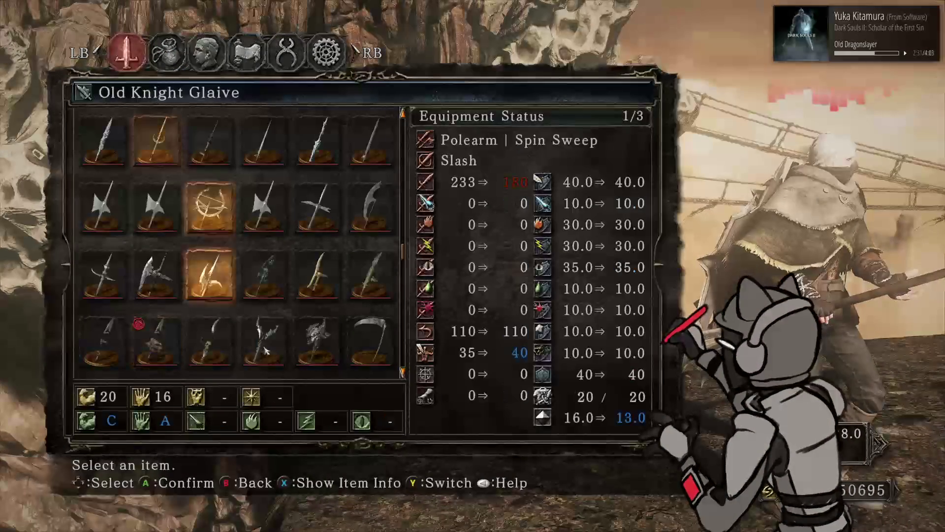
pyautogui.click(266, 353)
pyautogui.press('Escape')
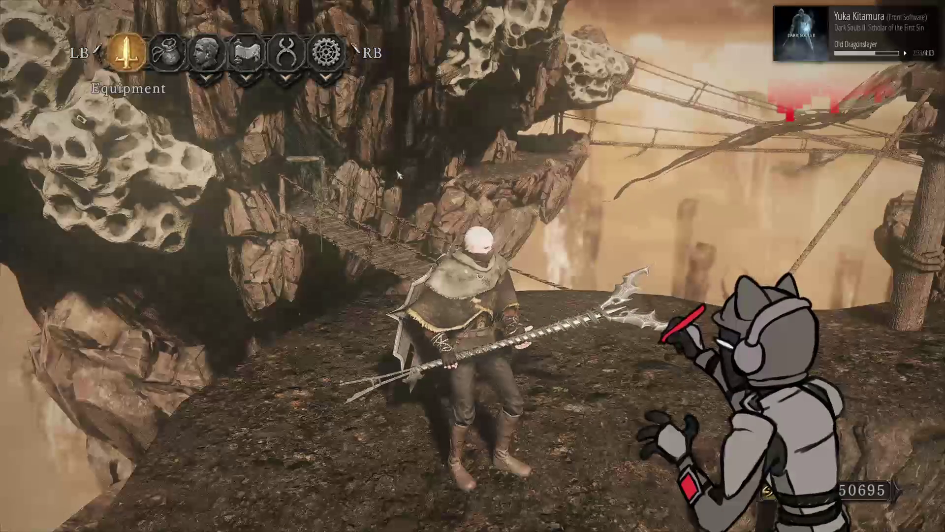
# Equip the Wrathful Axe and view it held
pyautogui.click(143, 58)
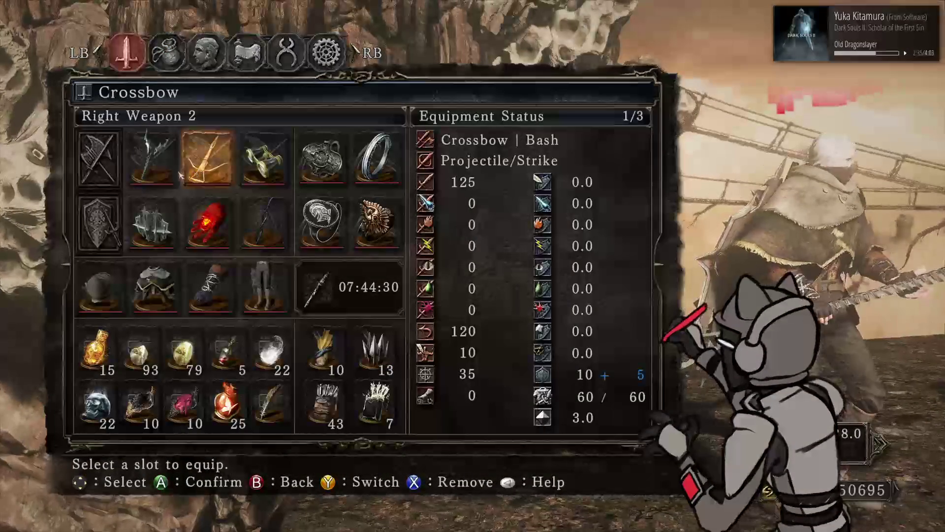
pyautogui.click(163, 171)
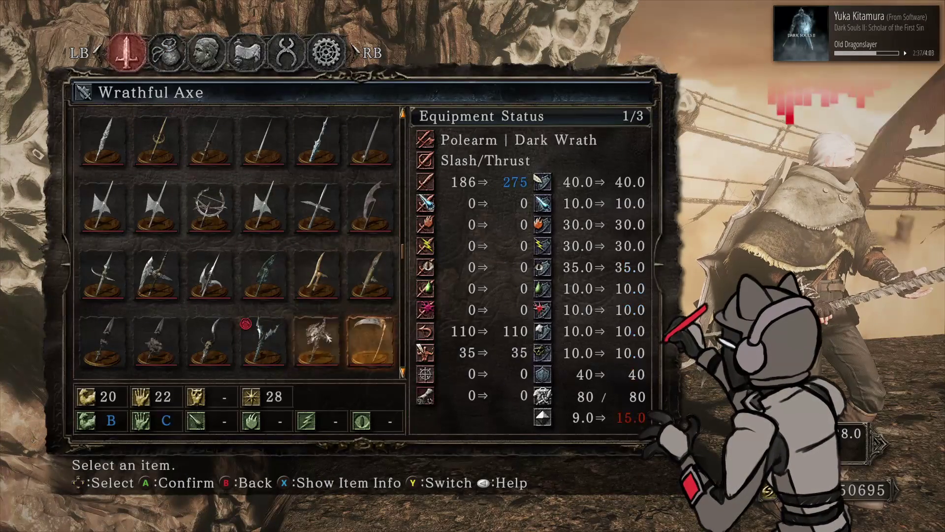
pyautogui.click(320, 211)
pyautogui.press('Escape')
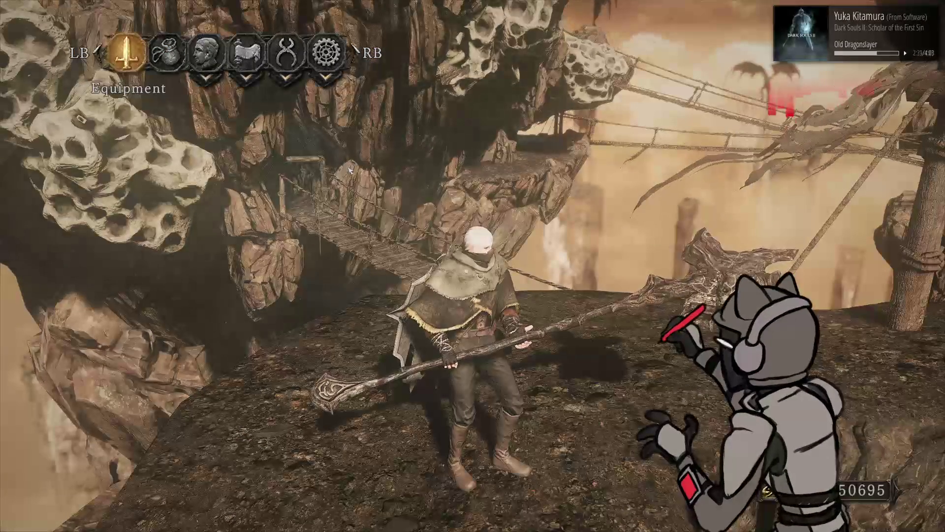
# Equip the Mastodon Halberd and view it held
pyautogui.click(130, 64)
pyautogui.click(169, 174)
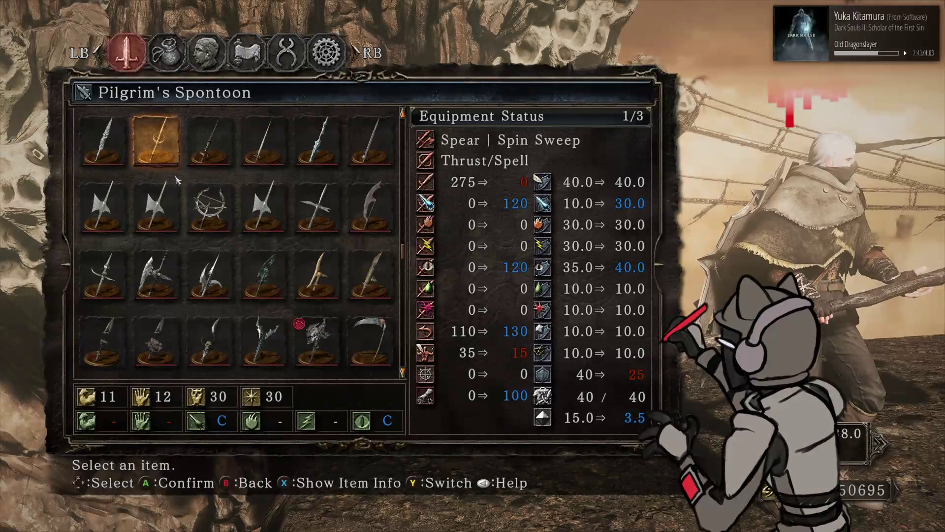
pyautogui.click(262, 159)
pyautogui.press('Escape')
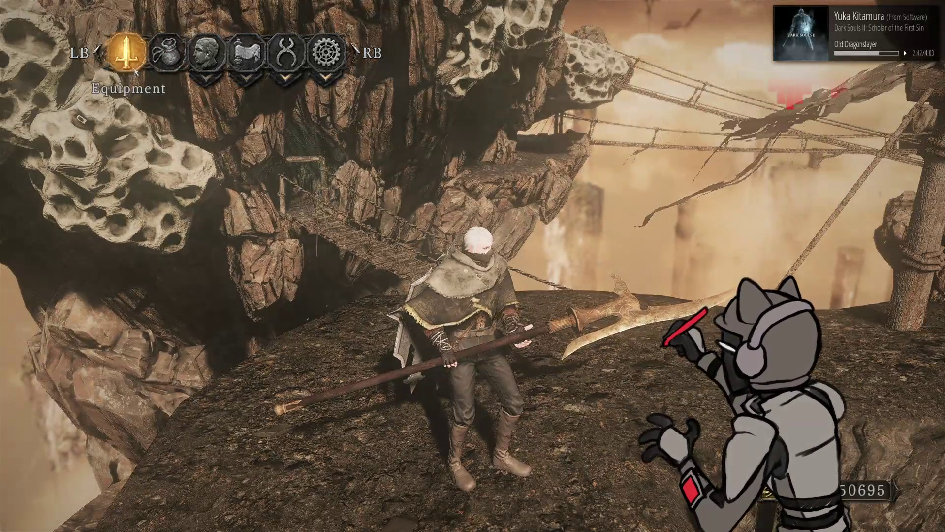
# Equip the Dragonslayer's Spear and leave the menu to walk toward the pit
pyautogui.click(134, 69)
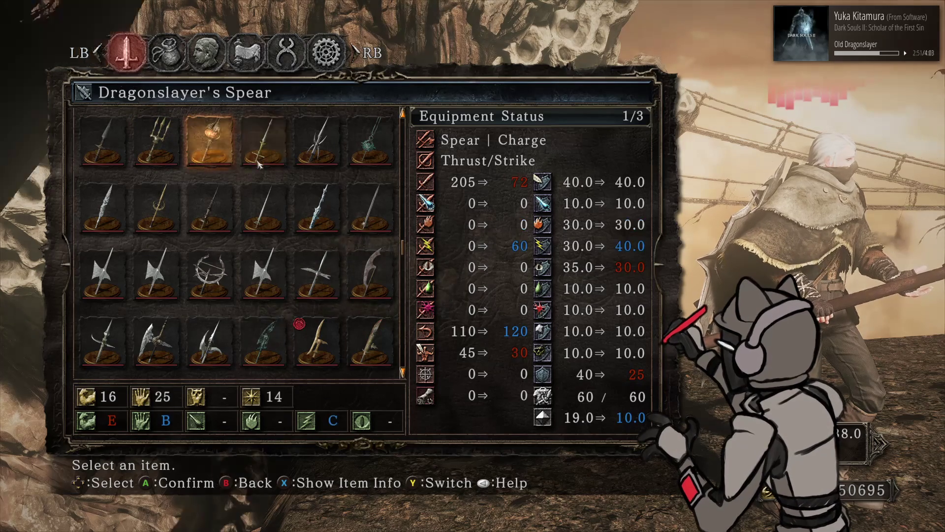
pyautogui.press('Return')
pyautogui.press('Escape')
pyautogui.press('Return')
pyautogui.press('Escape')
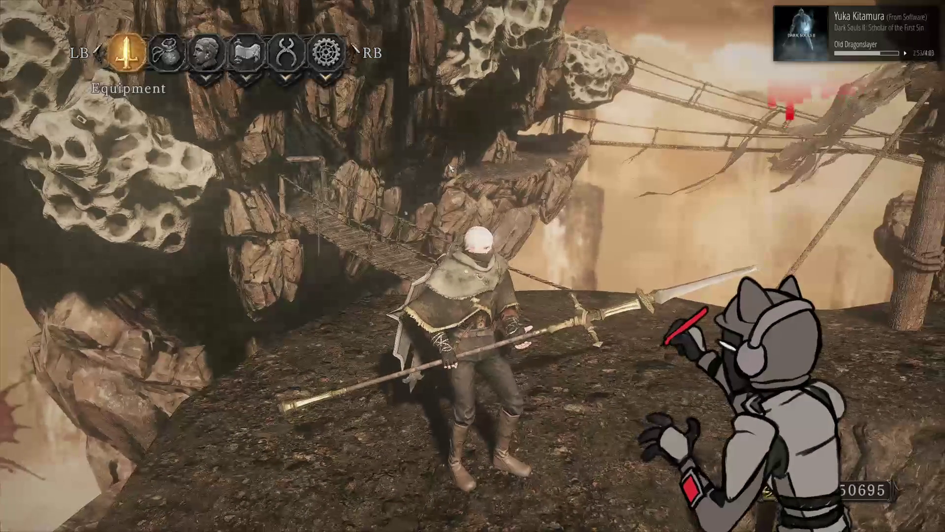
pyautogui.press('Escape')
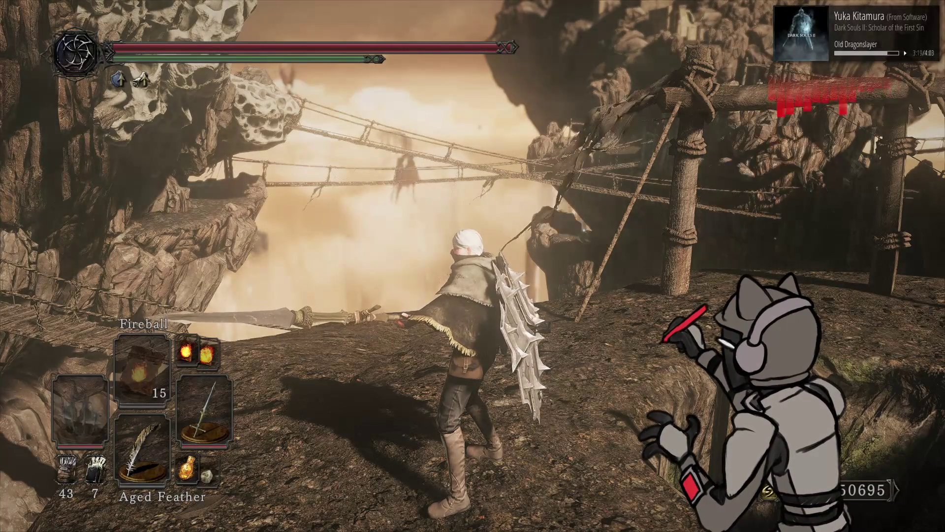
# Switch the left hand to the pyromancy flame and check the Iron Greatarrow slot in Equipment
pyautogui.press('Left')
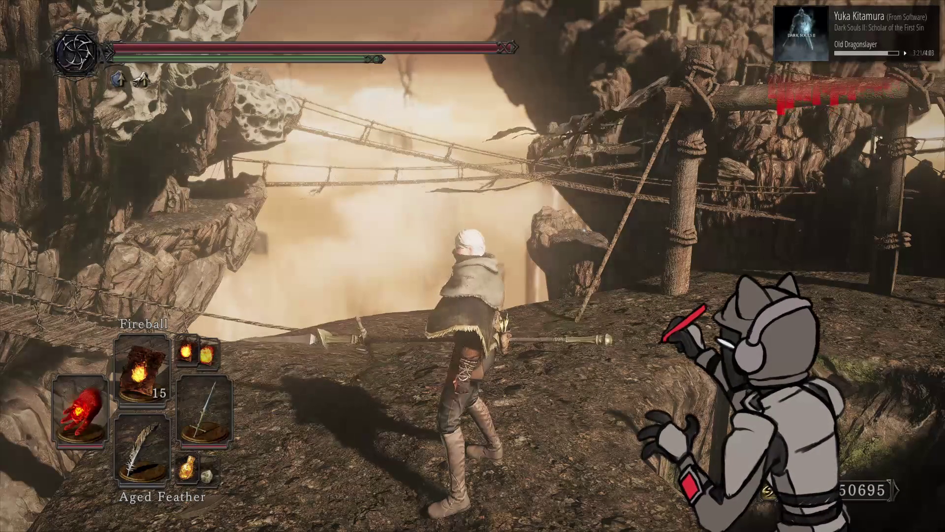
pyautogui.press('Escape')
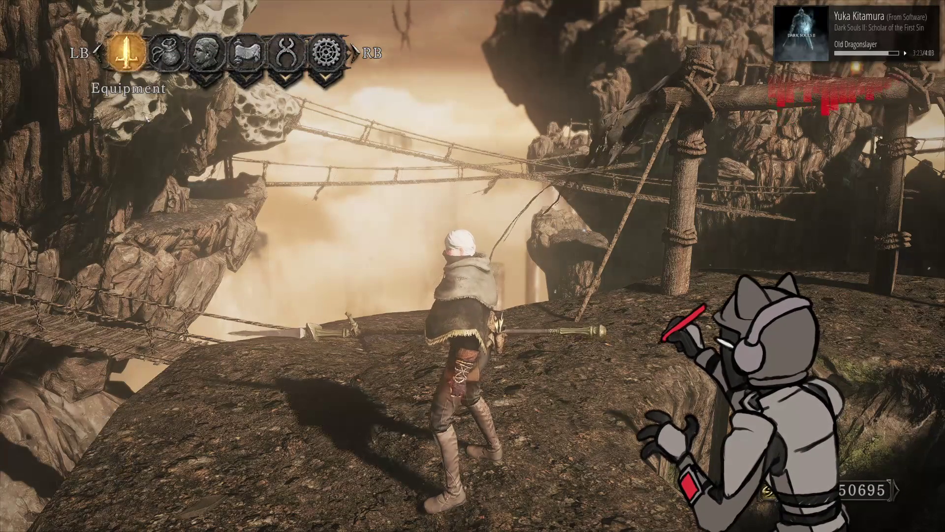
pyautogui.press('Return')
pyautogui.click(155, 153)
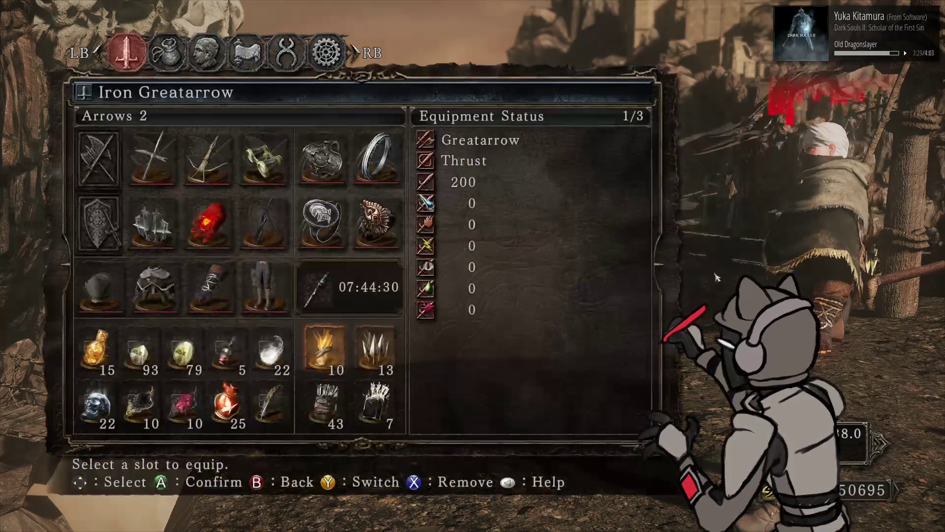
pyautogui.press('Escape')
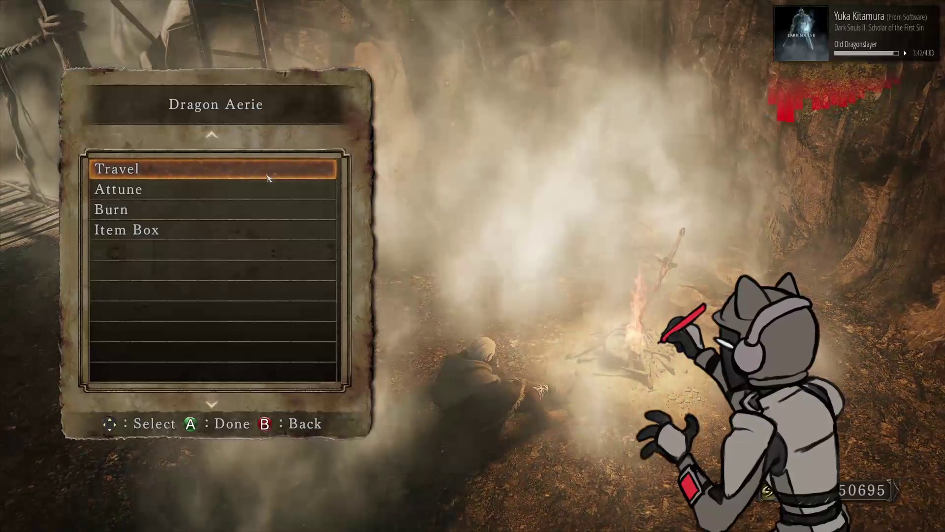
# Travel from Dragon Aerie to another bonfire, then switch to the texture folder window
pyautogui.click(268, 178)
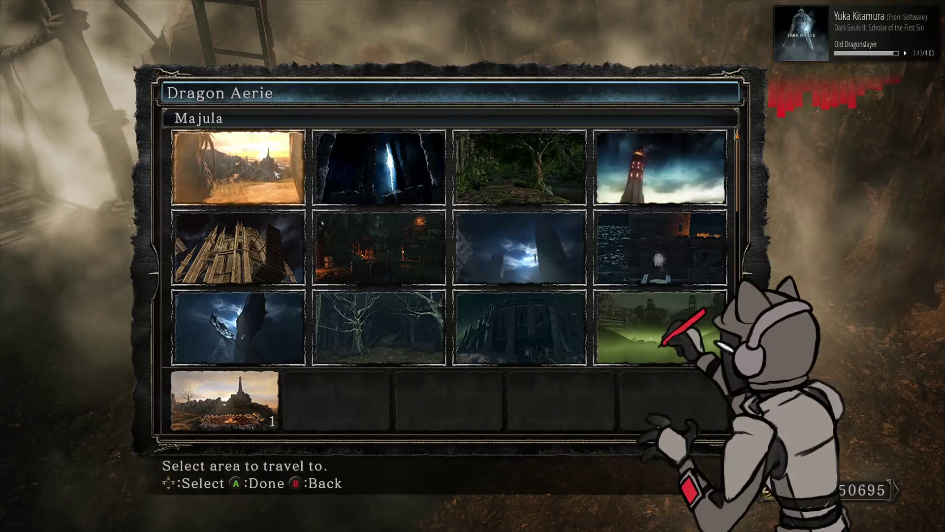
pyautogui.click(255, 395)
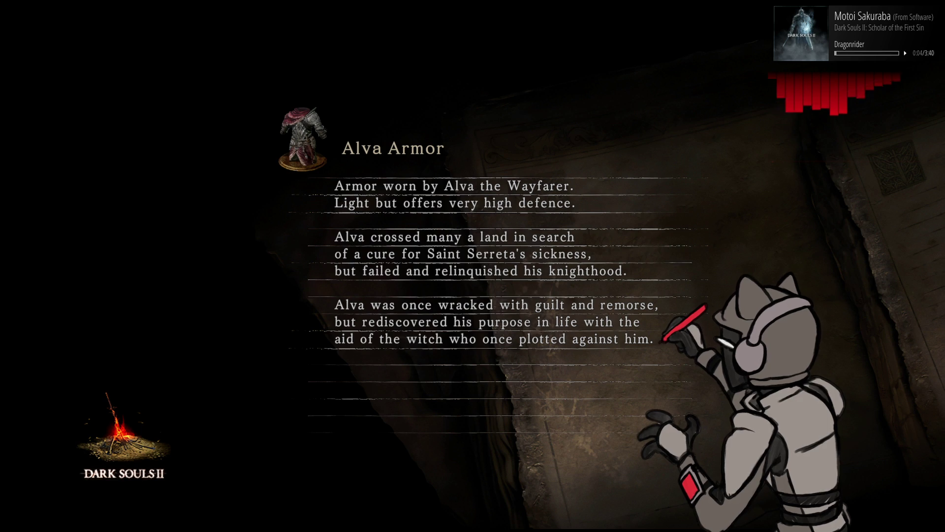
pyautogui.hotkey('alt', 'Tab')
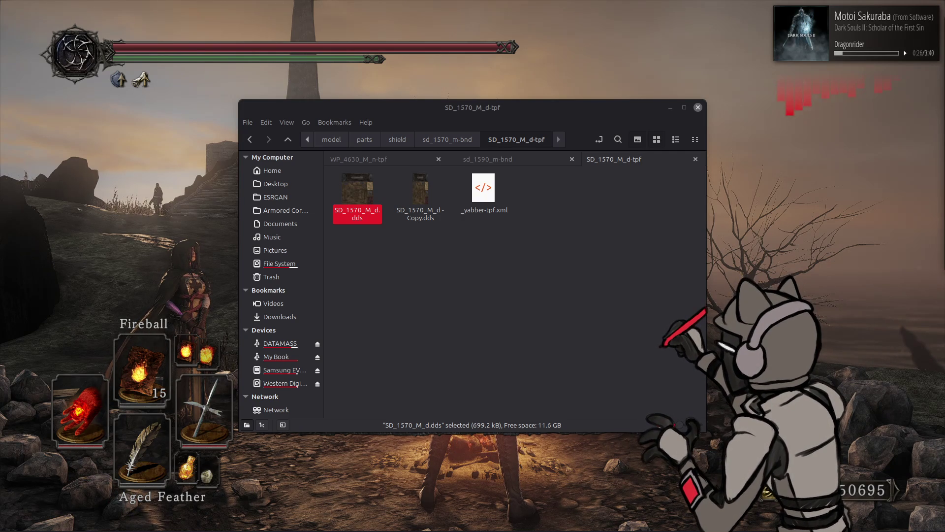
# Alt+Tab from the shield texture folder back to the Dark Souls II window
pyautogui.hotkey('alt', 'Tab')
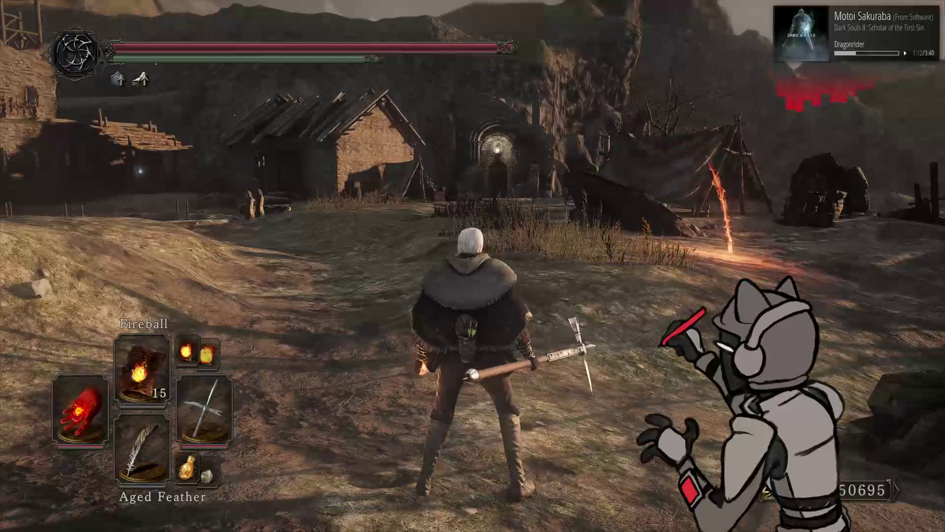
# In Notepad++, open Colors_inc.hlsl and the game's Helpers/Colors_Helper.hlsl
pyautogui.hotkey('alt', 'Tab')
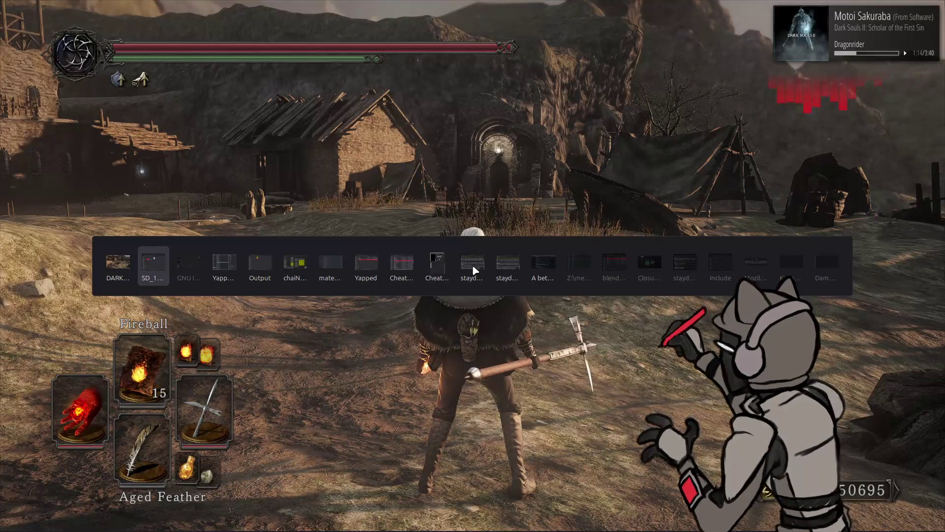
pyautogui.hotkey('alt', 'Tab')
pyautogui.hotkey('alt', 'Tab')
pyautogui.hotkey('alt', 'Tab')
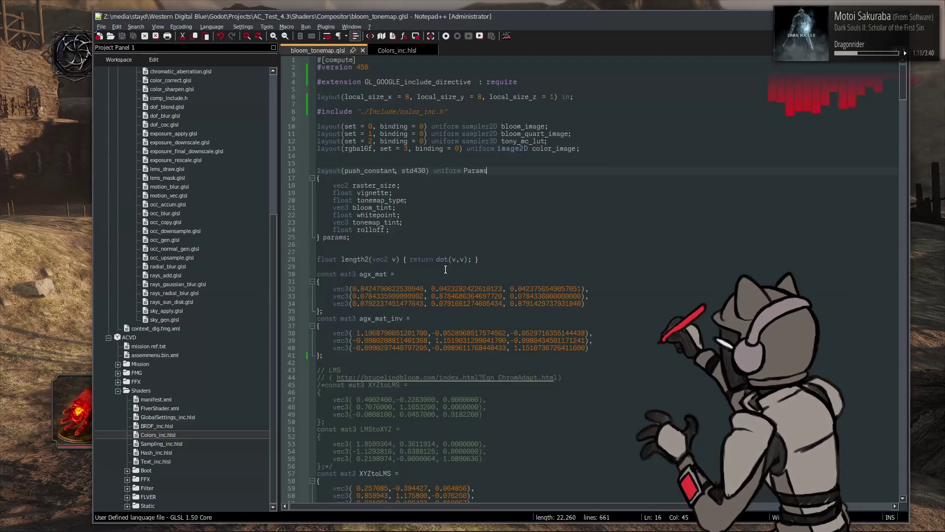
pyautogui.click(398, 260)
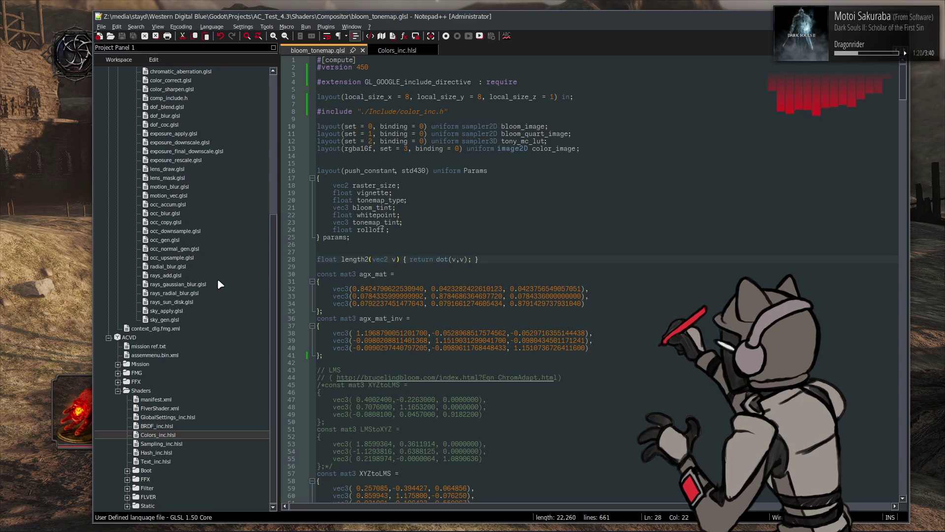
pyautogui.doubleClick(167, 437)
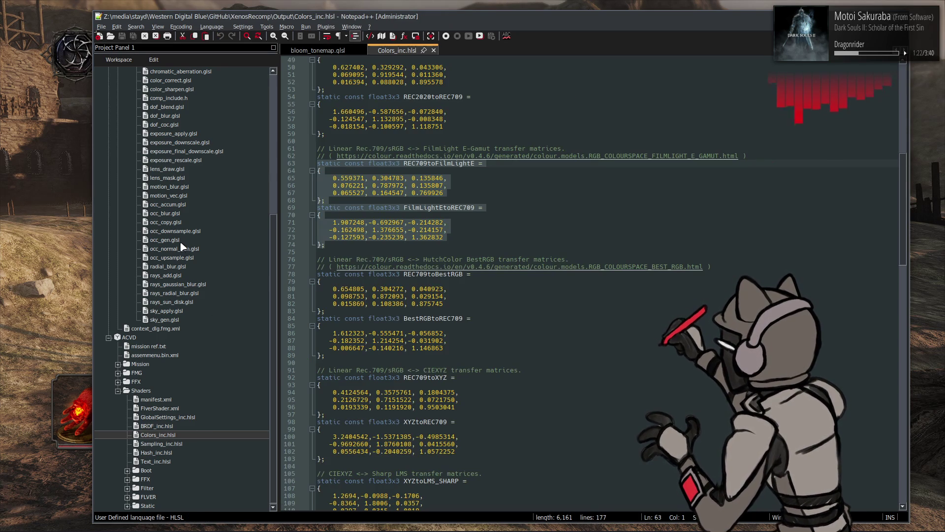
pyautogui.scroll(10, 182, 246)
pyautogui.click(109, 117)
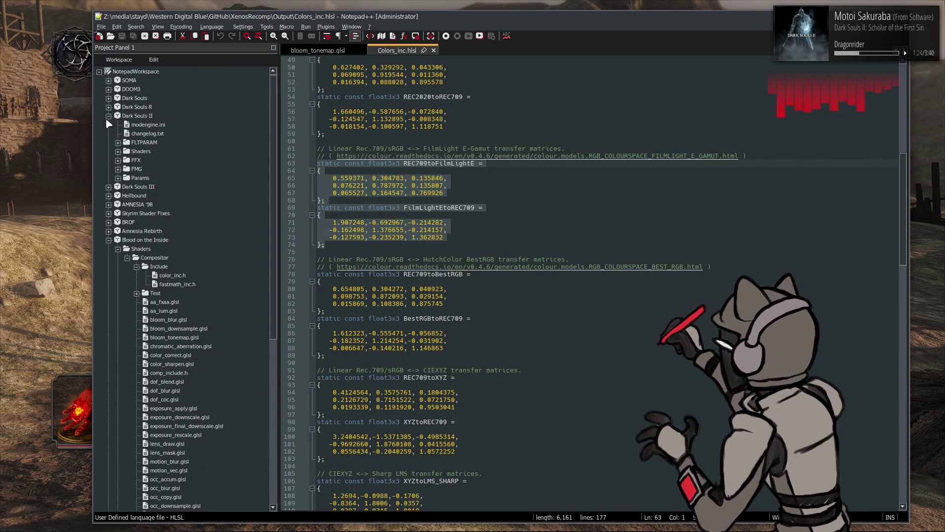
pyautogui.click(118, 152)
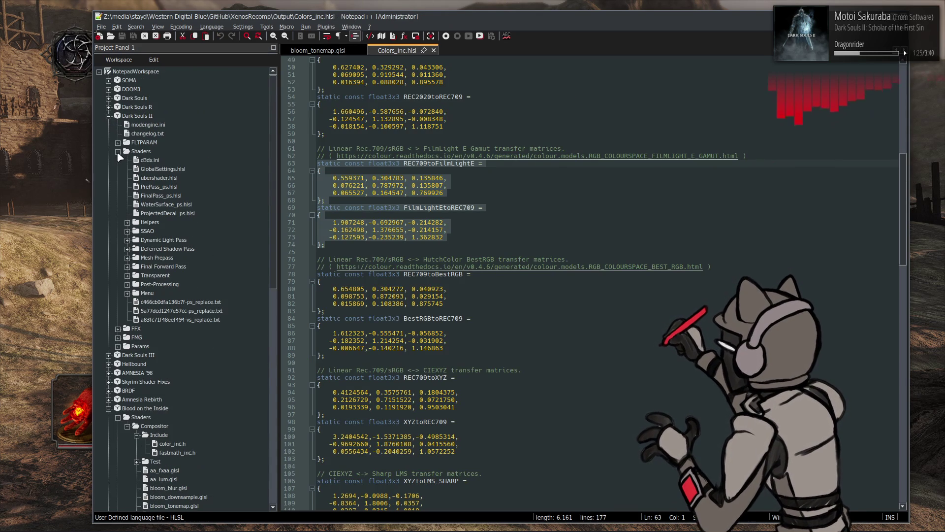
pyautogui.click(128, 222)
pyautogui.doubleClick(161, 231)
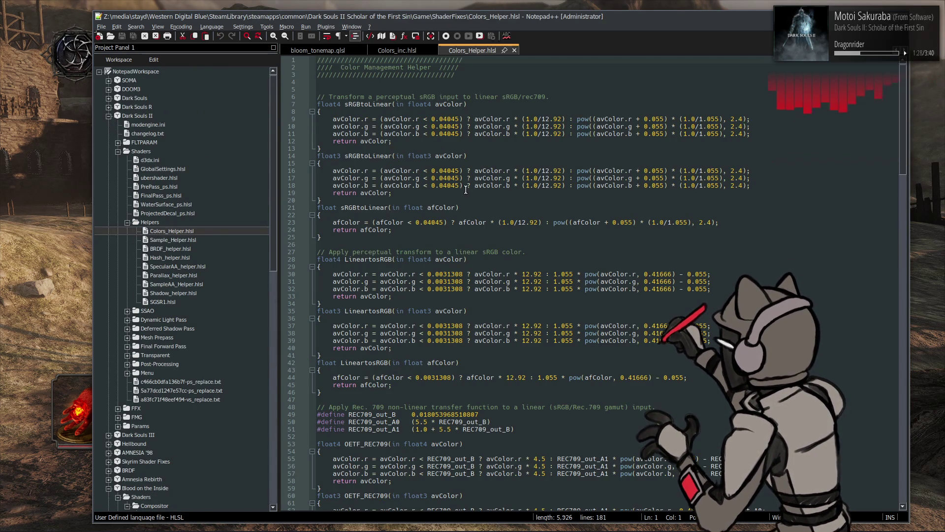
# Select the FilmLight E-Gamut matrix block, lines 61–74, in Colors_inc.hlsl
pyautogui.scroll(-9, 466, 190)
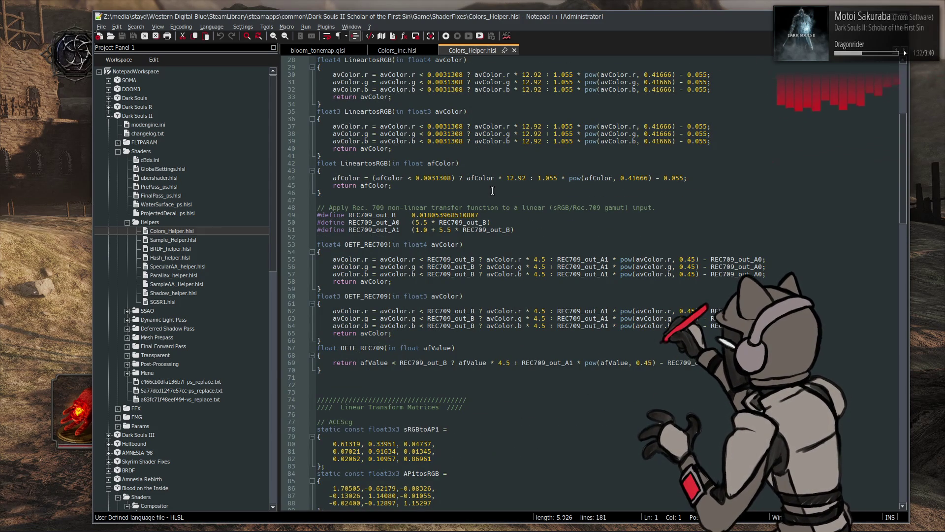
pyautogui.scroll(-7, 492, 191)
pyautogui.scroll(-13, 492, 195)
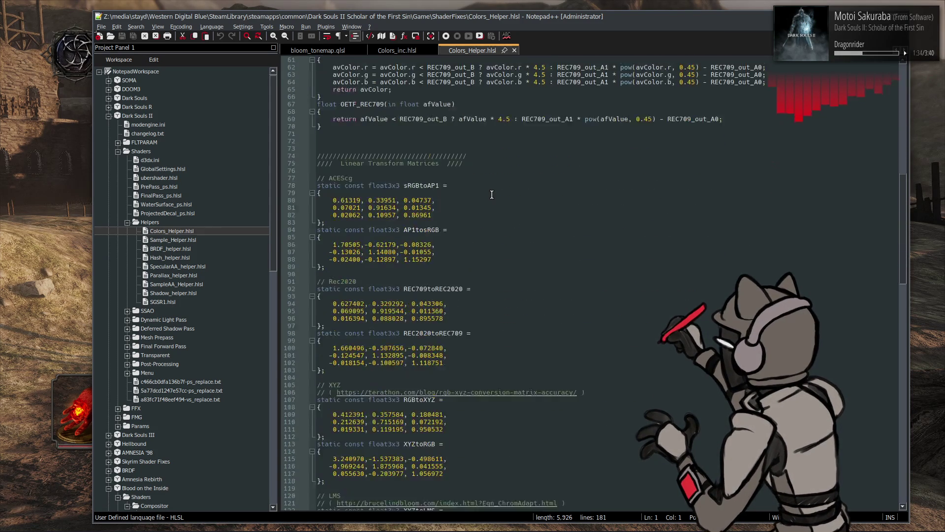
pyautogui.scroll(-11, 512, 199)
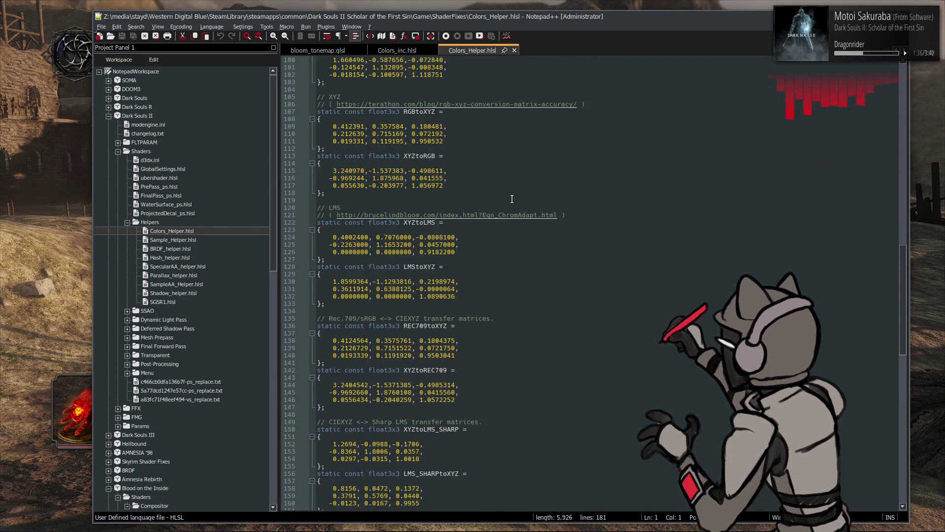
pyautogui.scroll(-2, 512, 199)
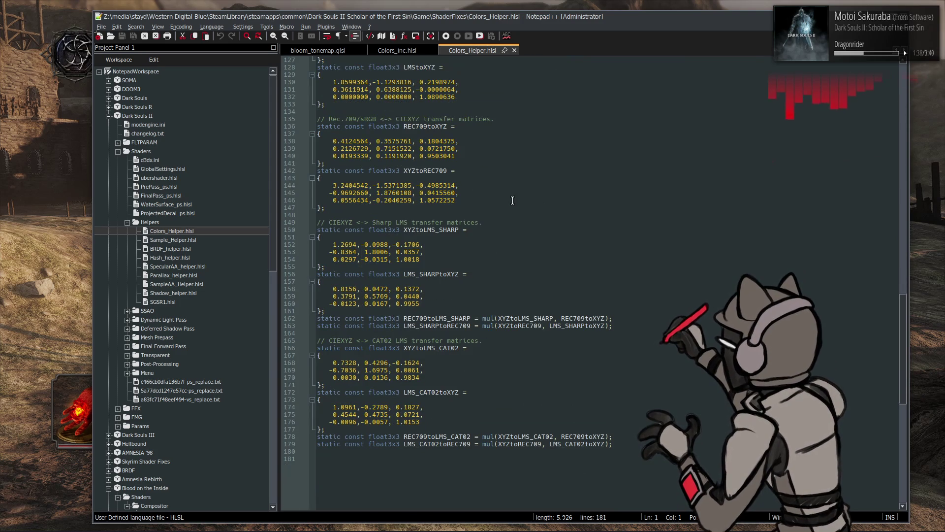
pyautogui.scroll(-5, 158, 296)
pyautogui.scroll(-15, 157, 297)
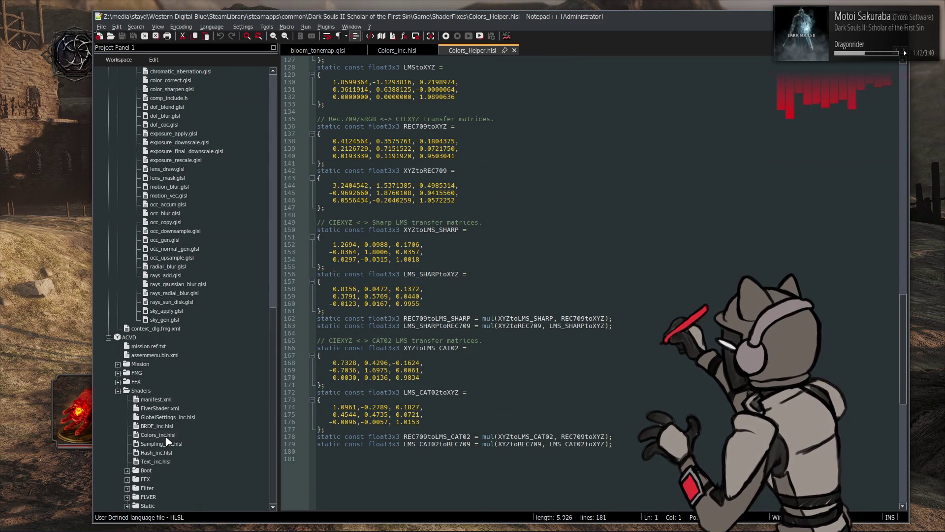
pyautogui.doubleClick(166, 438)
pyautogui.moveTo(326, 245); pyautogui.dragTo(293, 147)
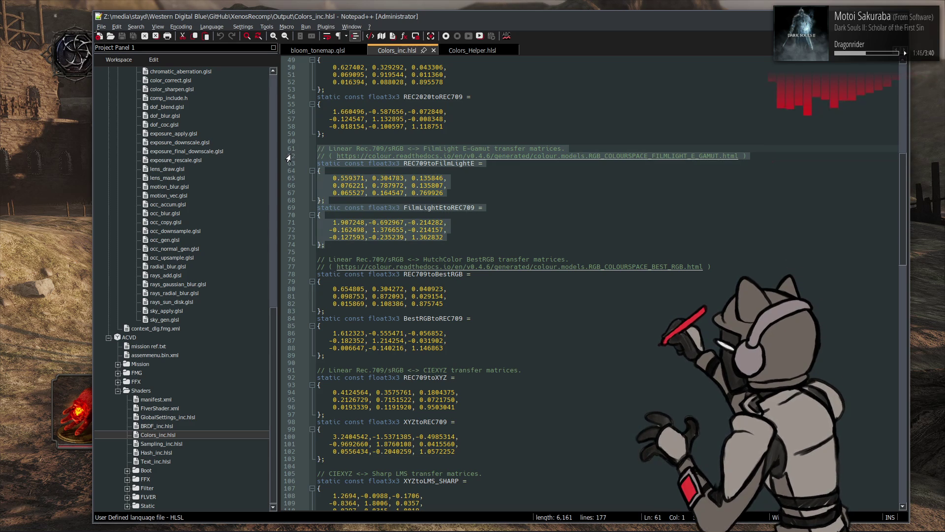
pyautogui.scroll(13, 220, 225)
pyautogui.scroll(6, 224, 220)
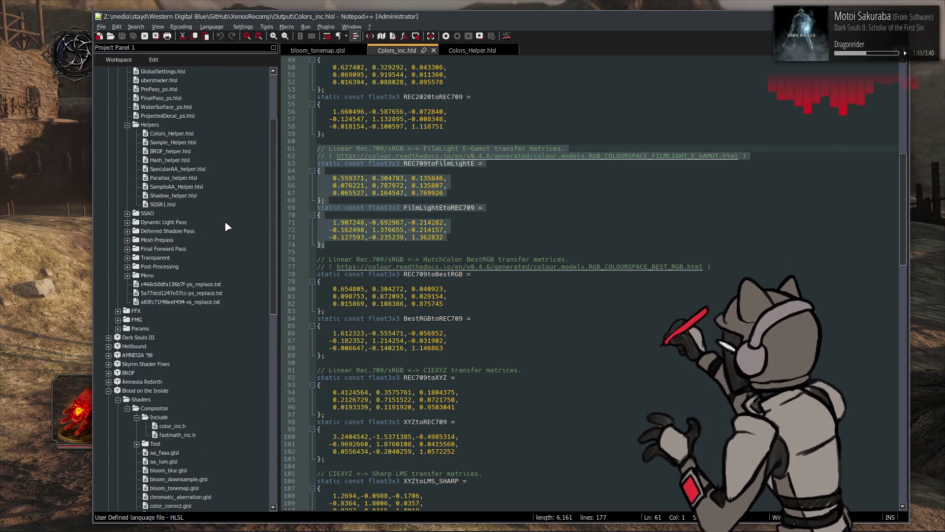
# Paste the matrices after line 103 of Colors_Helper.hlsl, save, and open 015b79372aeae733-ps_replace.txt
pyautogui.doubleClick(182, 215)
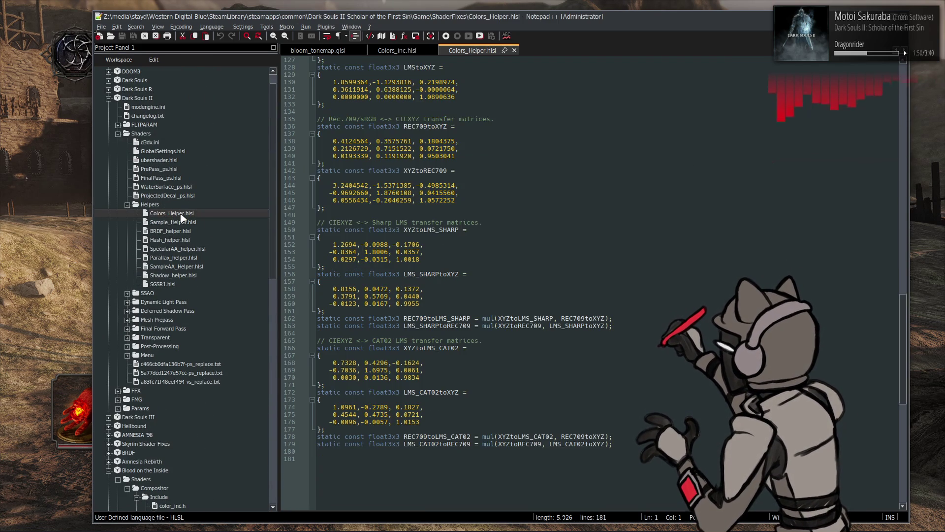
pyautogui.scroll(9, 367, 210)
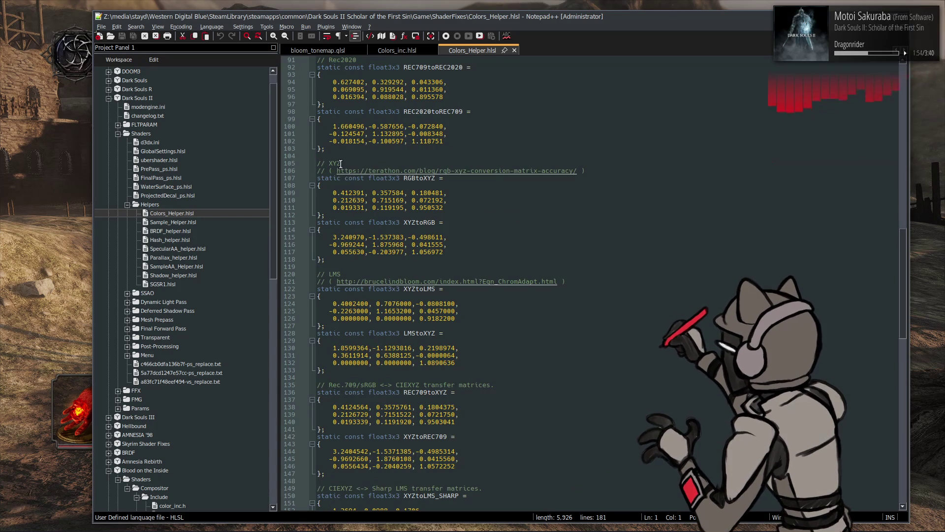
pyautogui.write('// Linear Rec.709/sRGB <-> FilmLight E-Gamut transfer matrices. // ( https://colour.readthedocs.io/en/v0.4.6/generated/colour.models.RGB_COLOURSPACE_FILMLIGHT_E_GAMUT.html ) static const float3x3 REC709toFilmLightE = {     0.559371, 0.304783, 0.135846,     0.076221, 0.787972, 0.135807,     0.065527, 0.164547, 0.769926 }; static const float3x3 FilmLightEtoREC709 = {     1.907248,-0.692967,-0.214282,    -0.162498, 1.376655,-0.214157,    -0.127593,-0.235239, 1.362832 };')
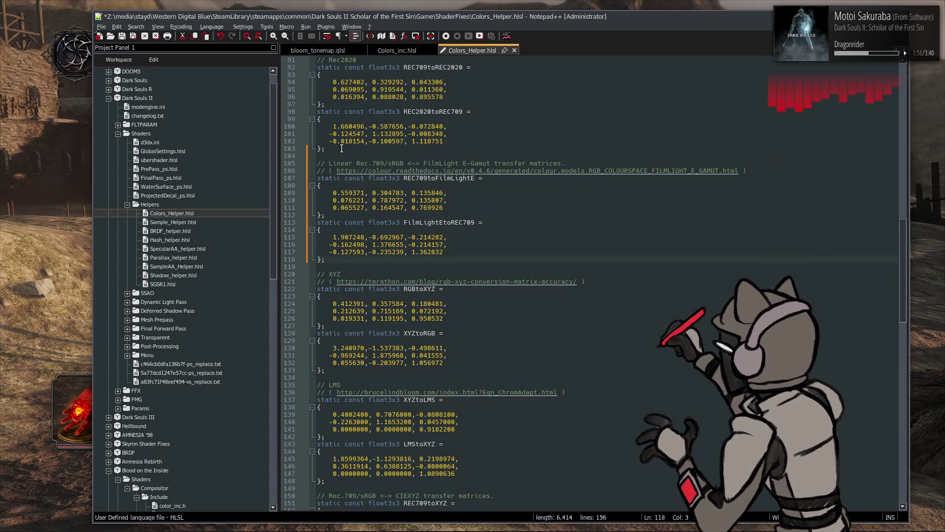
pyautogui.hotkey('ctrl', 's')
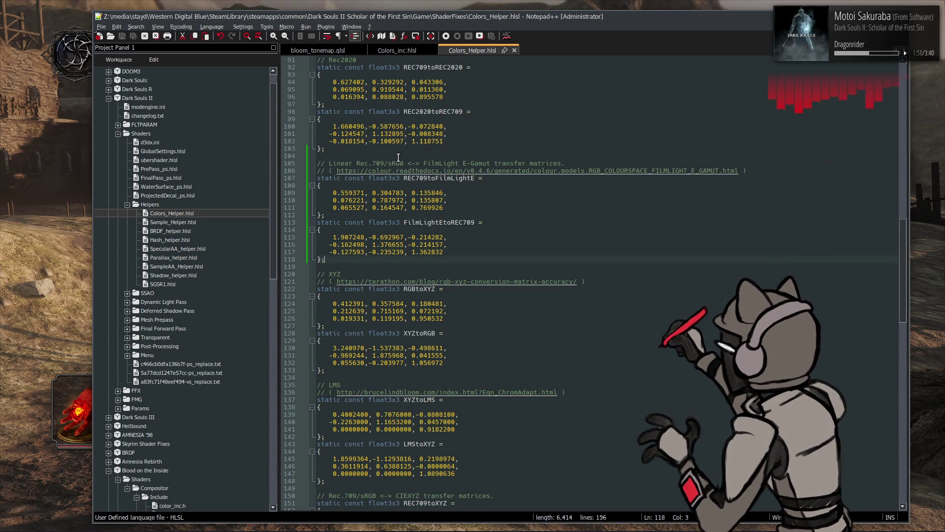
pyautogui.click(127, 347)
pyautogui.doubleClick(166, 357)
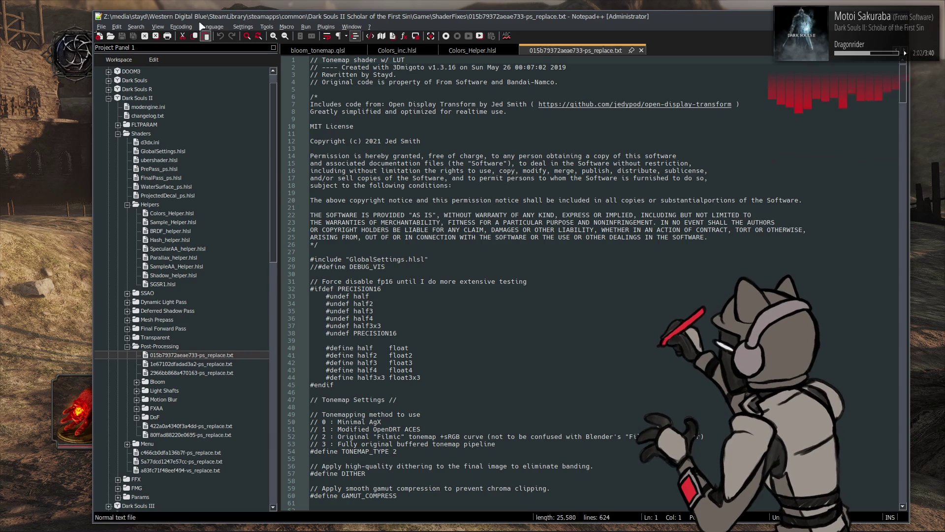
pyautogui.click(212, 27)
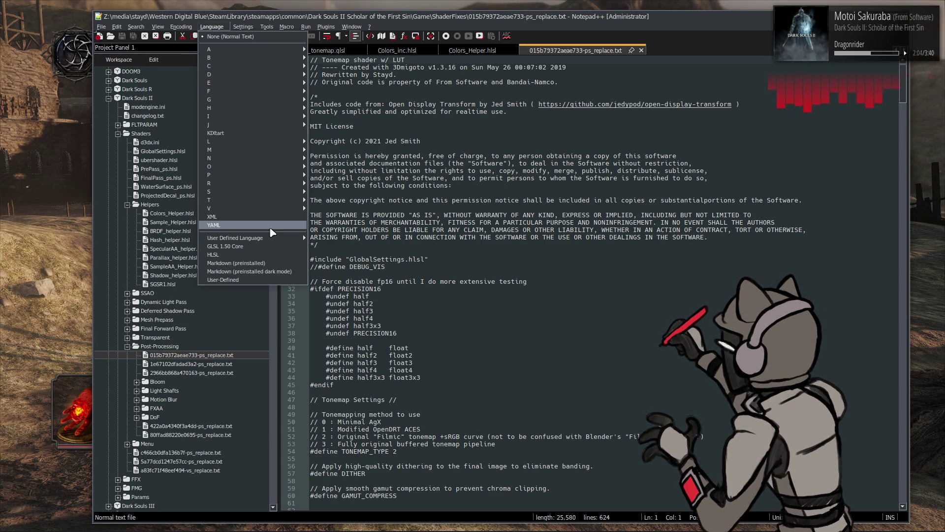
pyautogui.click(213, 254)
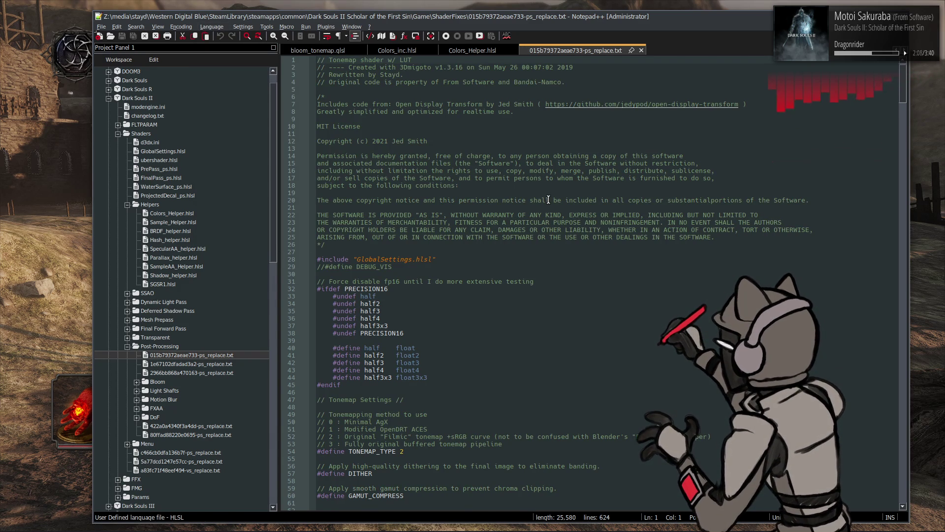
pyautogui.scroll(-4, 548, 199)
pyautogui.scroll(-4, 548, 200)
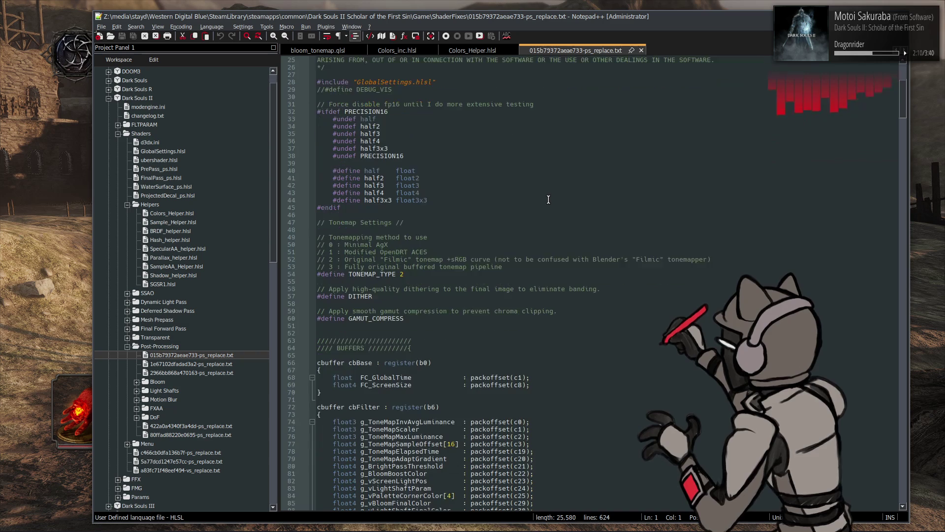
pyautogui.scroll(-12, 549, 200)
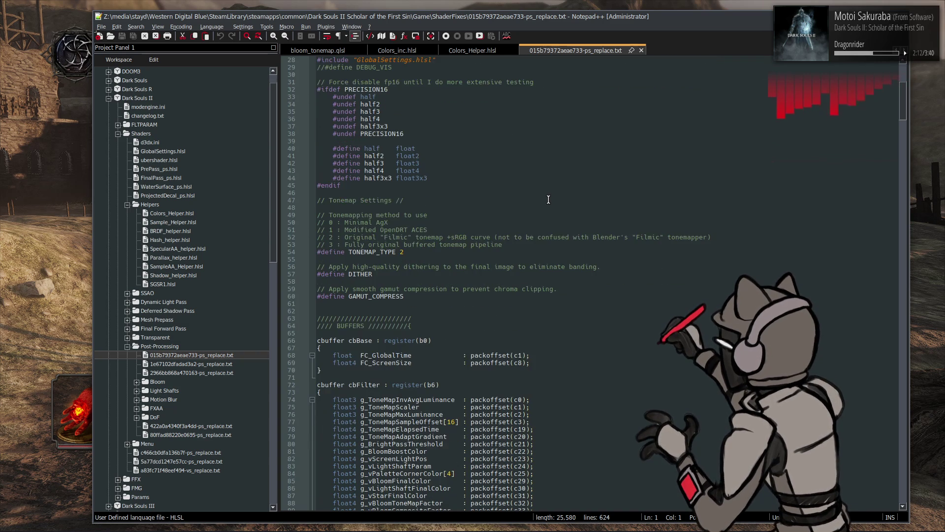
pyautogui.scroll(-1, 549, 199)
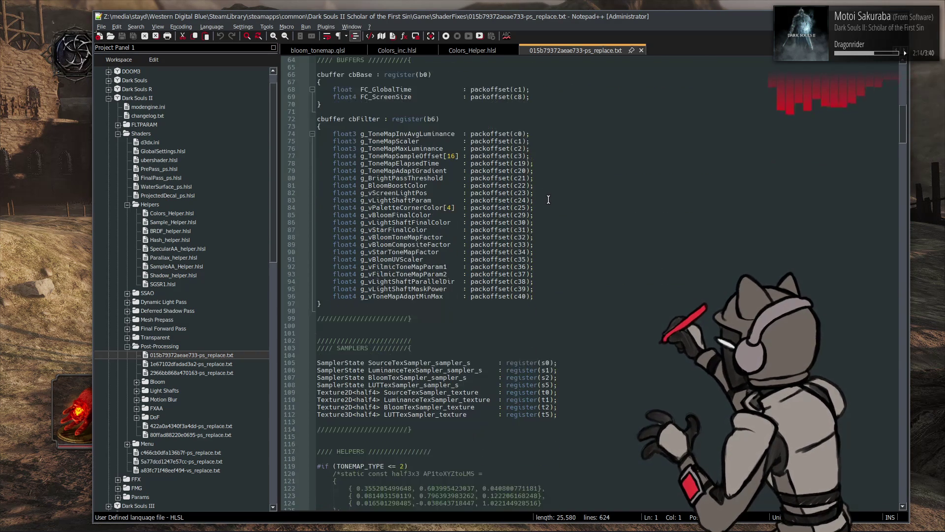
pyautogui.scroll(-9, 548, 200)
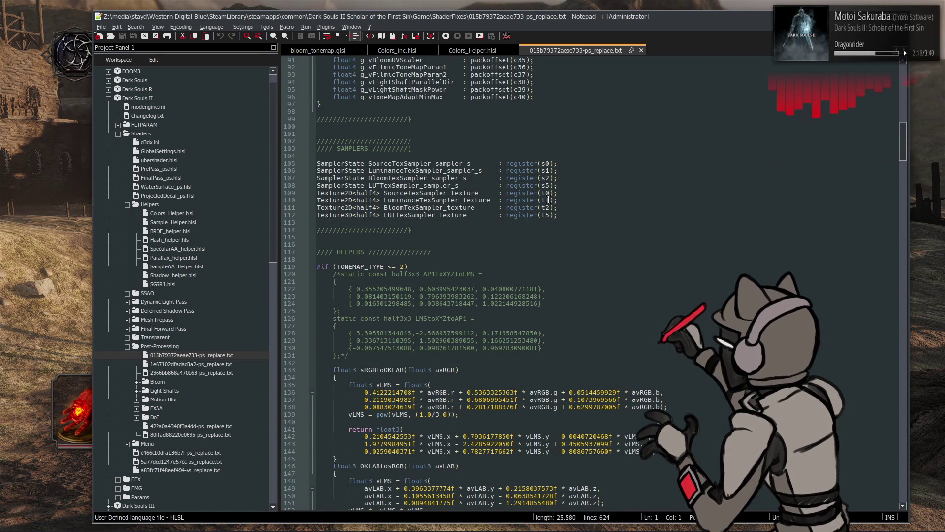
pyautogui.scroll(-9, 548, 199)
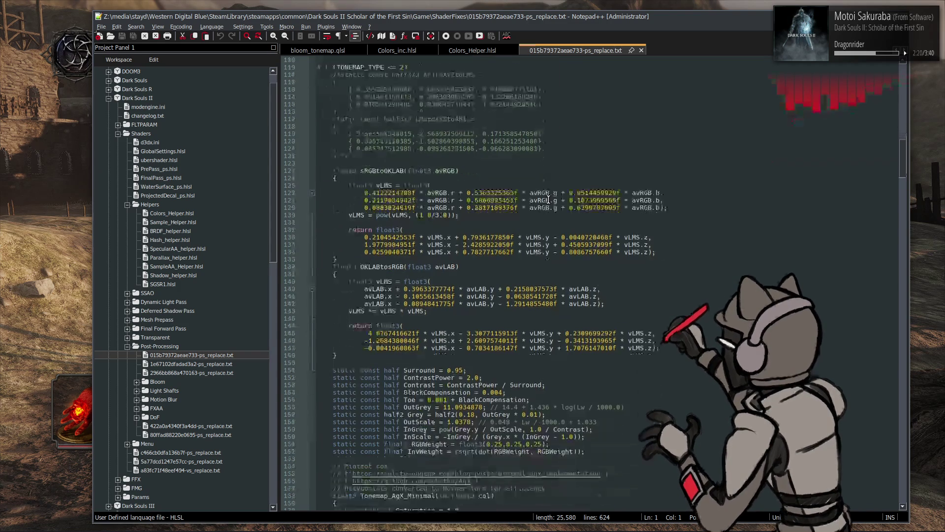
pyautogui.scroll(-14, 548, 200)
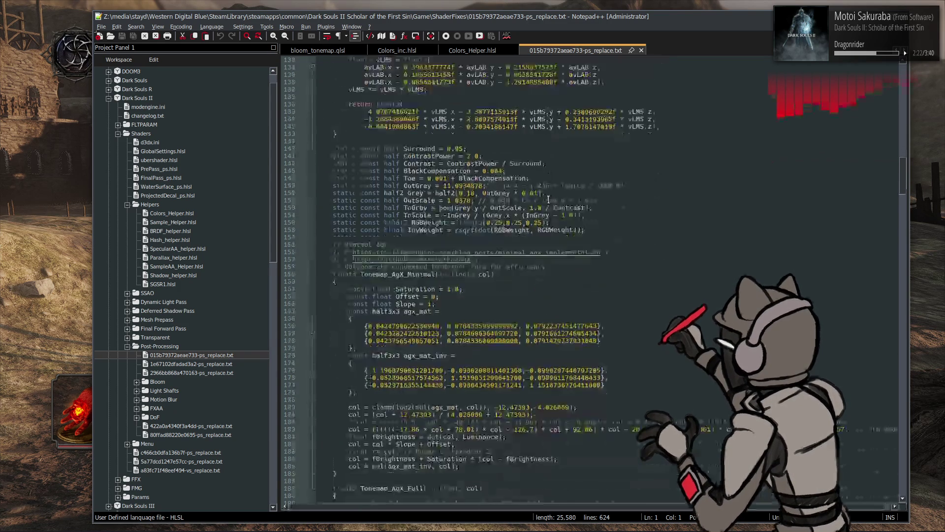
pyautogui.scroll(-20, 547, 199)
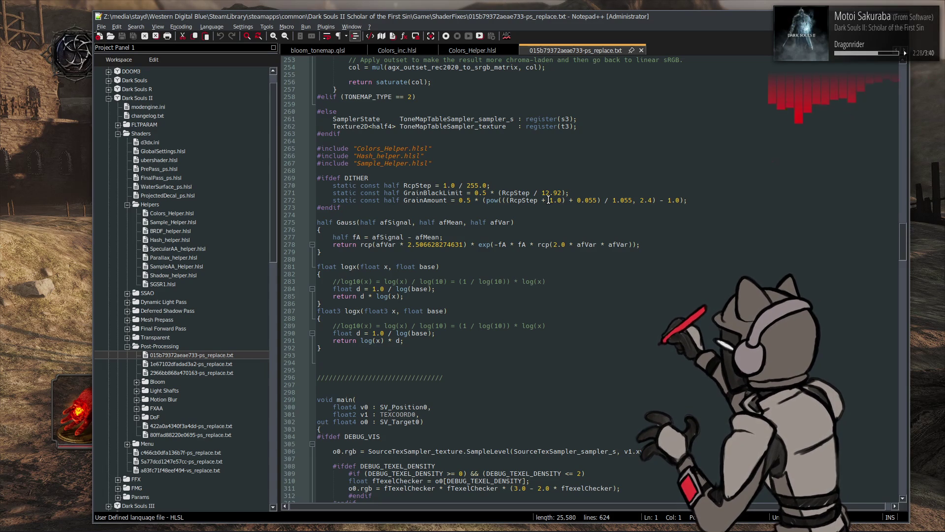
pyautogui.scroll(-7, 548, 199)
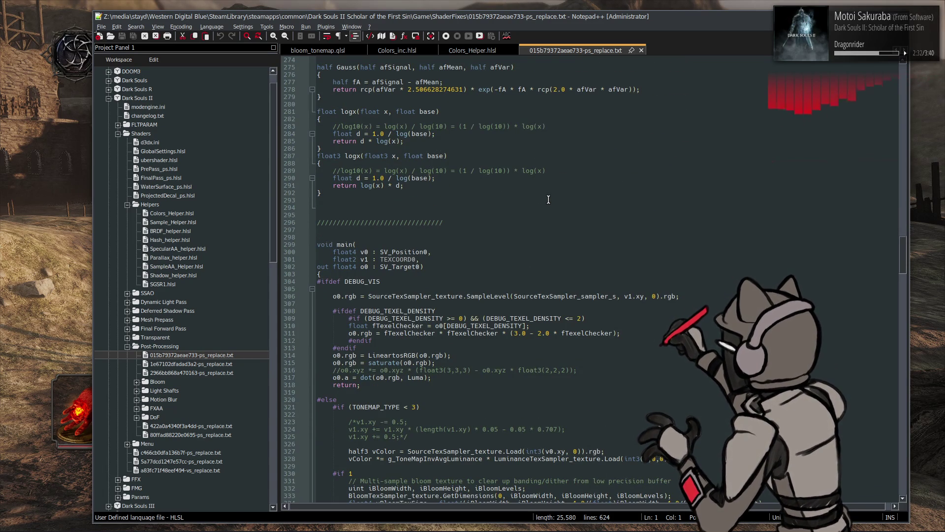
pyautogui.scroll(-5, 548, 200)
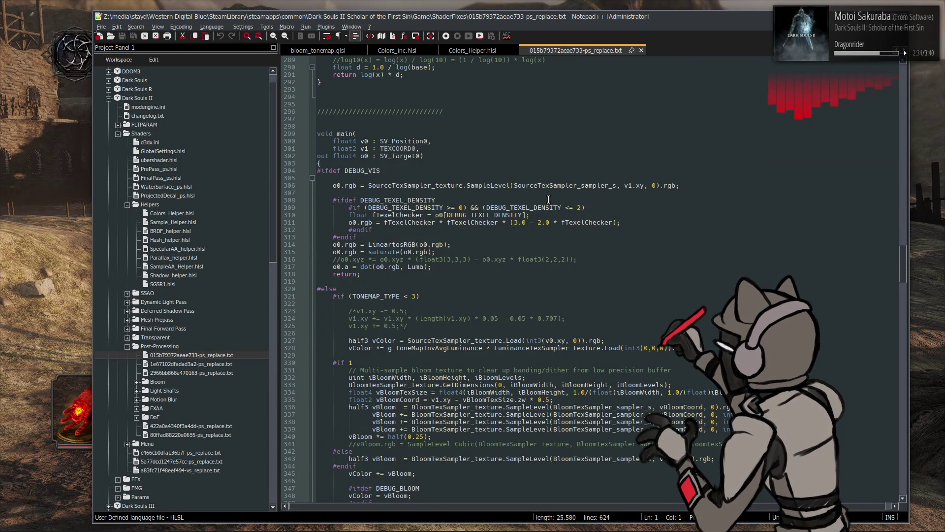
pyautogui.scroll(-4, 548, 200)
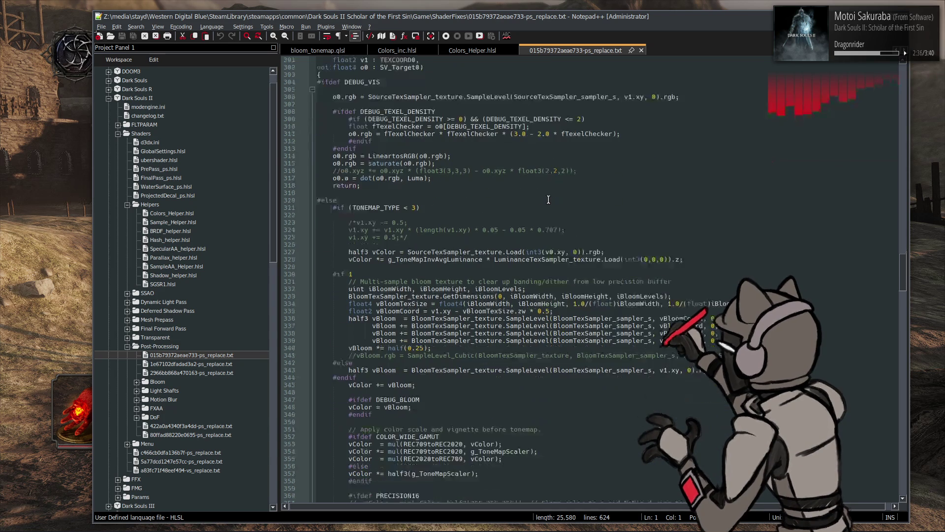
pyautogui.scroll(-5, 548, 199)
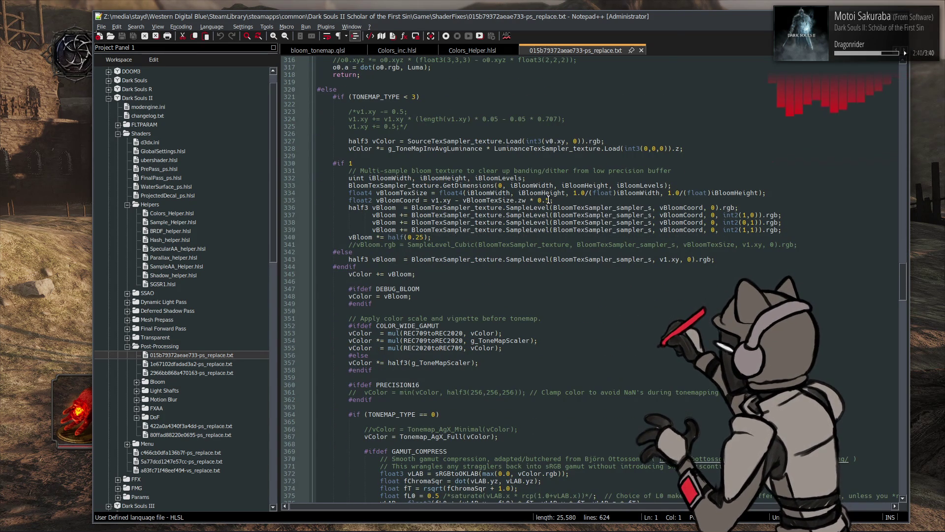
pyautogui.scroll(-5, 548, 199)
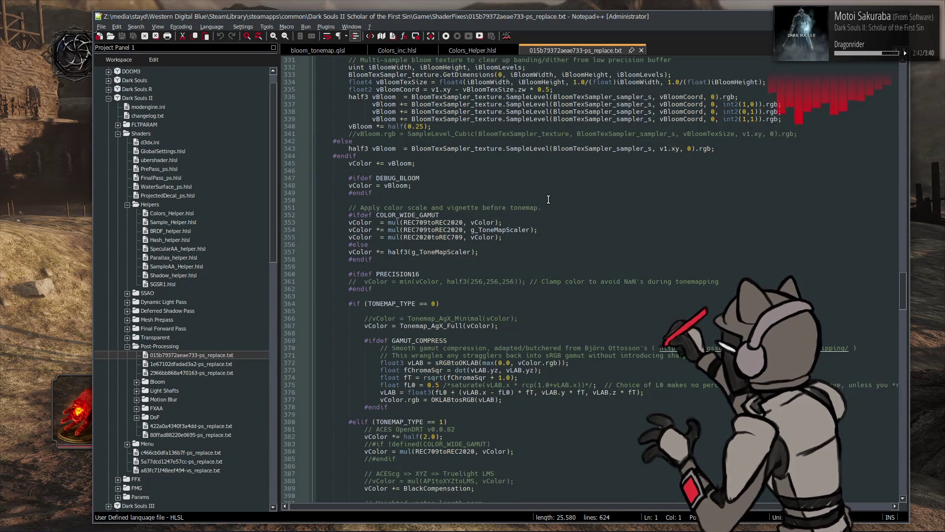
pyautogui.scroll(-5, 548, 200)
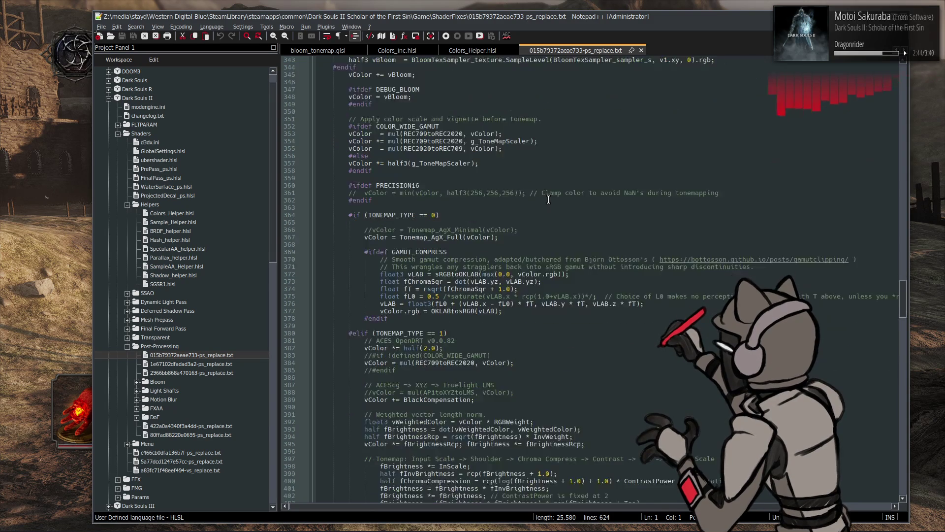
pyautogui.scroll(-13, 548, 199)
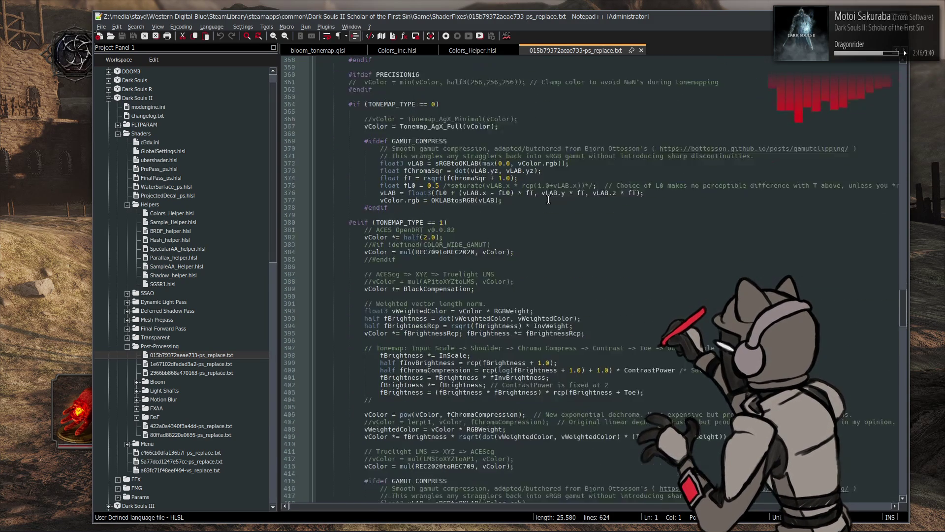
pyautogui.scroll(-6, 548, 199)
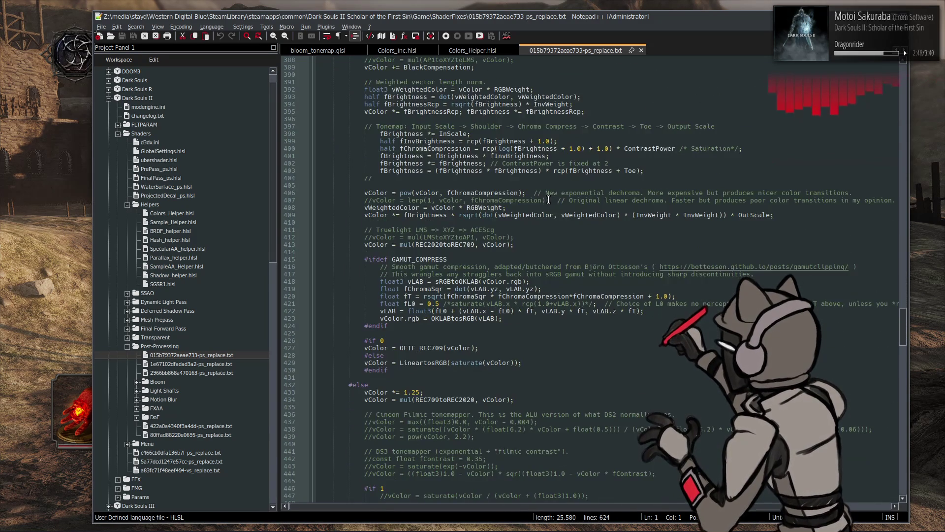
pyautogui.scroll(-6, 548, 200)
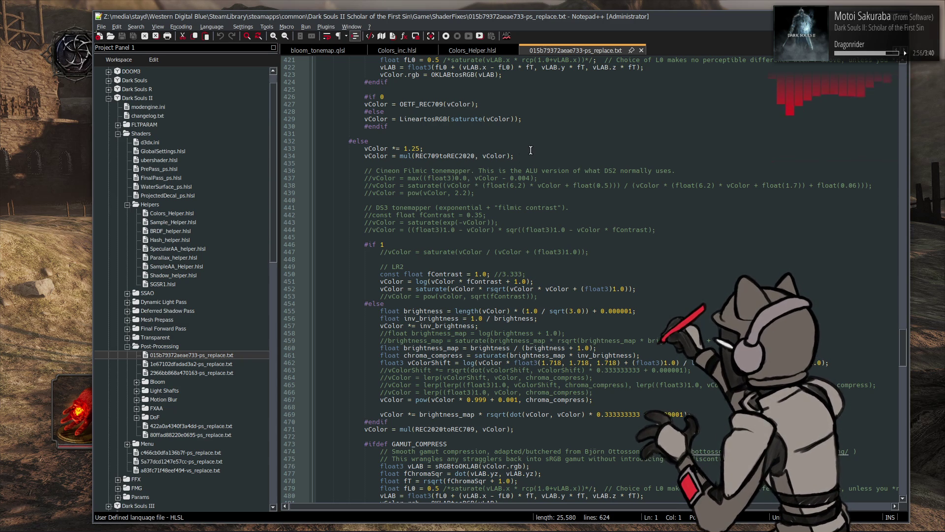
pyautogui.moveTo(529, 154); pyautogui.dragTo(365, 156)
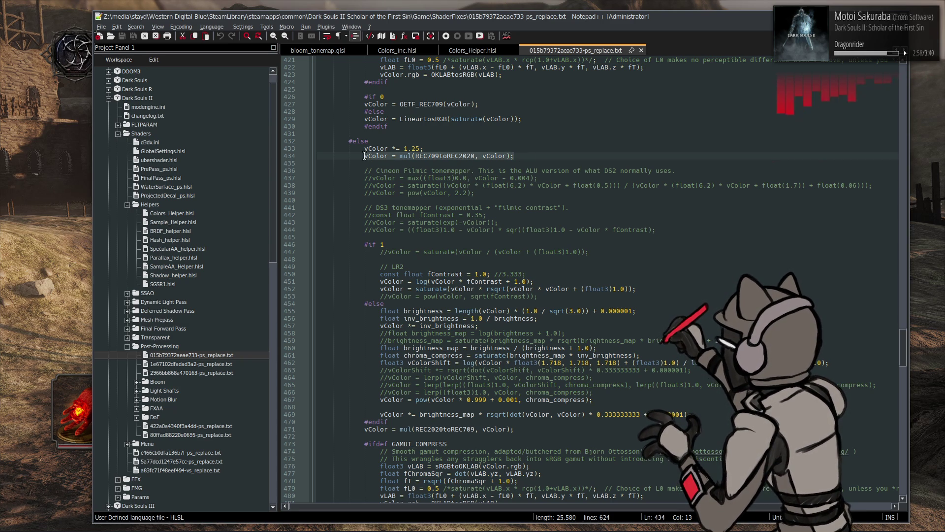
# Duplicate the two gamut conversion lines (434 and 472) and comment out the originals with //
pyautogui.click(530, 154)
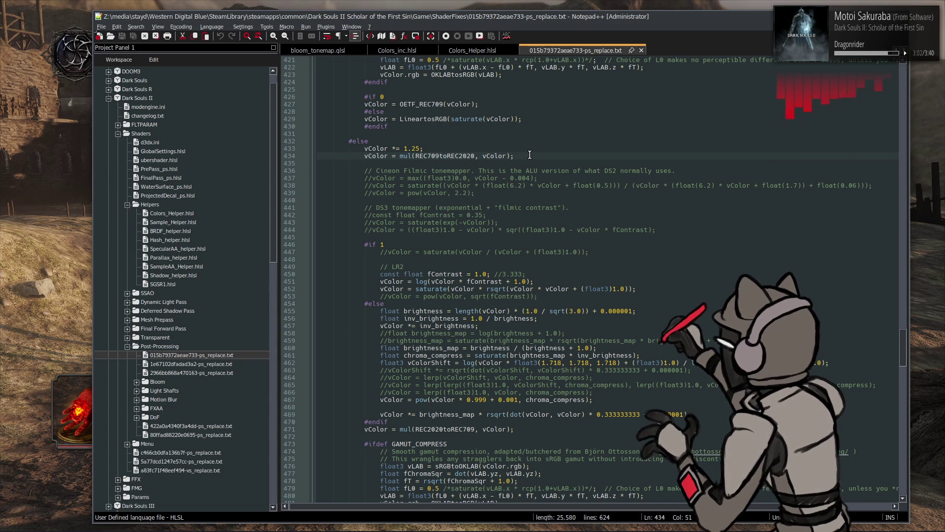
pyautogui.hotkey('ctrl', 'd')
pyautogui.click(360, 157)
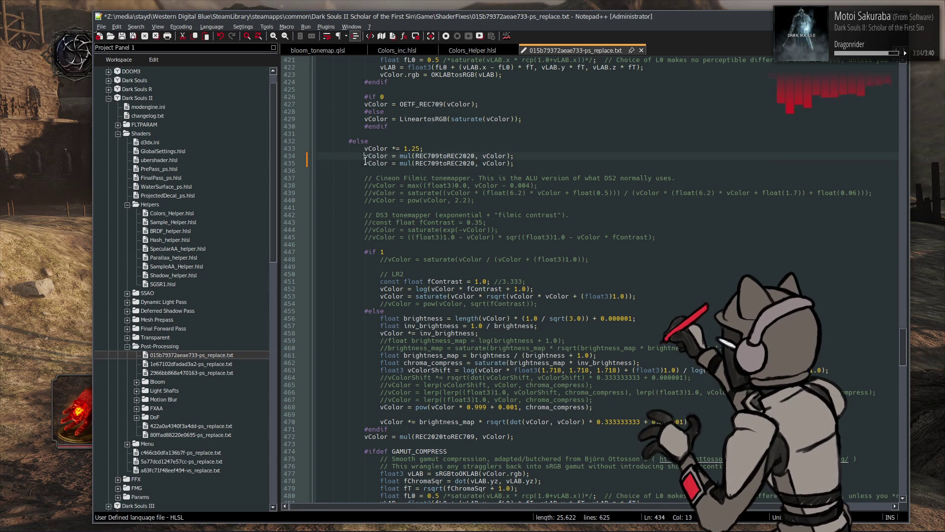
pyautogui.write('//')
pyautogui.scroll(-2, 407, 298)
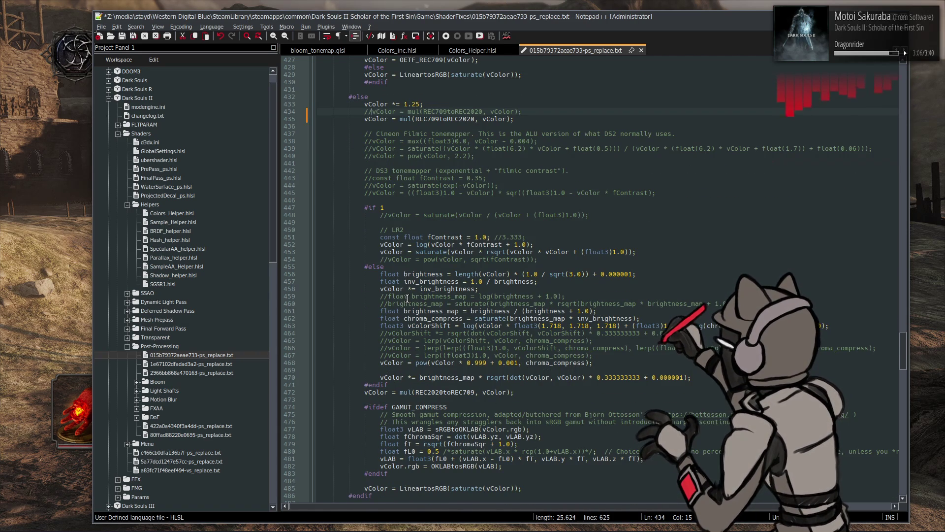
pyautogui.click(530, 392)
pyautogui.press('Return')
pyautogui.write('vColor = mul(REC2020toREC709, vColor);')
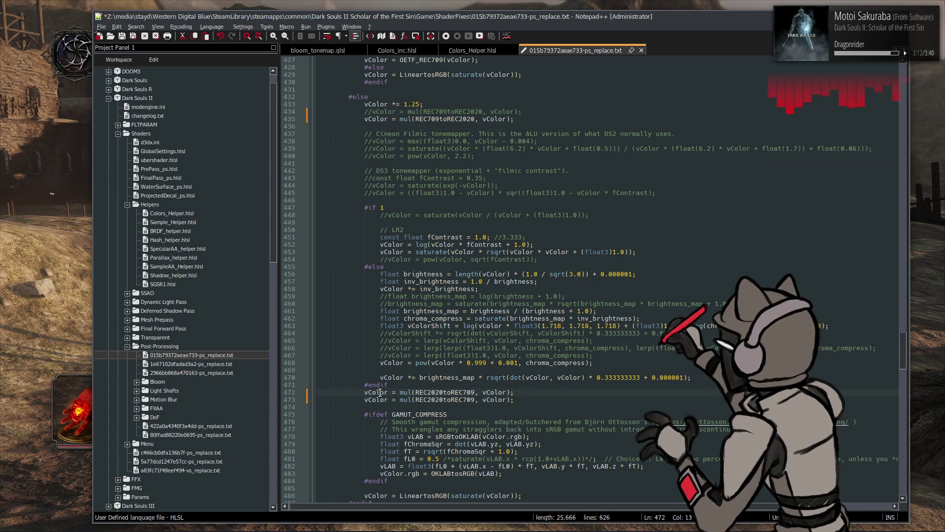
pyautogui.write('//')
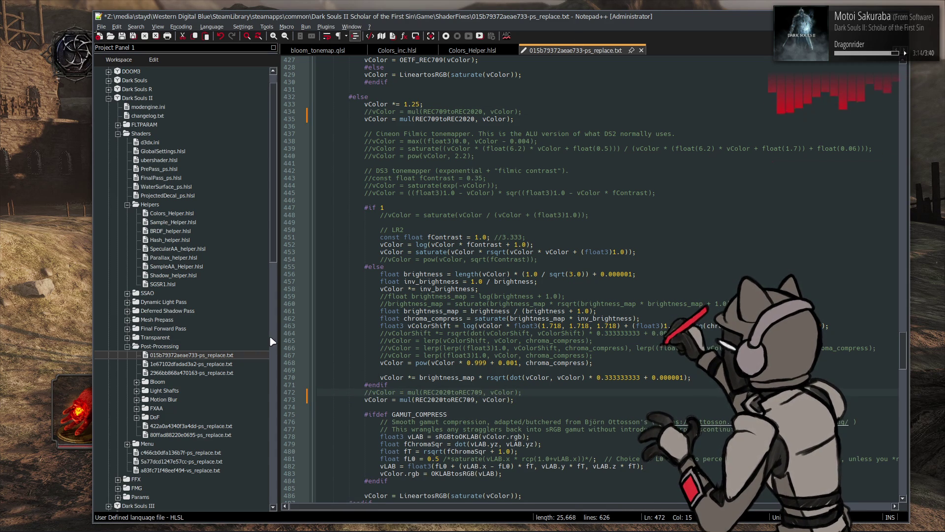
# Rename the copied matrices to REC709toFilmLightE and FilmLightEtoREC709, then save the shader
pyautogui.doubleClick(186, 214)
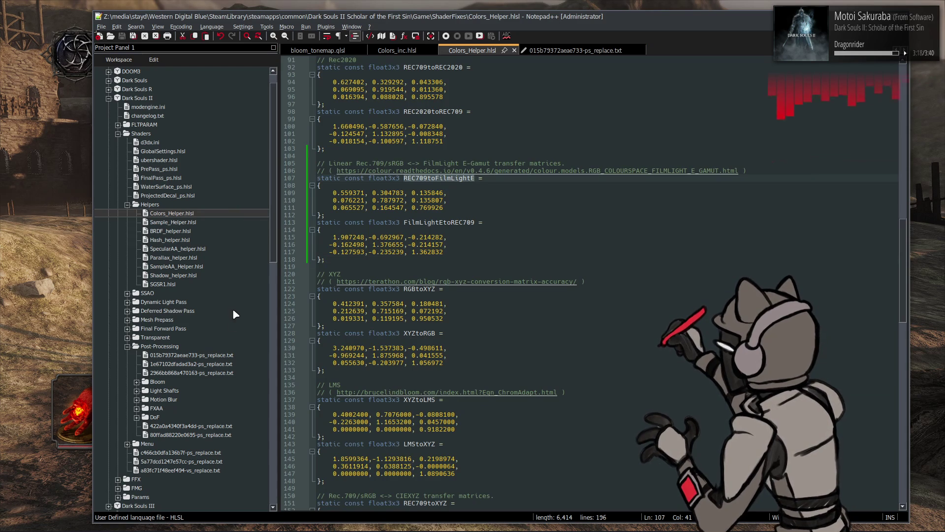
pyautogui.doubleClick(214, 357)
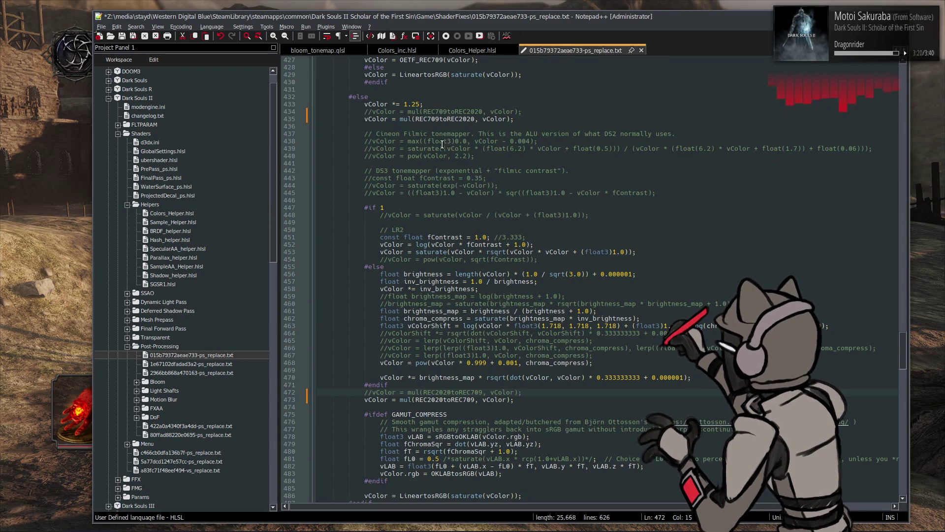
pyautogui.doubleClick(442, 119)
pyautogui.write('REC709toFilmLightE')
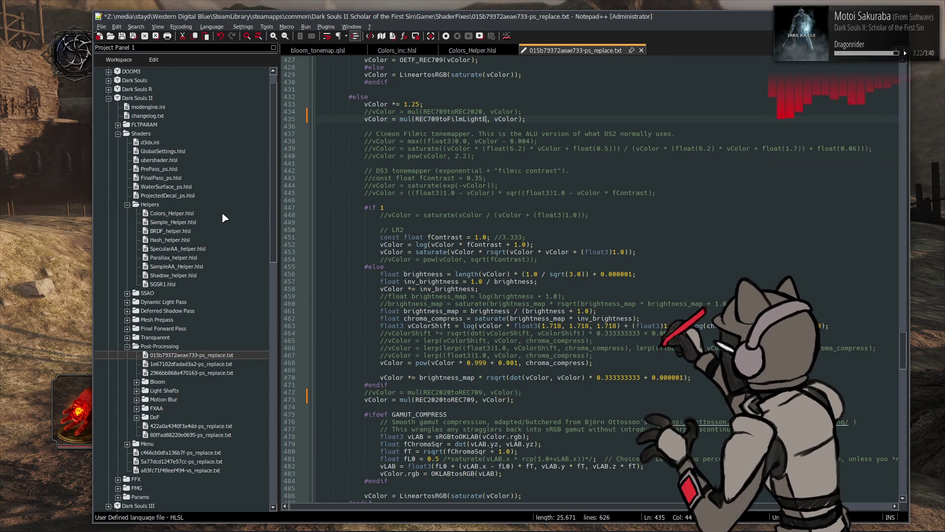
pyautogui.doubleClick(181, 214)
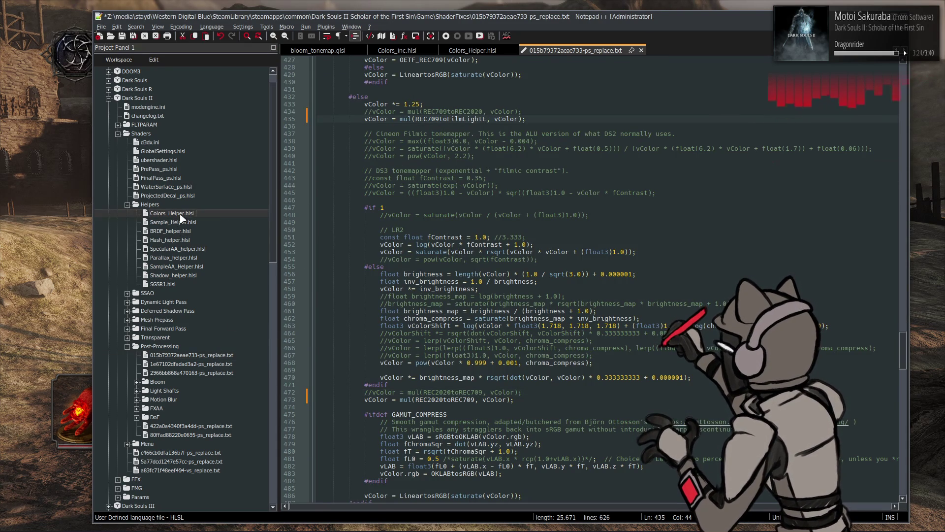
pyautogui.doubleClick(226, 356)
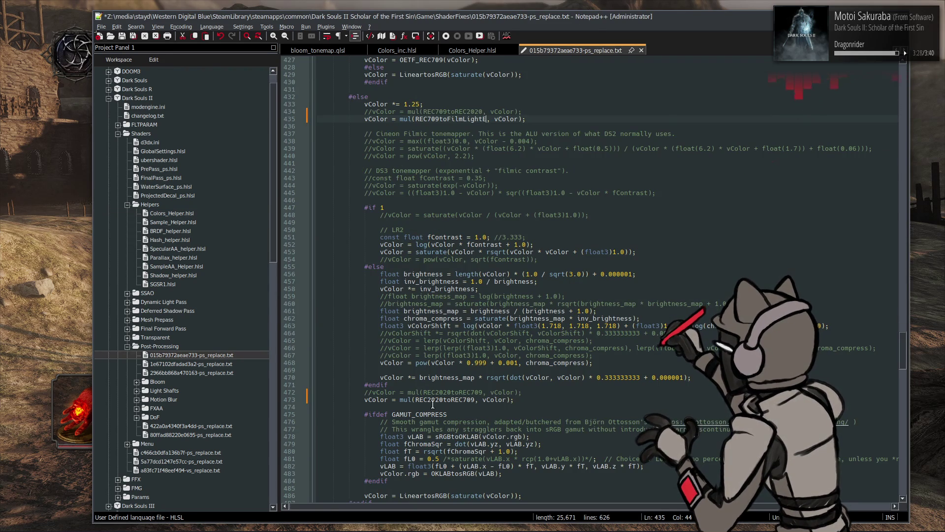
pyautogui.doubleClick(437, 400)
pyautogui.write('FilmLightEtoREC709')
pyautogui.hotkey('ctrl', 's')
pyautogui.hotkey('alt', 'Tab')
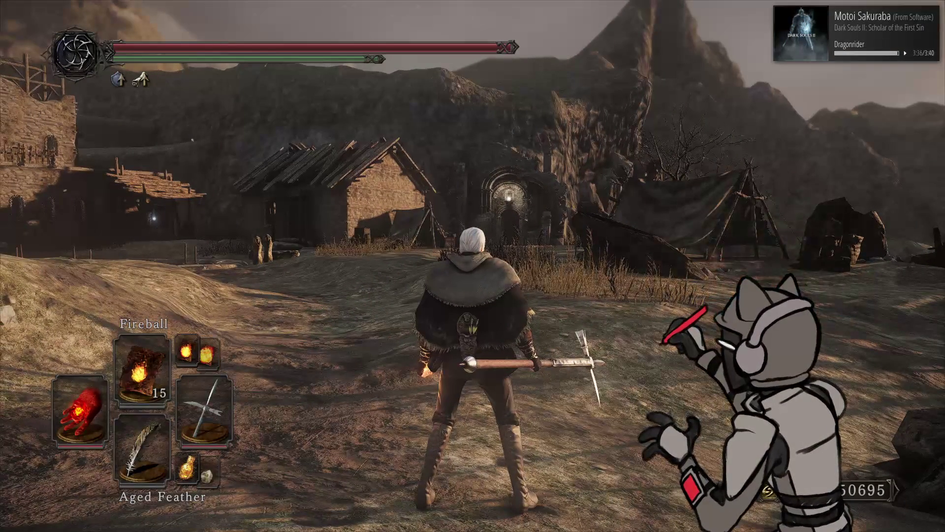
# Reload the edited ShaderFixes with F10 and test the tonemapping by casting Great Chaos Fireball
pyautogui.press('F10')
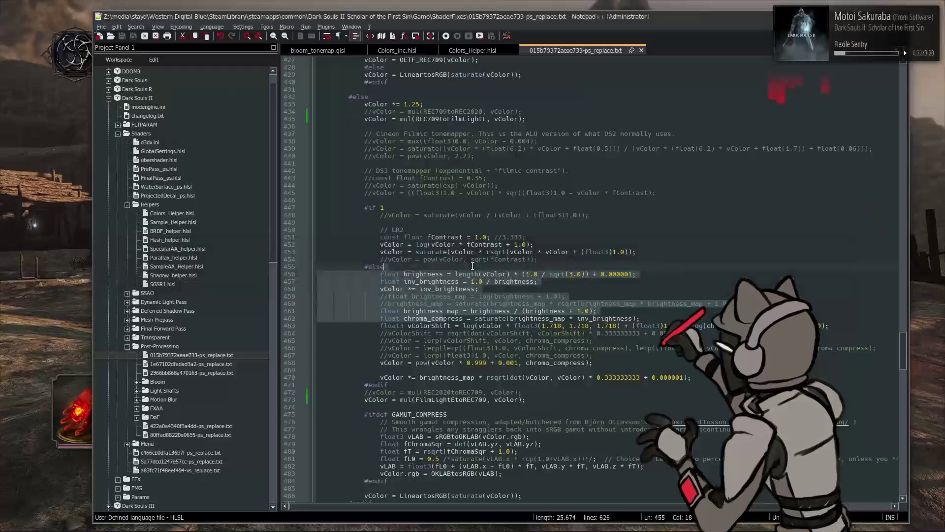
# Comment out the REC709toFilmLightE line 435 and uncomment the Rec.2020 line 434
pyautogui.click(482, 260)
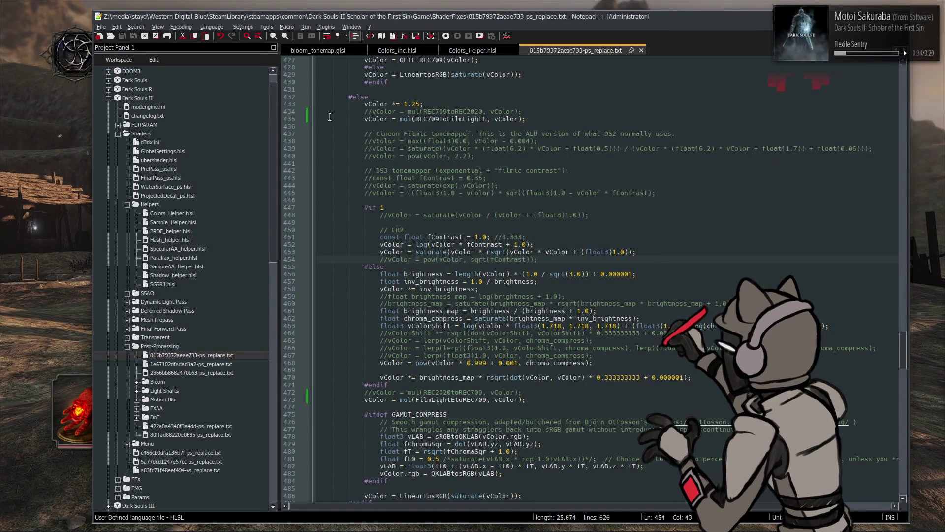
pyautogui.click(357, 120)
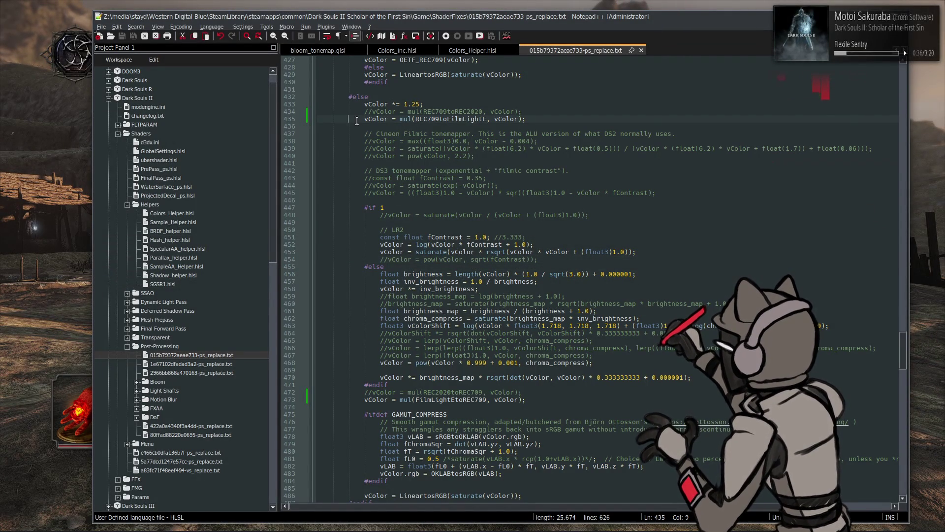
pyautogui.write('//')
pyautogui.press('Up')
pyautogui.press('BackSpace')
pyautogui.press('BackSpace')
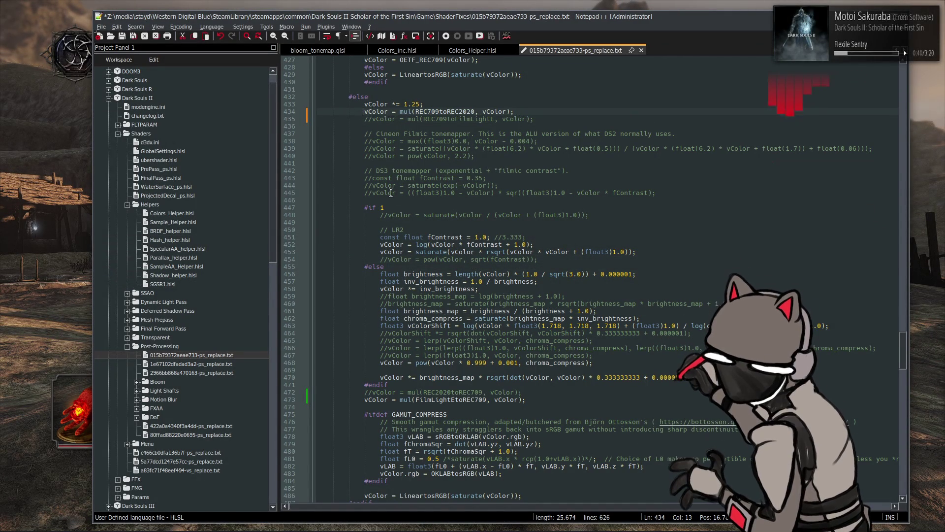
# Comment out FilmLightEtoREC709 on line 473, restore REC2020toREC709 on line 472, and save
pyautogui.click(364, 399)
pyautogui.write('//')
pyautogui.click(373, 393)
pyautogui.press('BackSpace')
pyautogui.press('BackSpace')
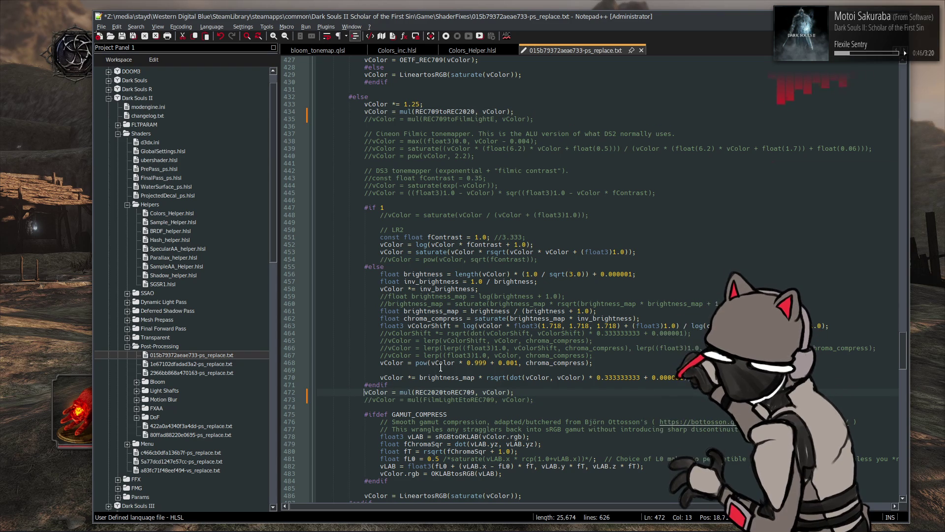
pyautogui.hotkey('ctrl', 's')
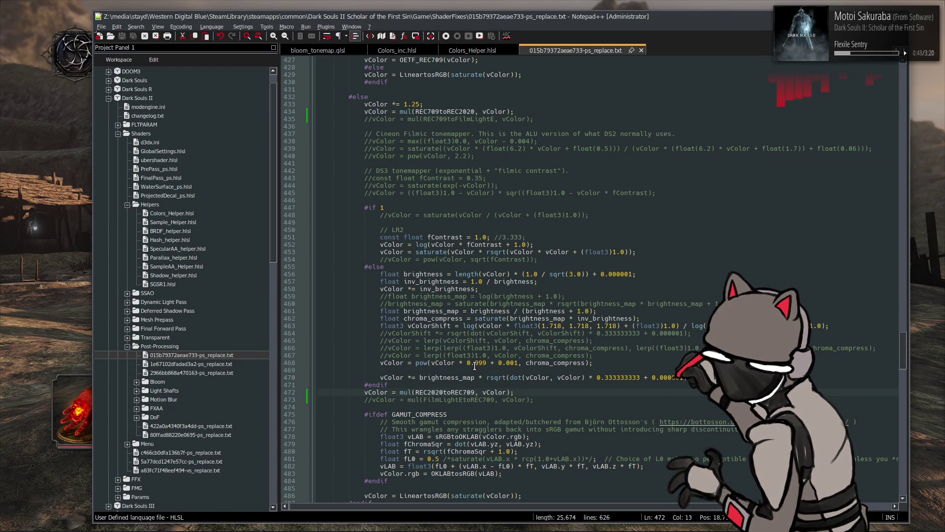
pyautogui.moveTo(424, 399); pyautogui.dragTo(477, 398)
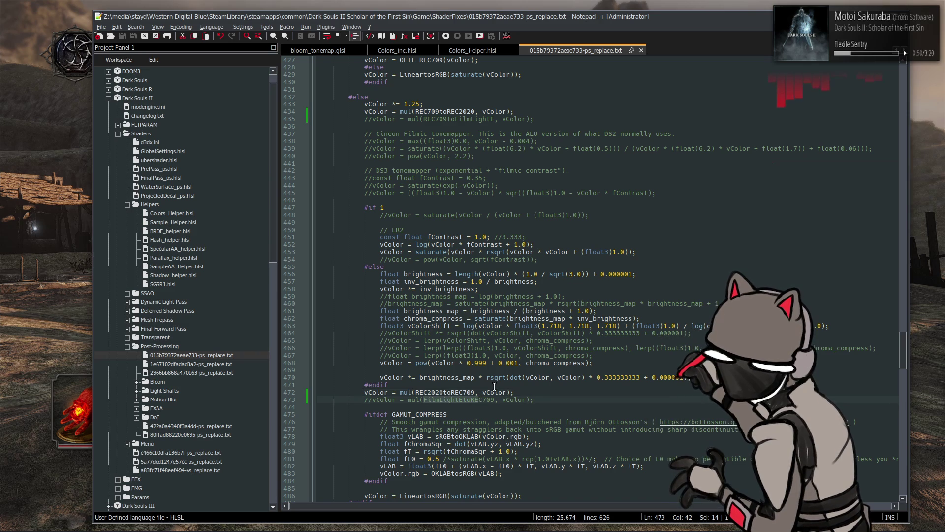
pyautogui.click(512, 385)
pyautogui.hotkey('alt', 'Tab')
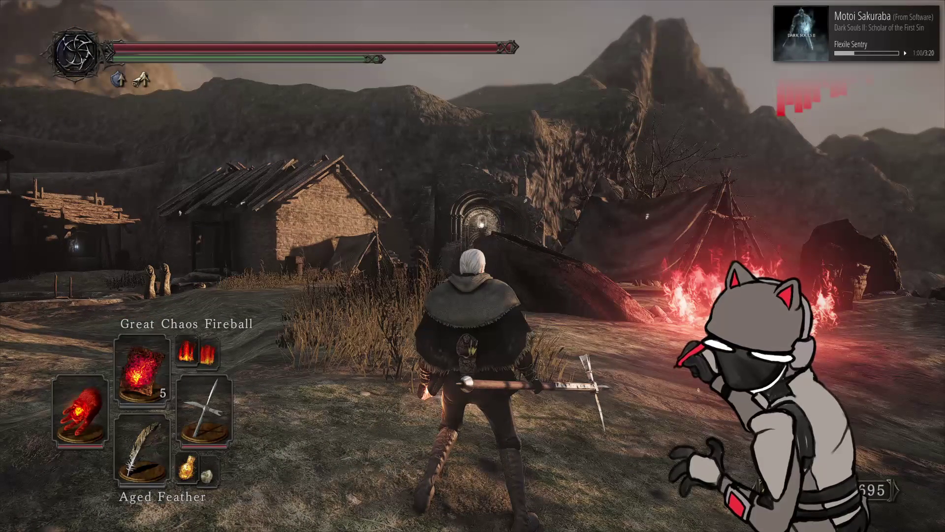
# Reload the shaders with F10, walk around to judge the tonemap, then bring up Cheat Engine
pyautogui.press('F10')
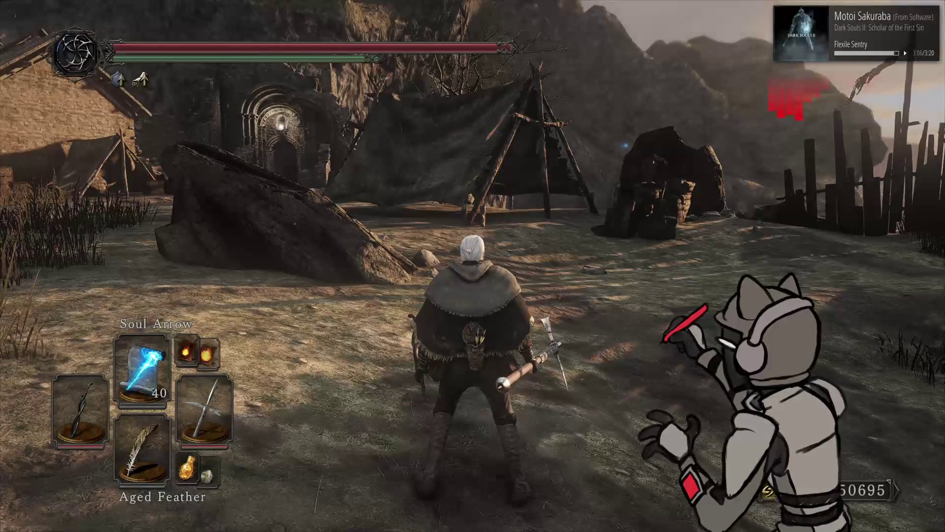
pyautogui.hotkey('alt', 'Tab')
pyautogui.hotkey('alt', 'Tab')
pyautogui.hotkey('alt', 'Tab')
pyautogui.hotkey('alt', 'Tab')
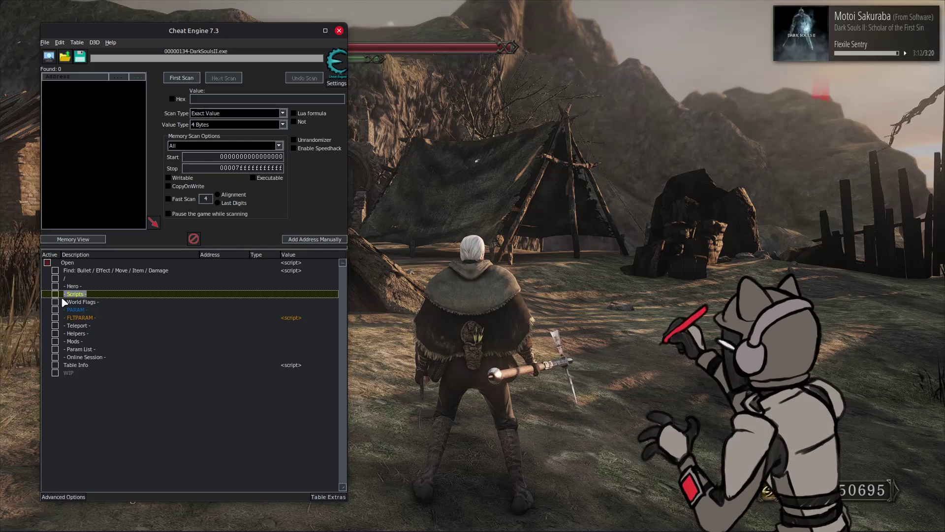
# Under FLTPARAM > Bloom, set Bloom Tint R, G and B to 0.1 and return to the game
pyautogui.click(55, 319)
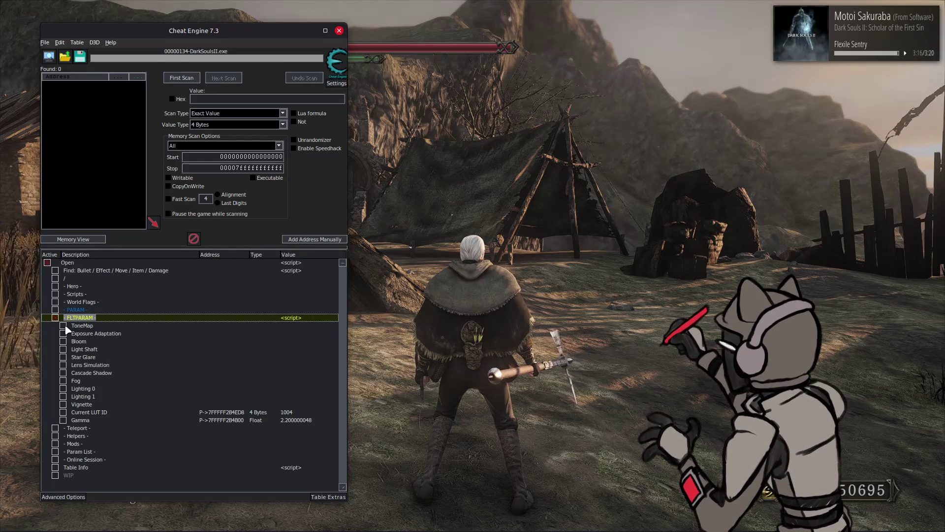
pyautogui.click(63, 341)
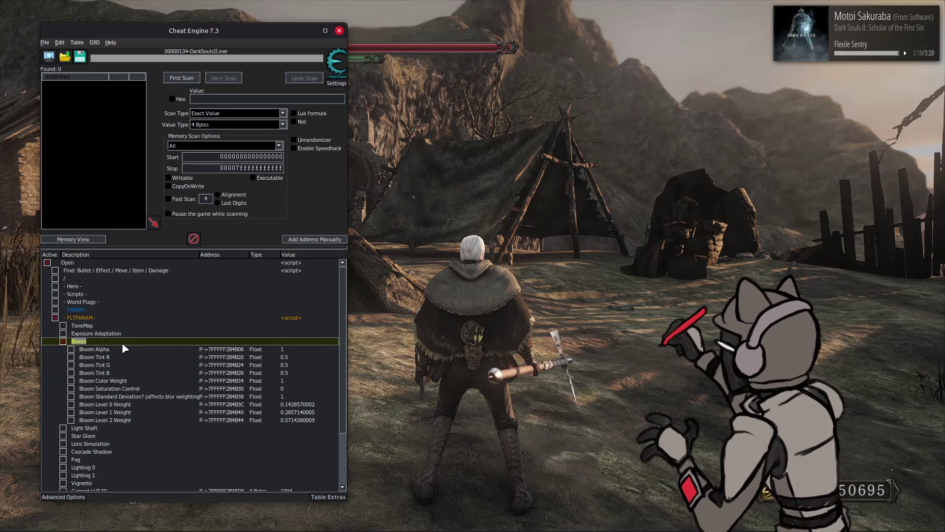
pyautogui.click(288, 356)
pyautogui.keyDown('shift'); pyautogui.click(291, 371); pyautogui.keyUp('shift')
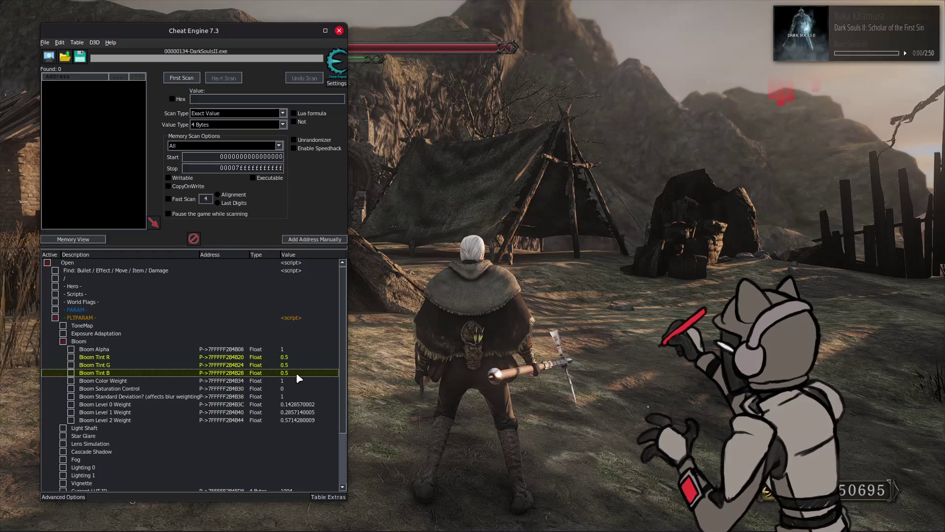
pyautogui.doubleClick(296, 373)
pyautogui.write('0.1')
pyautogui.press('Return')
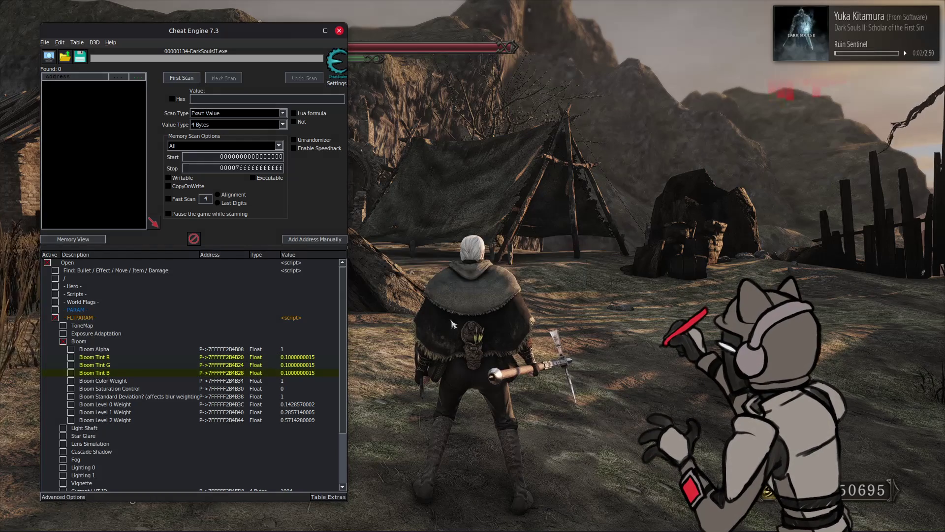
pyautogui.hotkey('alt', 'Tab')
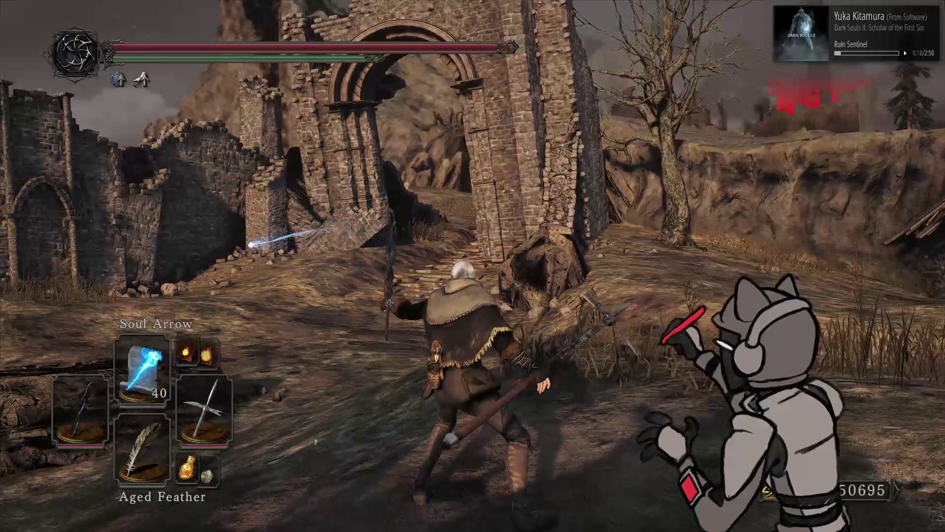
# Compare the game view and briefly enter 0 for Bloom Tint R, G and B
pyautogui.hotkey('alt', 'Tab')
pyautogui.hotkey('alt', 'Tab')
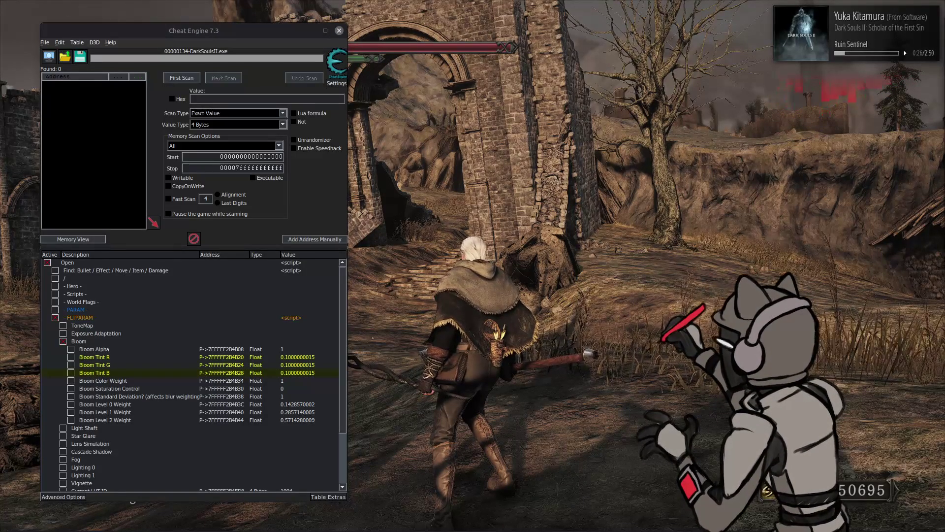
pyautogui.click(648, 119)
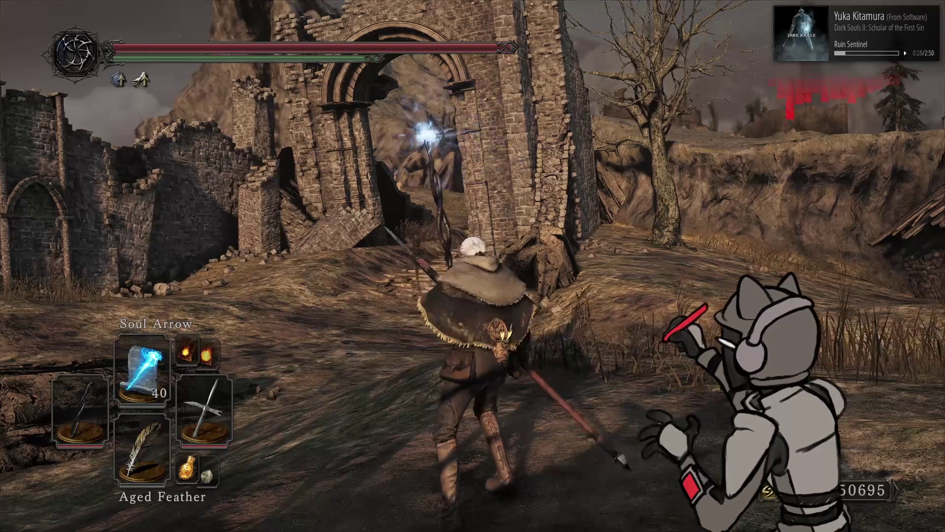
pyautogui.hotkey('alt', 'Tab')
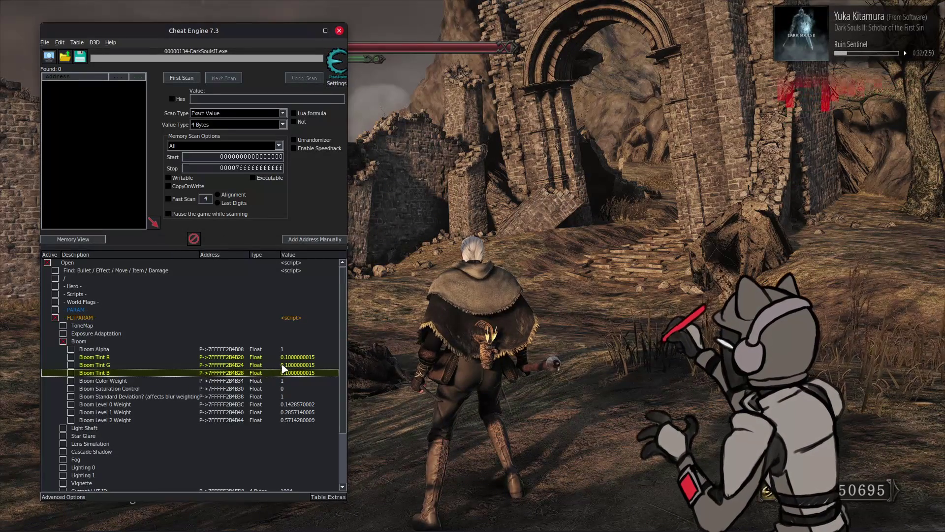
pyautogui.click(297, 366)
pyautogui.hotkey('alt', 'Tab')
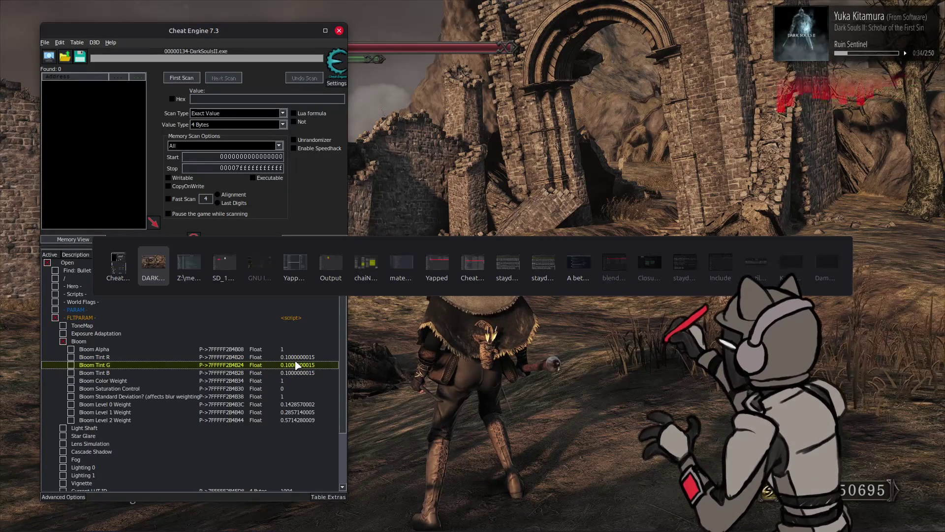
pyautogui.press('Up')
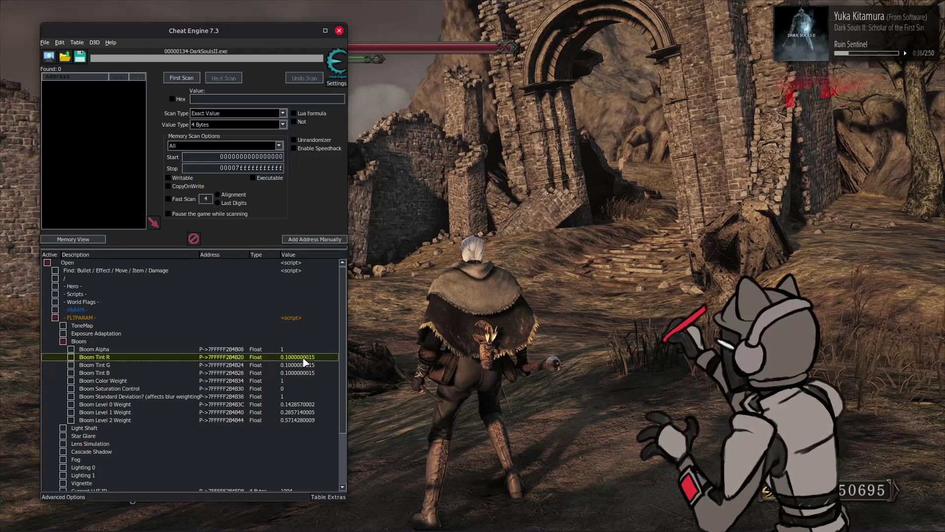
pyautogui.keyDown('shift'); pyautogui.click(301, 373); pyautogui.keyUp('shift')
pyautogui.press('Return')
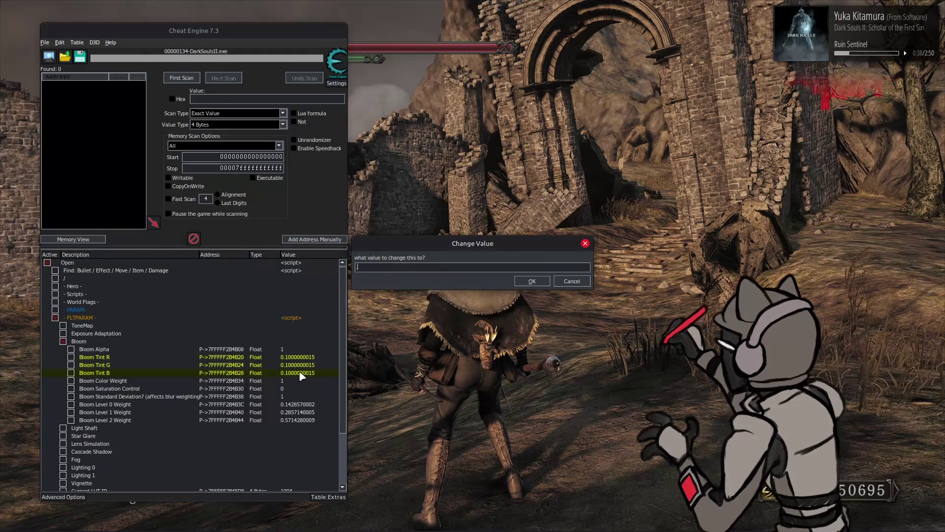
pyautogui.write('0')
pyautogui.press('Return')
pyautogui.hotkey('alt', 'Tab')
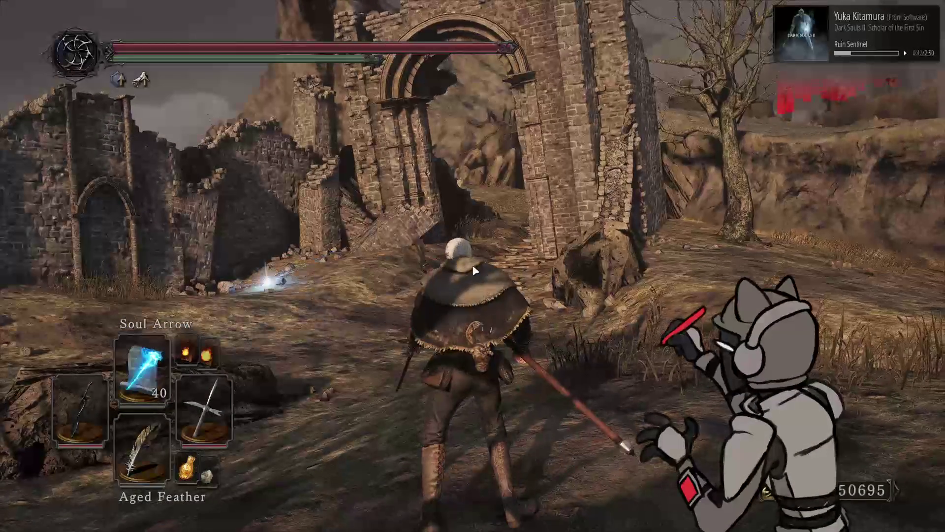
pyautogui.hotkey('alt', 'Tab')
# Under ToneMap, set Bloom Tint R, G and B to 1
pyautogui.click(63, 325)
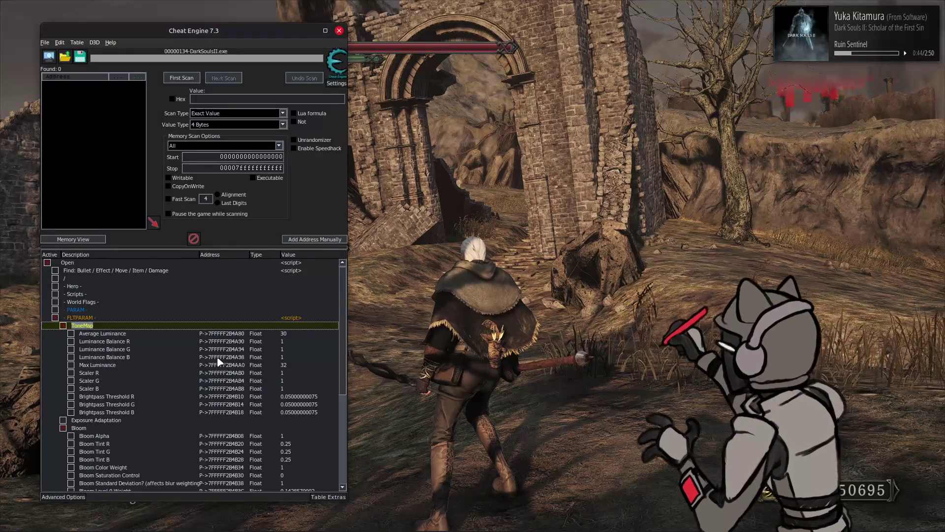
pyautogui.scroll(-2, 232, 366)
pyautogui.click(285, 397)
pyautogui.keyDown('shift'); pyautogui.click(296, 412); pyautogui.keyUp('shift')
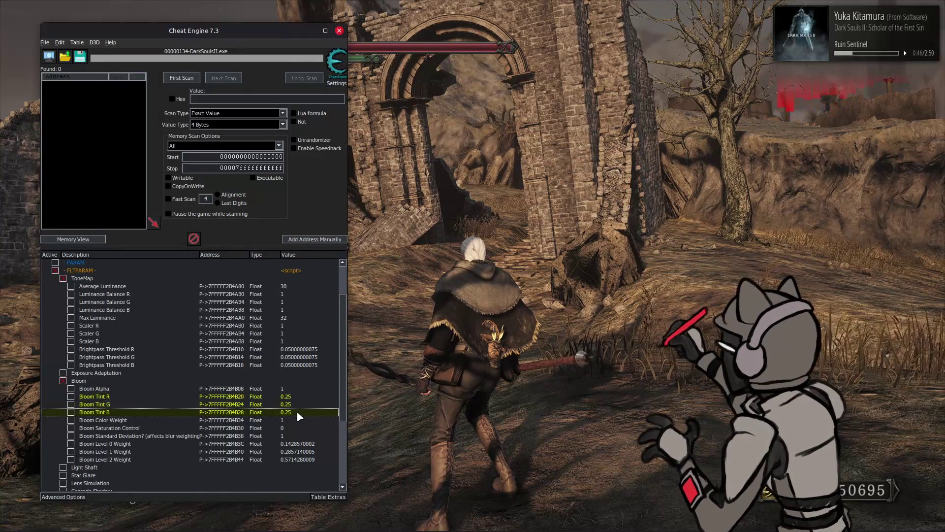
pyautogui.doubleClick(296, 411)
pyautogui.write('1')
pyautogui.press('Return')
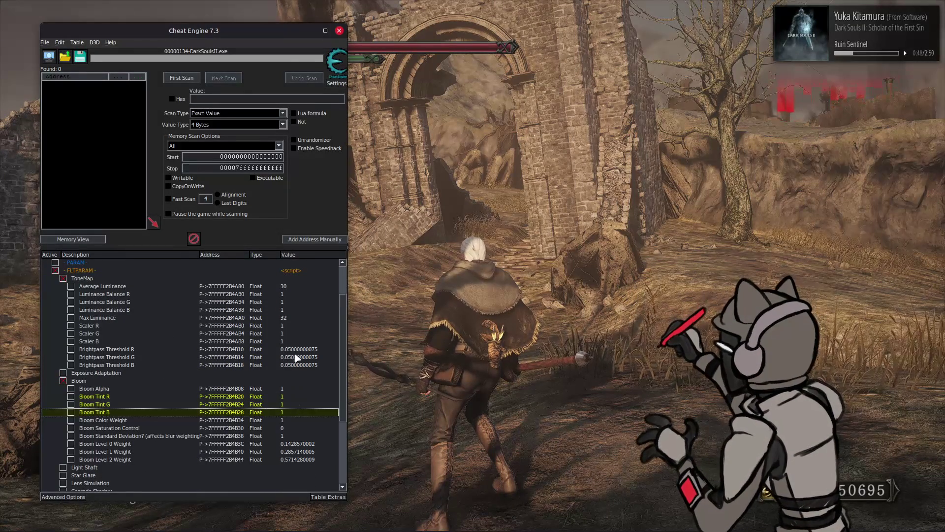
# Raise Brightpass Threshold R, G and B to 0.18 and return to the game
pyautogui.click(296, 349)
pyautogui.keyDown('shift'); pyautogui.click(299, 365); pyautogui.keyUp('shift')
pyautogui.doubleClick(298, 367)
pyautogui.write('.18')
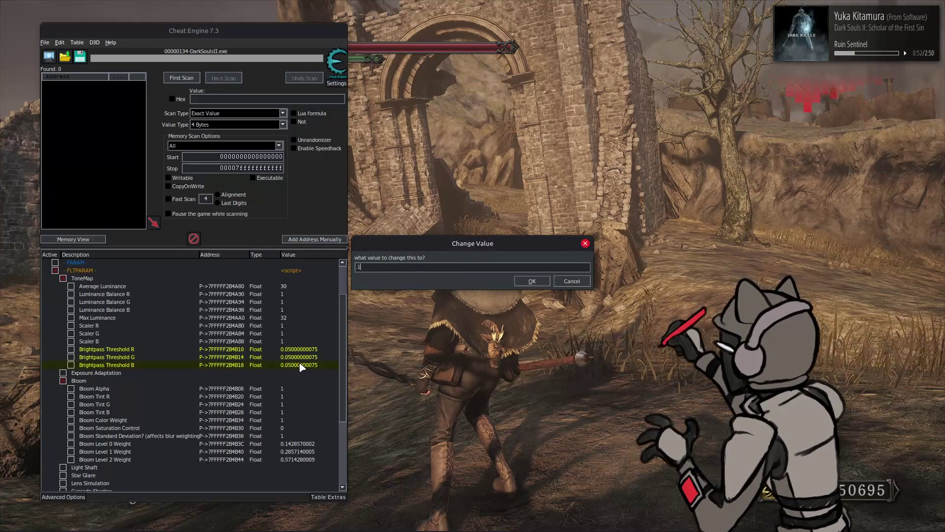
pyautogui.press('Return')
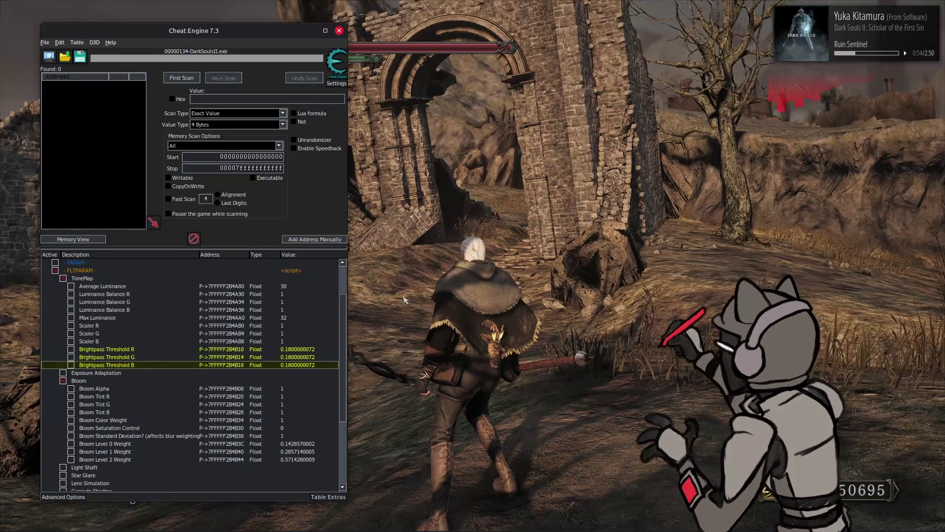
pyautogui.click(402, 297)
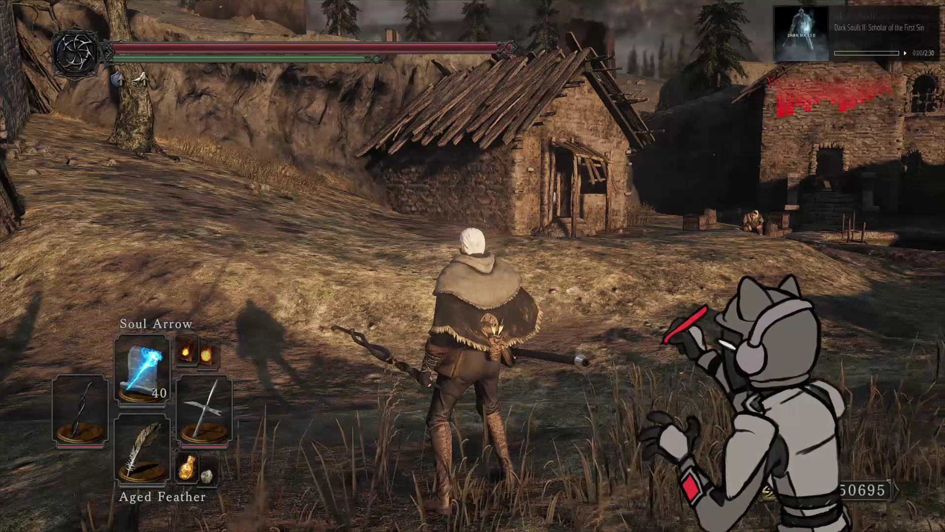
# Run through the ruins and swing the halberd to judge the darker brightpass lighting
pyautogui.press('w')
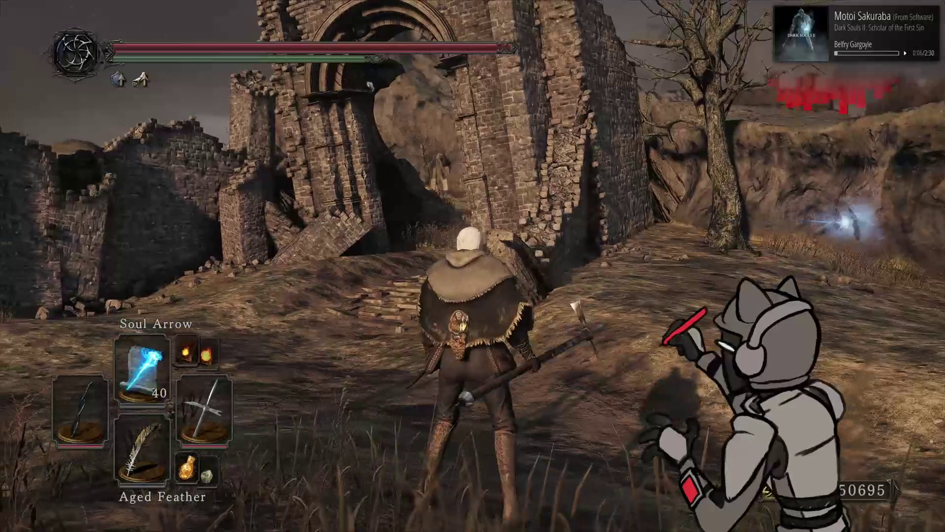
pyautogui.press('h')
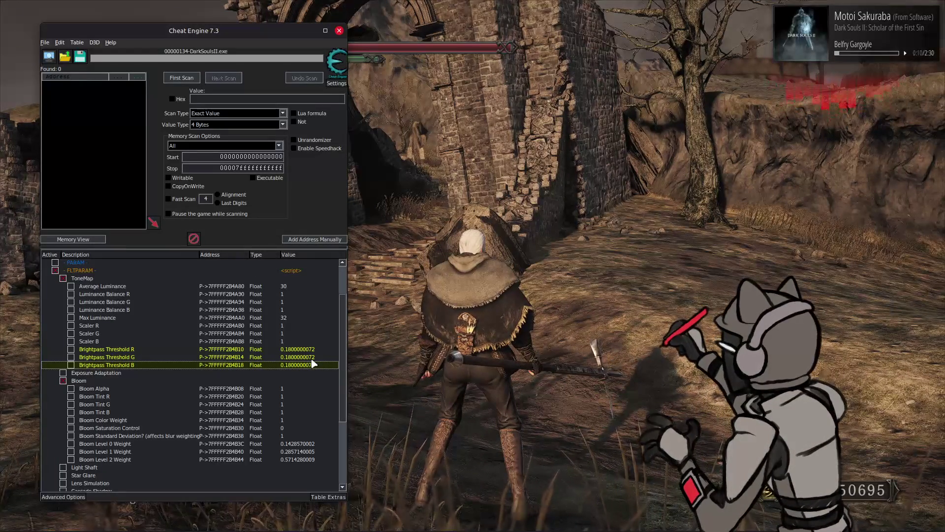
# Lower Brightpass Threshold R, G and B from 0.18 to 0.1
pyautogui.doubleClick(297, 365)
pyautogui.write('0.1')
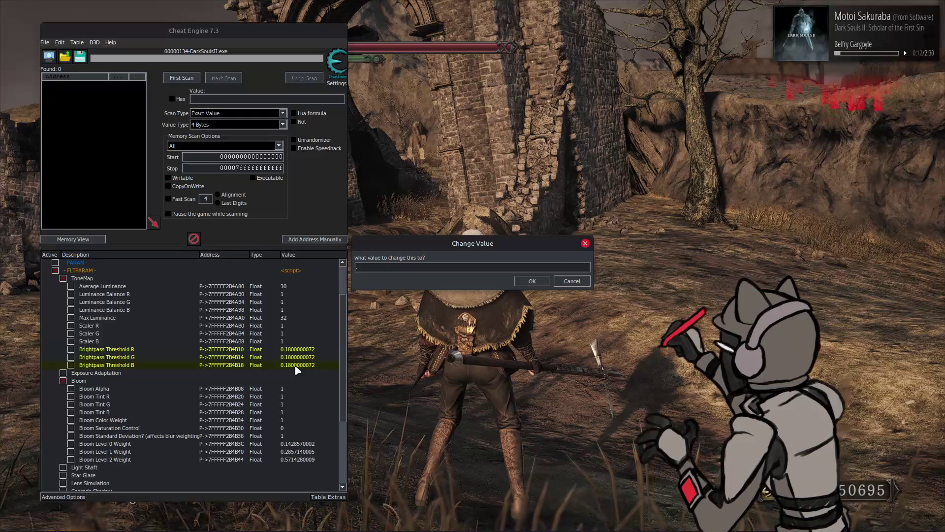
pyautogui.press('Return')
# Try Bloom Tint R, G and B at 0.5 in the game, then restore them to 1
pyautogui.click(286, 396)
pyautogui.keyDown('shift'); pyautogui.click(290, 412); pyautogui.keyUp('shift')
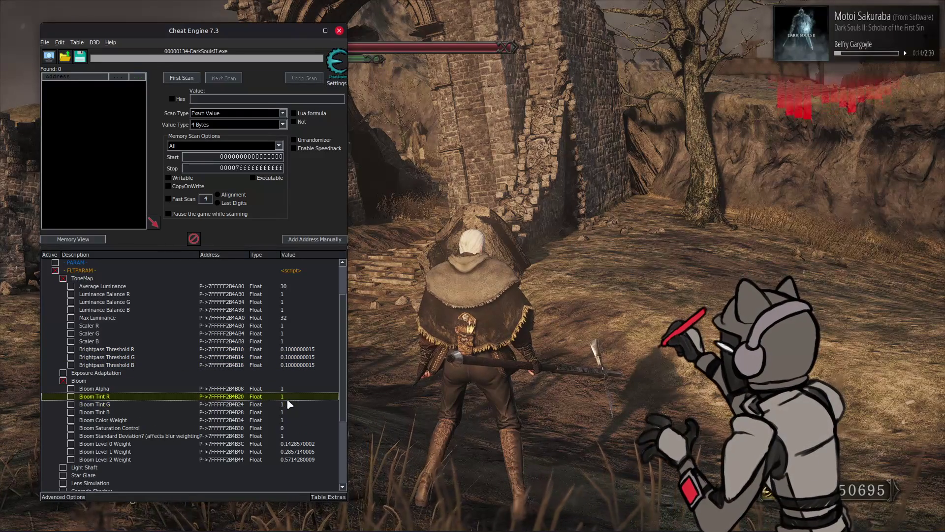
pyautogui.doubleClick(291, 412)
pyautogui.write('0.5')
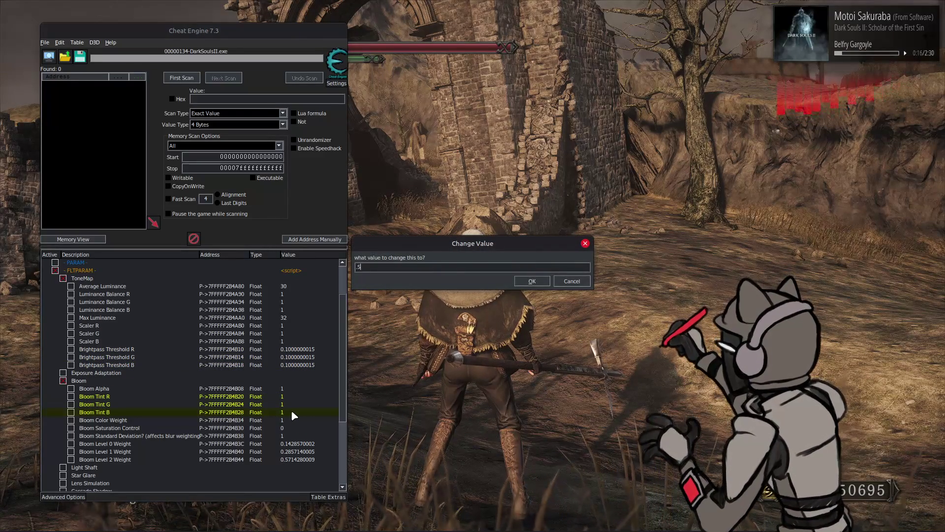
pyautogui.press('Return')
pyautogui.hotkey('alt', 'Tab')
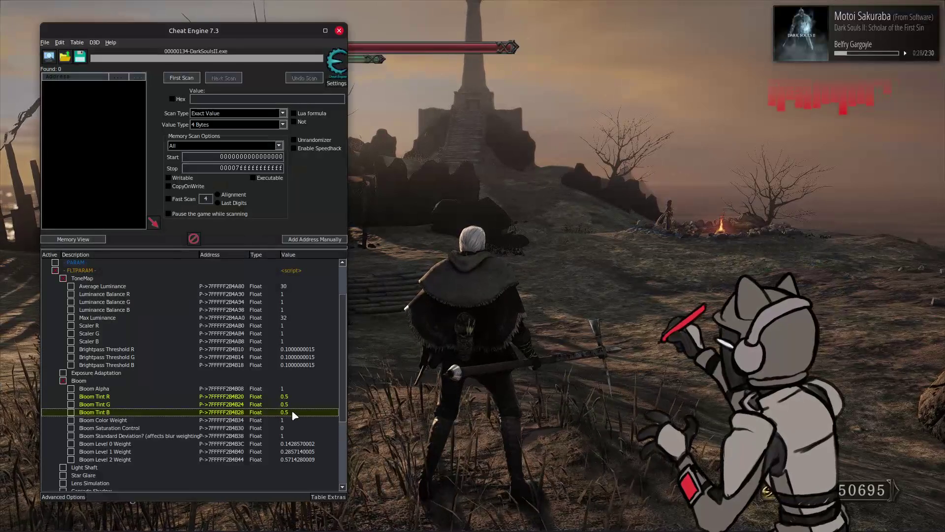
pyautogui.doubleClick(290, 412)
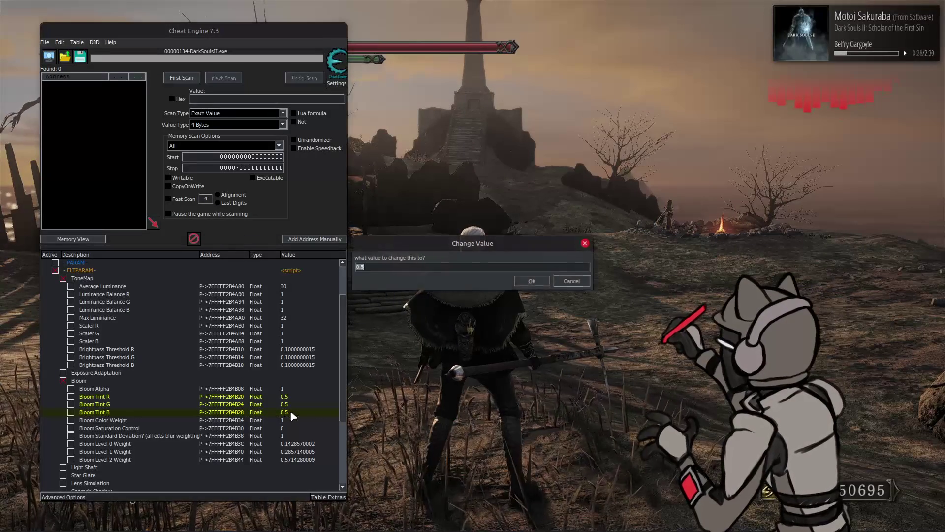
pyautogui.write('1')
pyautogui.press('Return')
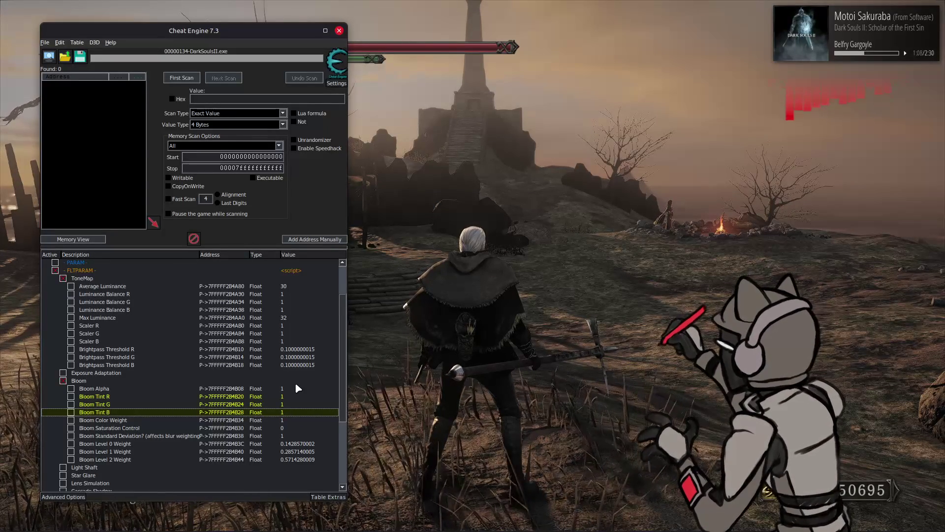
# Set Brightpass Threshold R, G and B to 0.18 for comparison
pyautogui.click(298, 349)
pyautogui.keyDown('shift'); pyautogui.click(303, 365); pyautogui.keyUp('shift')
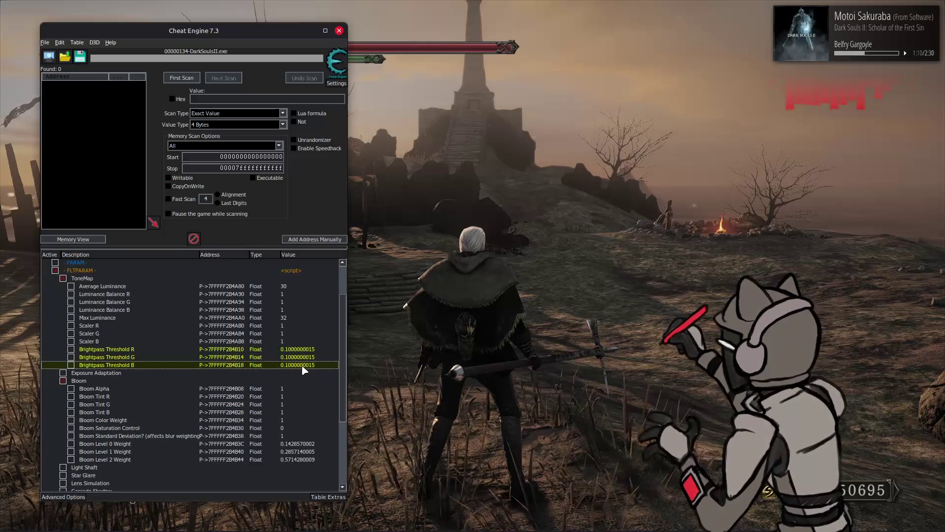
pyautogui.doubleClick(305, 366)
pyautogui.write('0.18')
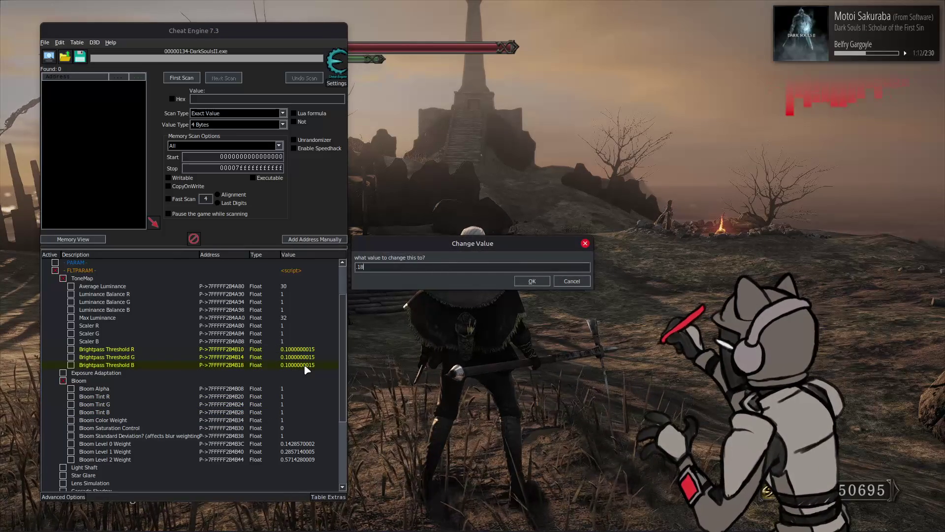
pyautogui.press('Return')
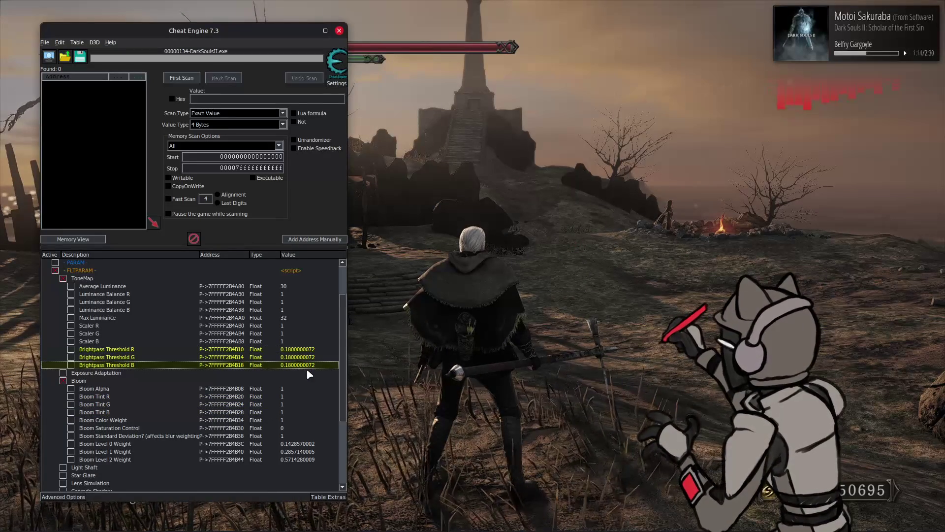
# Put the brightpass threshold back to 0.1, then in the game switch the spell to Fire Orb
pyautogui.doubleClick(309, 365)
pyautogui.write('0.1')
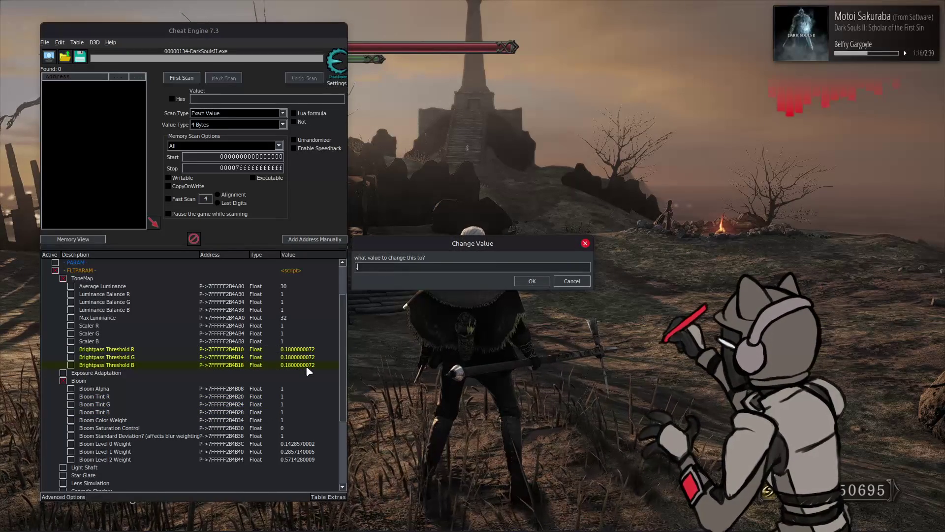
pyautogui.press('Return')
pyautogui.hotkey('alt', 'Tab')
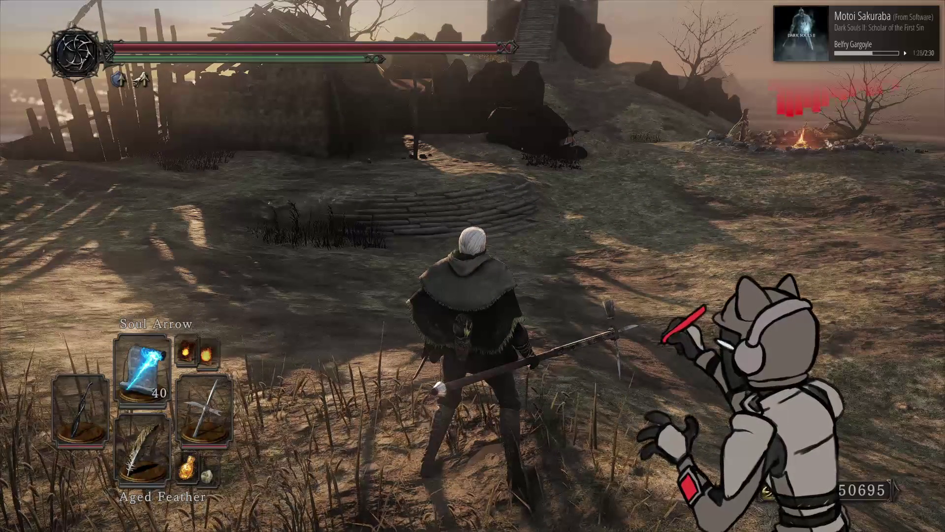
pyautogui.press('Up')
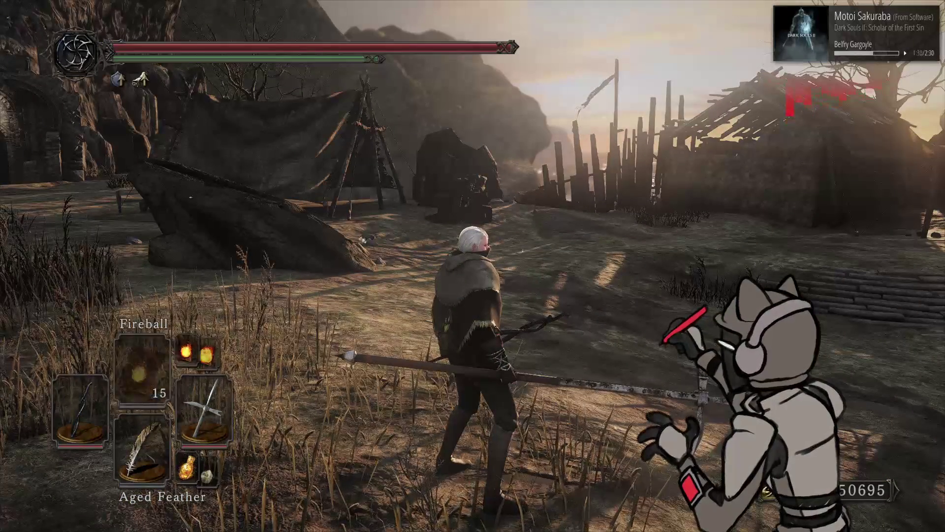
# Swap the left hand to the pyromancy flame and set Bloom Tint R, G and B to 0.5
pyautogui.press('Left')
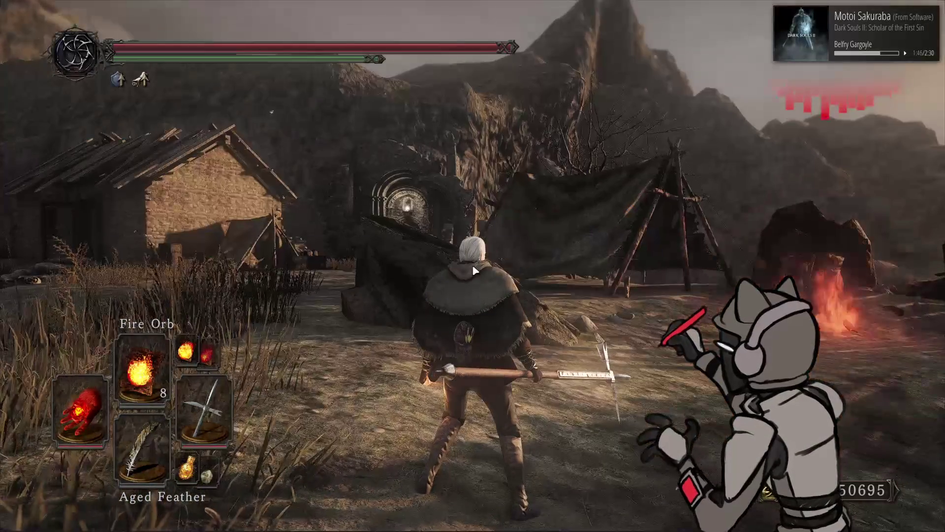
pyautogui.click(287, 398)
pyautogui.click(295, 349)
pyautogui.click(285, 397)
pyautogui.keyDown('shift'); pyautogui.click(291, 412); pyautogui.keyUp('shift')
pyautogui.doubleClick(291, 412)
pyautogui.write('0.5')
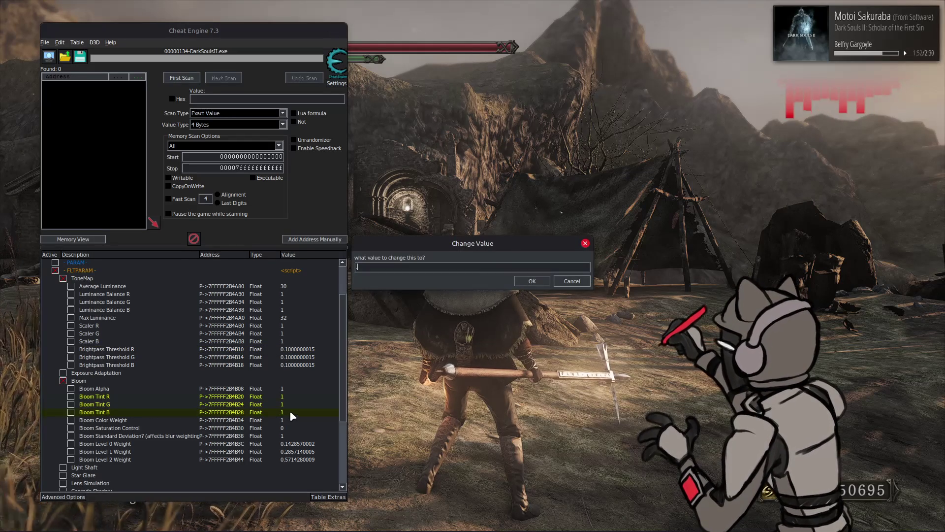
pyautogui.press('Return')
# Cast two Fire Orbs in the game to check the bloom, then turn toward the tower and bonfire
pyautogui.click(533, 253)
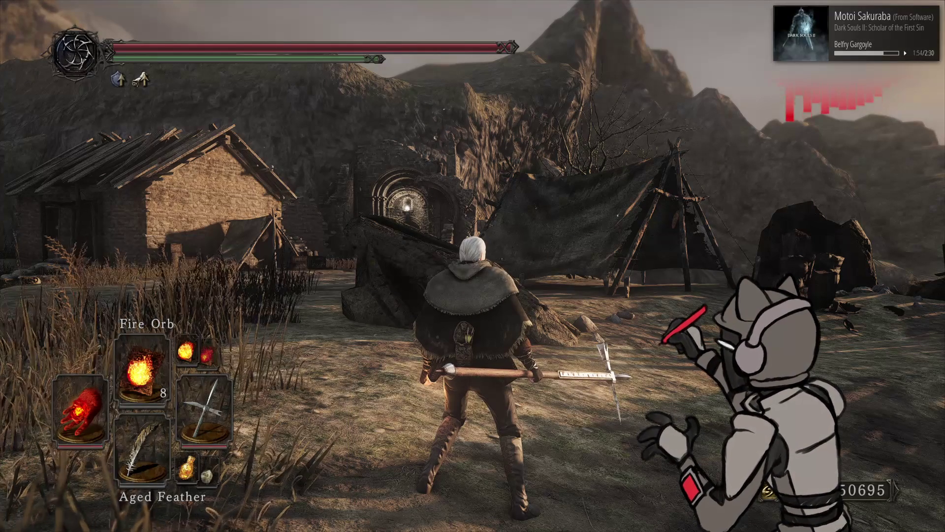
pyautogui.press('u')
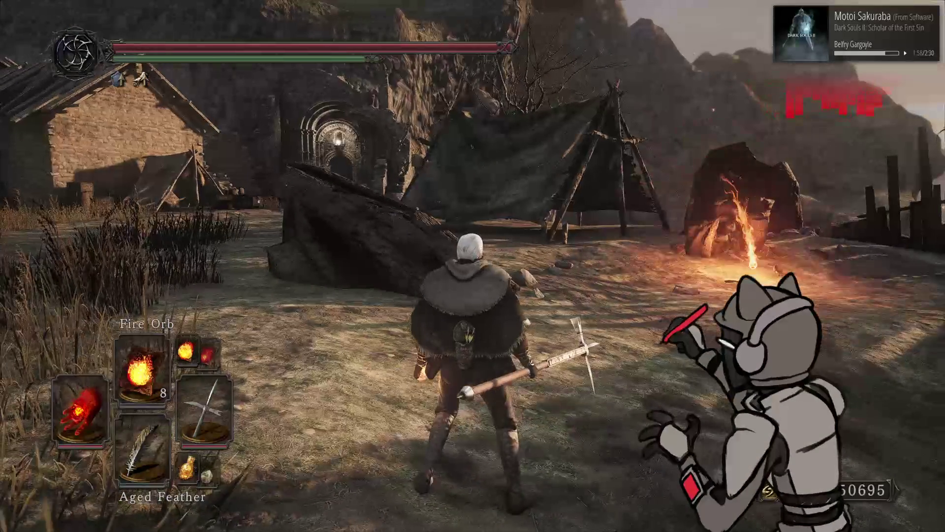
pyautogui.press('u')
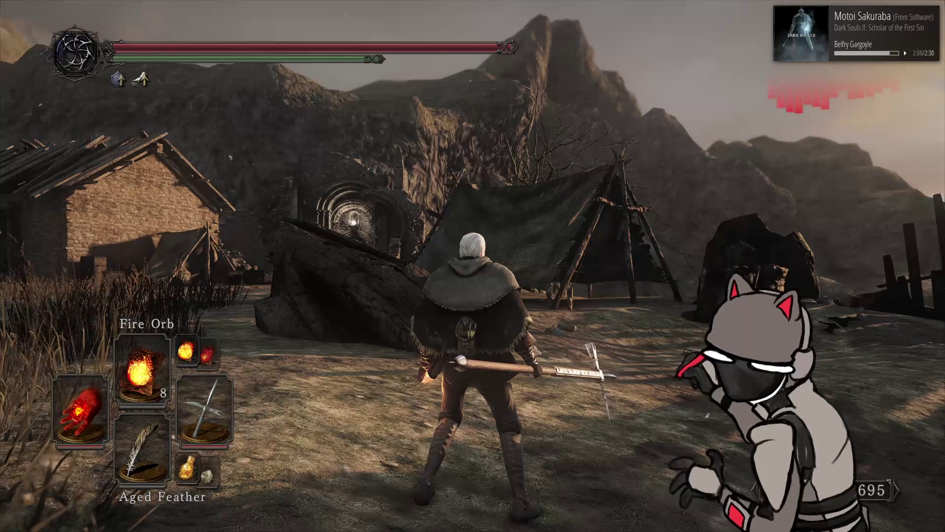
pyautogui.press('d')
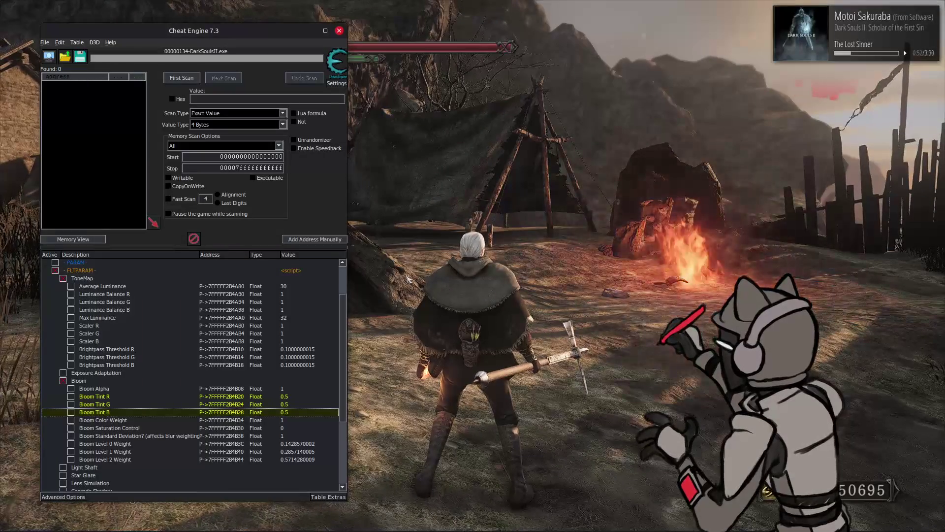
# In Cheat Engine, select Brightpass Threshold R through B and commit a new shared value
pyautogui.click(298, 349)
pyautogui.keyDown('shift'); pyautogui.click(298, 365); pyautogui.keyUp('shift')
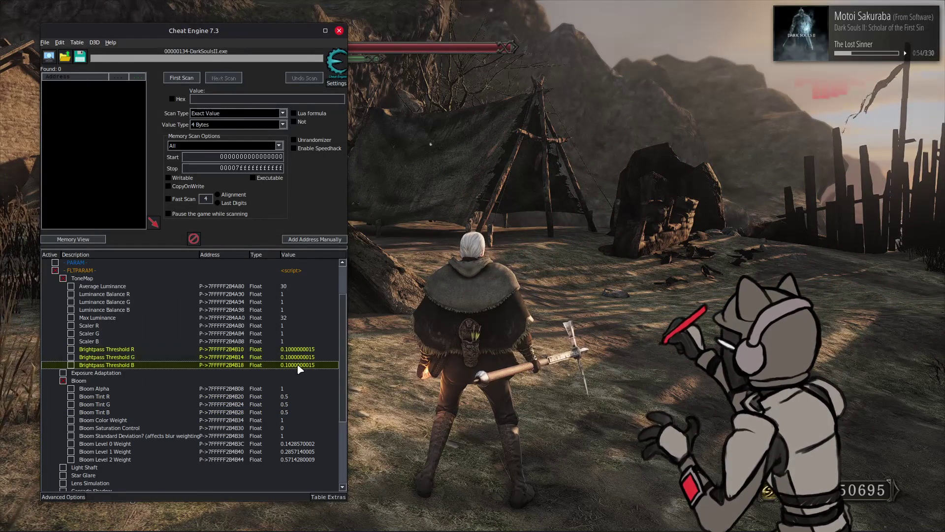
pyautogui.doubleClick(299, 367)
pyautogui.press('Return')
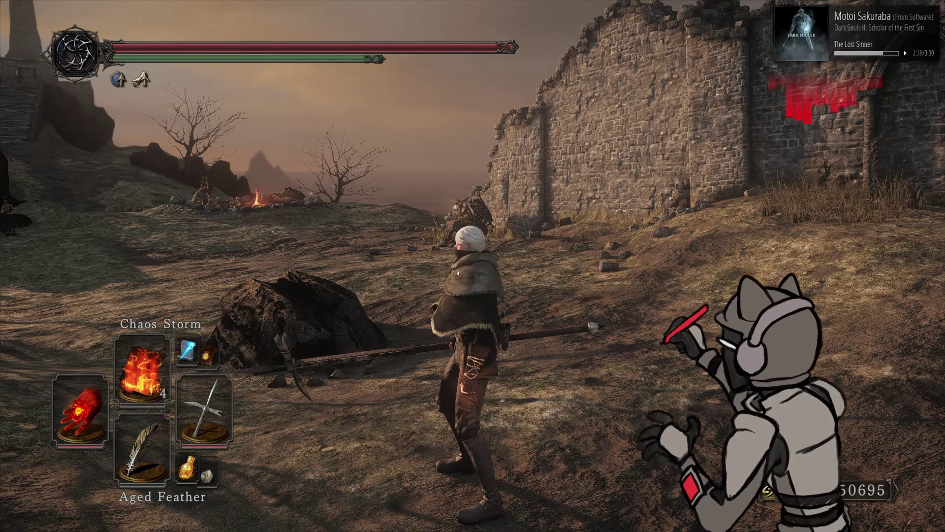
# Recentre the camera and cycle the left-hand weapon from bow to greatshield
pyautogui.press('q')
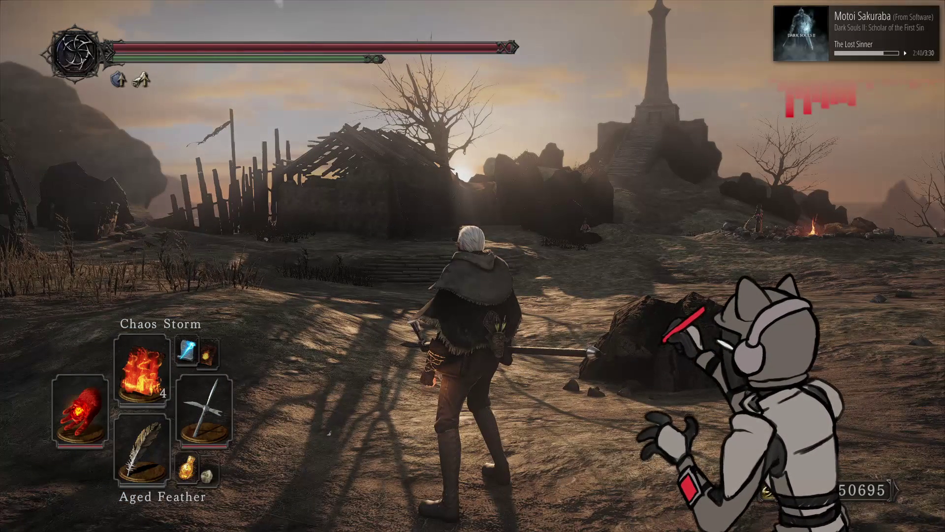
pyautogui.press('Left')
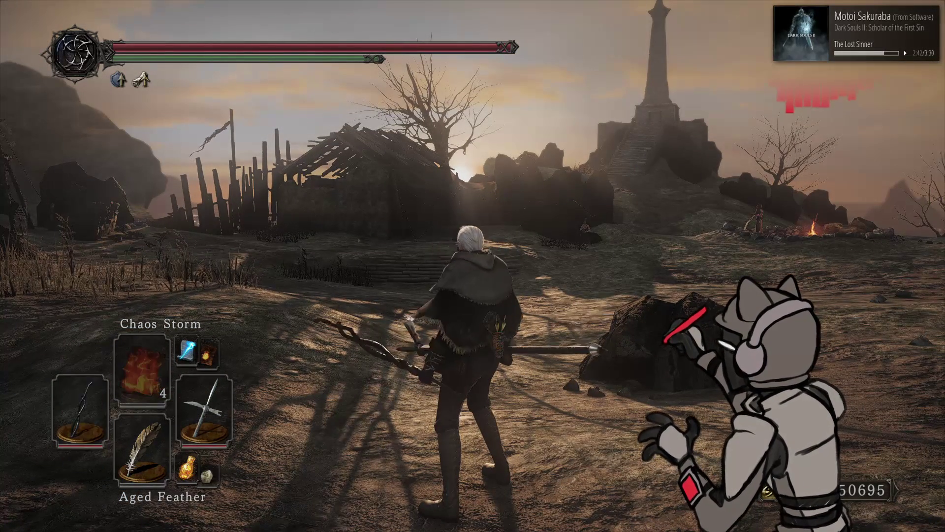
pyautogui.press('Left')
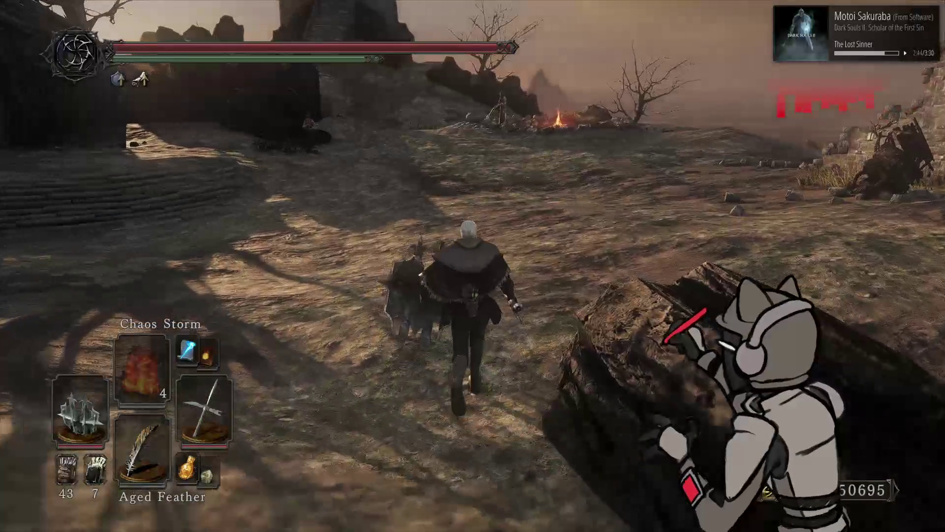
# Two-hand the spear, run to The Far Fire bonfire, rest, and choose Attune
pyautogui.press('w')
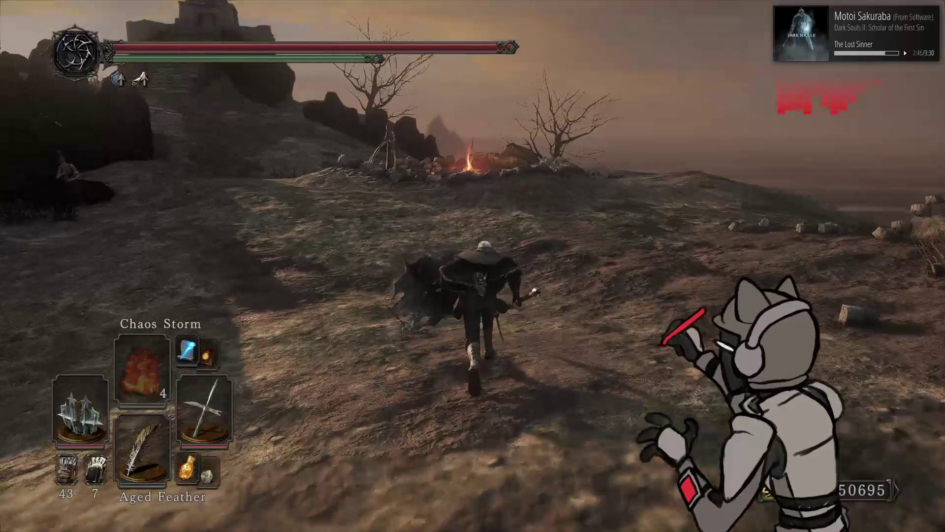
pyautogui.press('w')
pyautogui.press('alt')
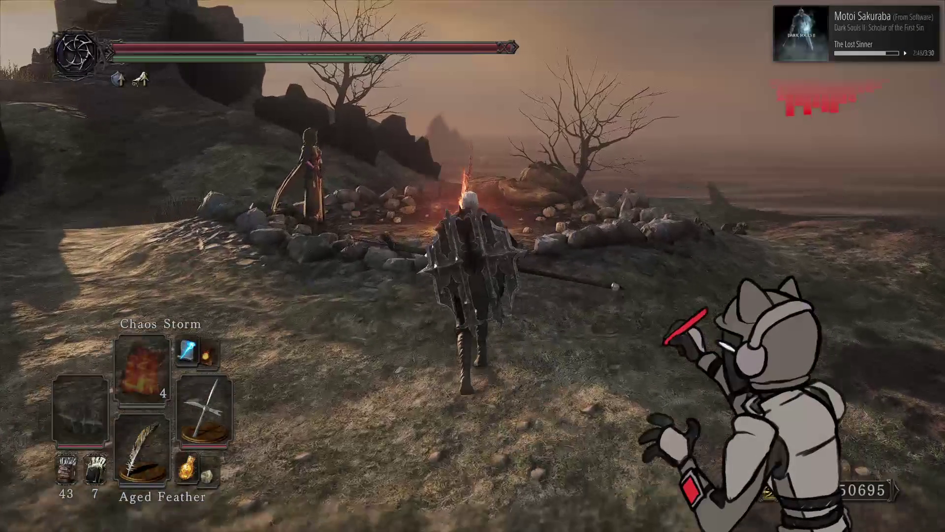
pyautogui.press('w')
pyautogui.press('e')
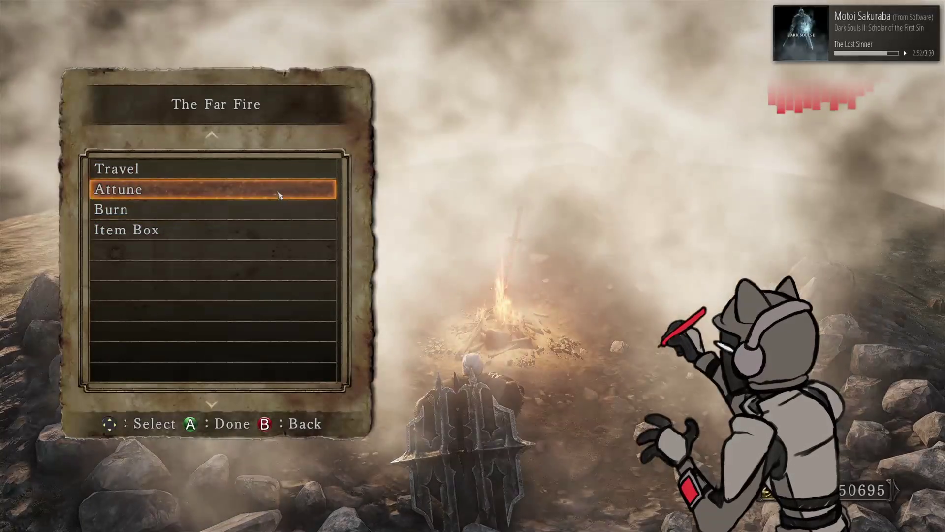
pyautogui.click(278, 195)
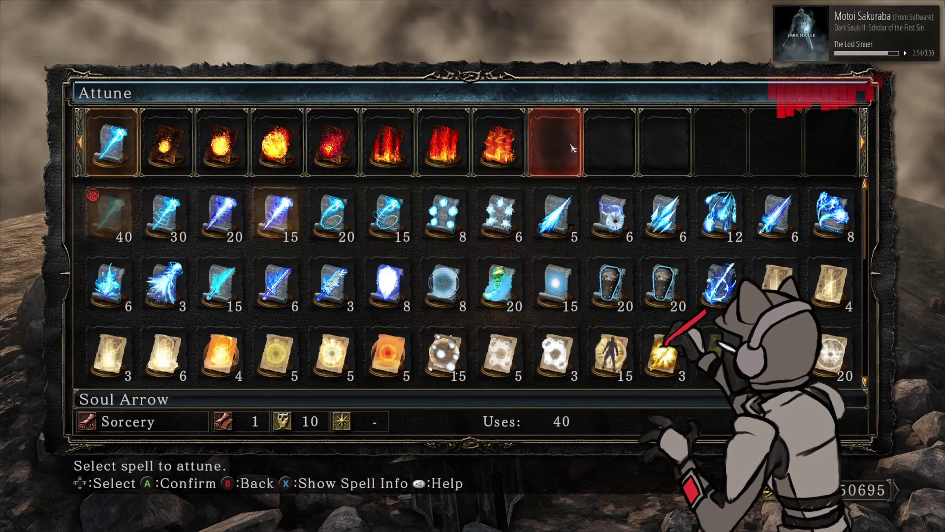
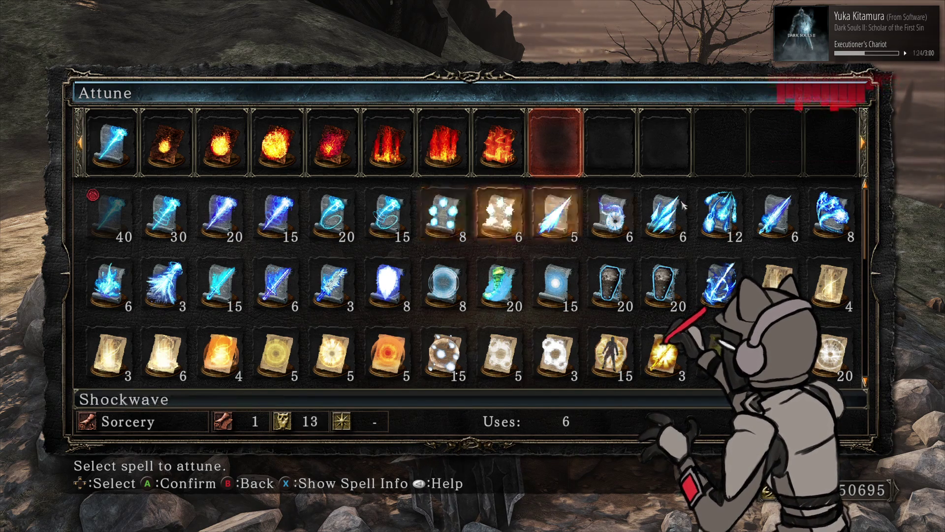
# Attune Soul Greatsword into the ninth slot and select the empty tenth slot
pyautogui.click(782, 225)
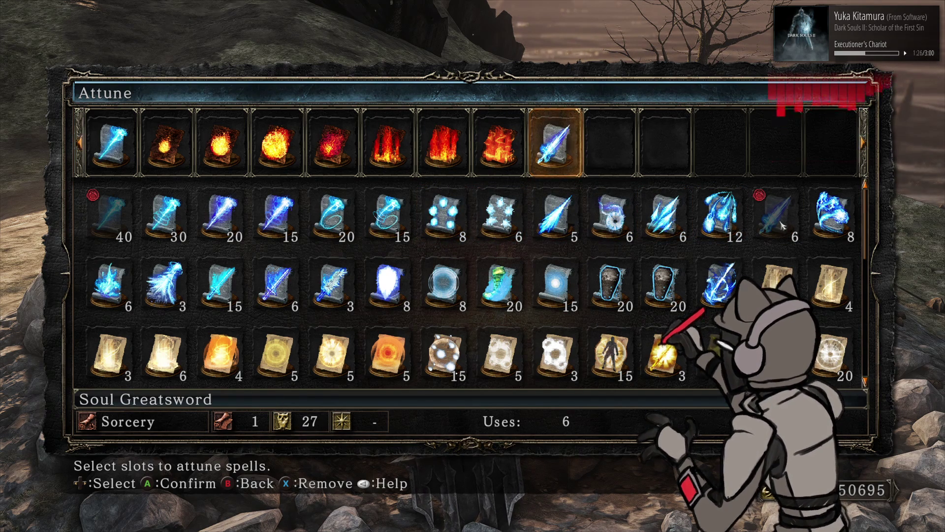
pyautogui.click(555, 143)
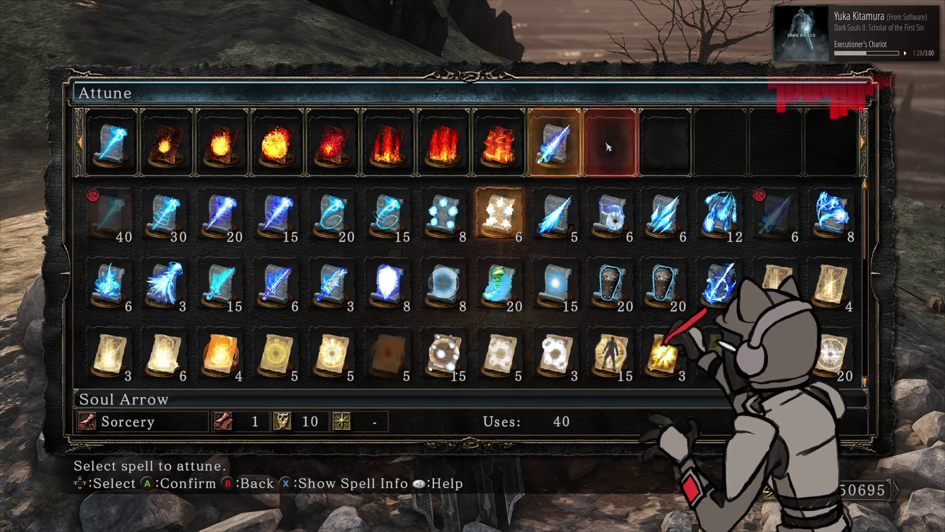
pyautogui.scroll(-2, 511, 270)
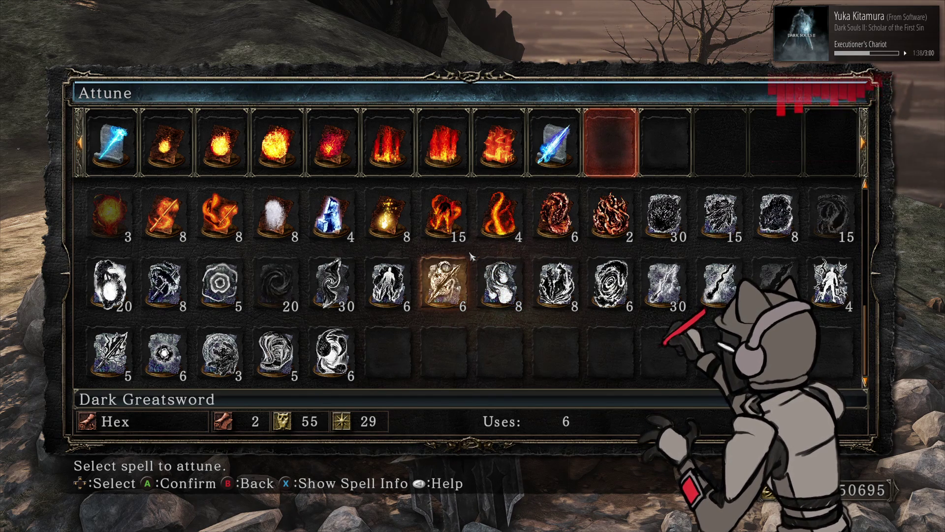
# Browse the hexes and pyromancies, then view Great Lightning Spear's description
pyautogui.press('Right')
pyautogui.press('Left')
pyautogui.press('Left')
pyautogui.press('Left')
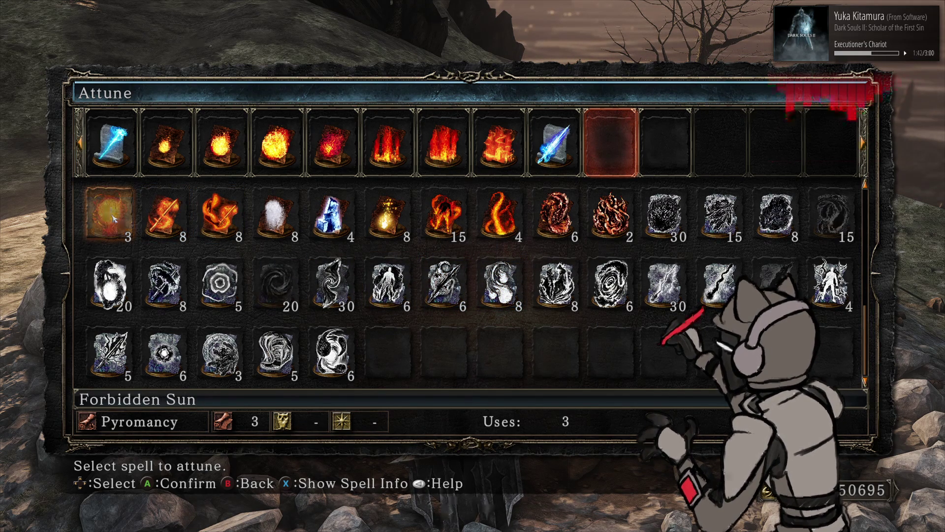
pyautogui.press('Right')
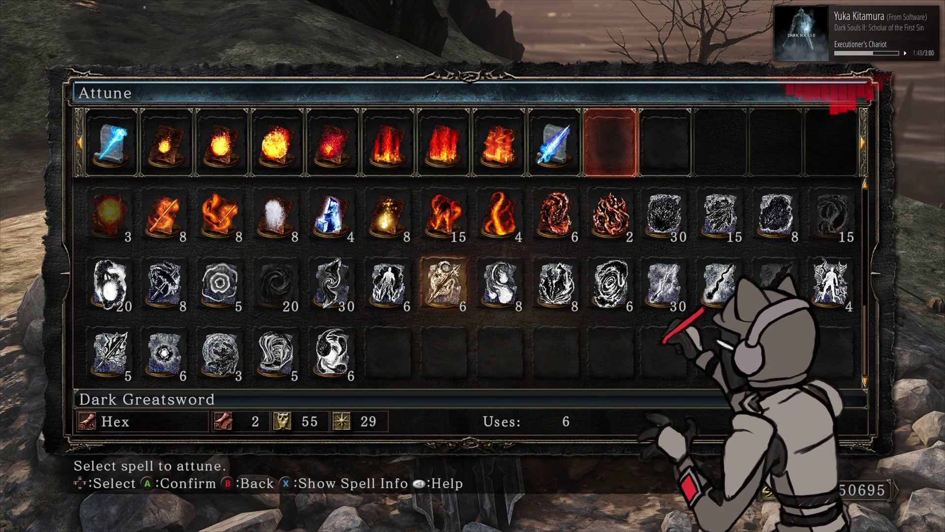
pyautogui.scroll(2, 465, 275)
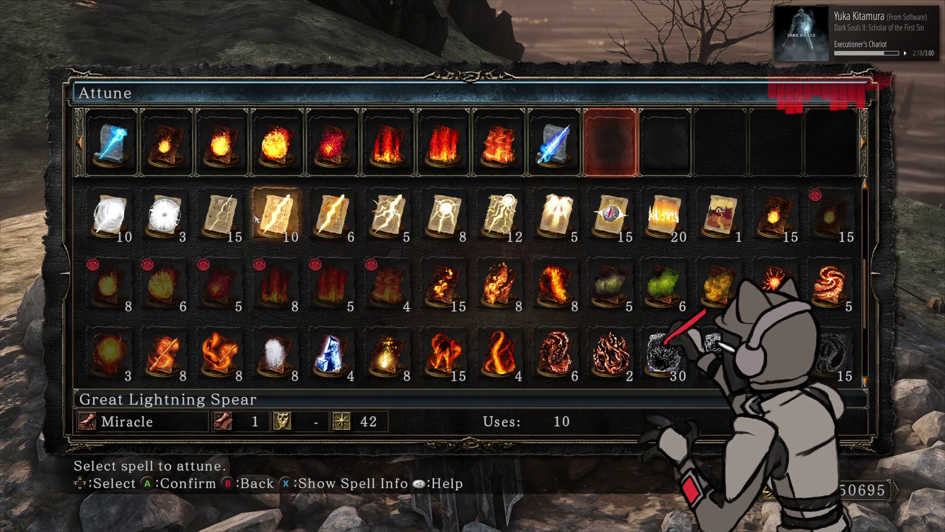
pyautogui.rightClick(274, 219)
pyautogui.click(276, 244)
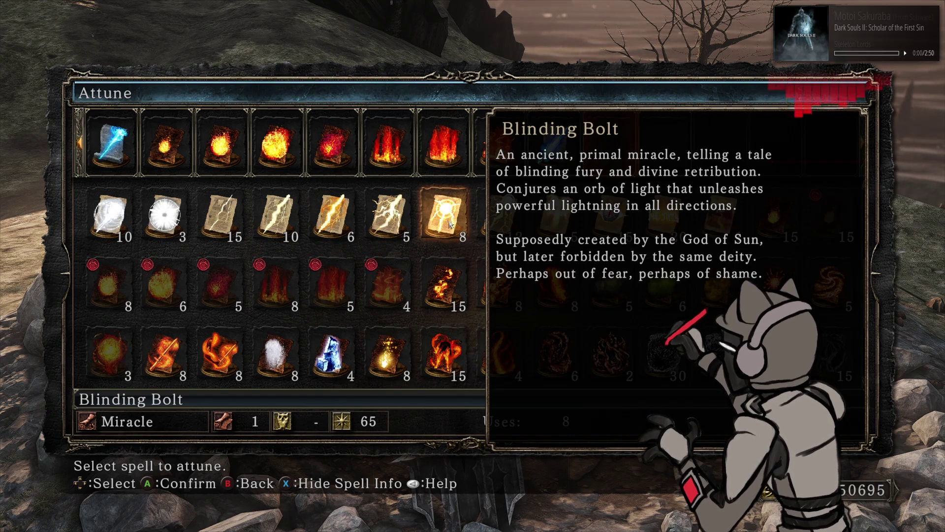
pyautogui.moveTo(502, 227)
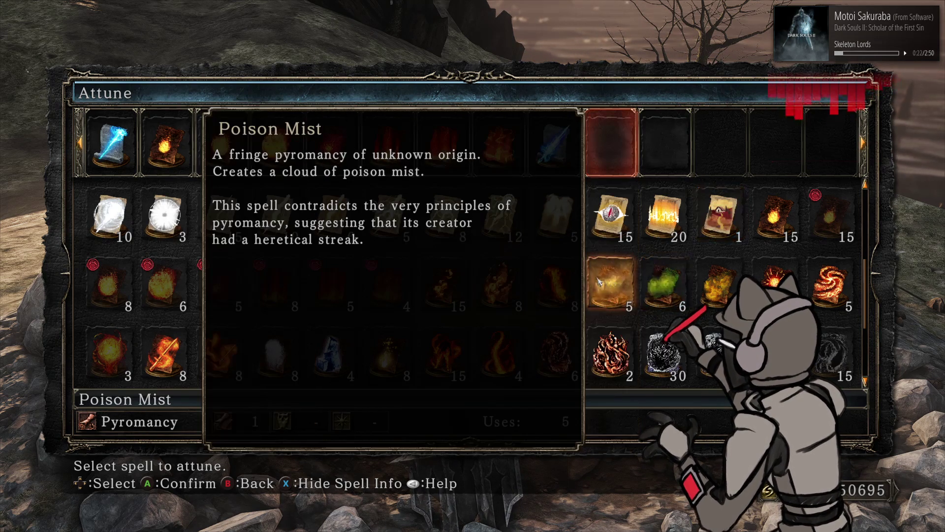
pyautogui.rightClick(621, 294)
pyautogui.click(627, 307)
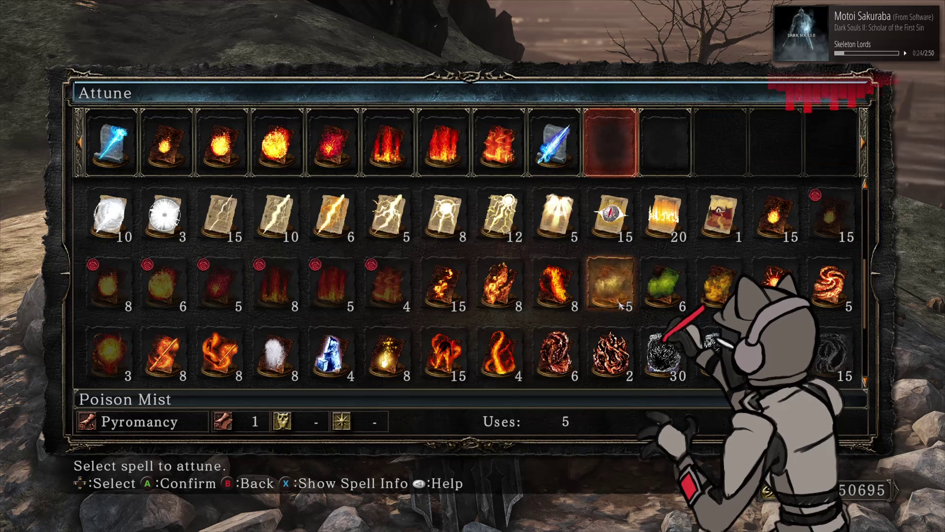
pyautogui.scroll(2, 602, 298)
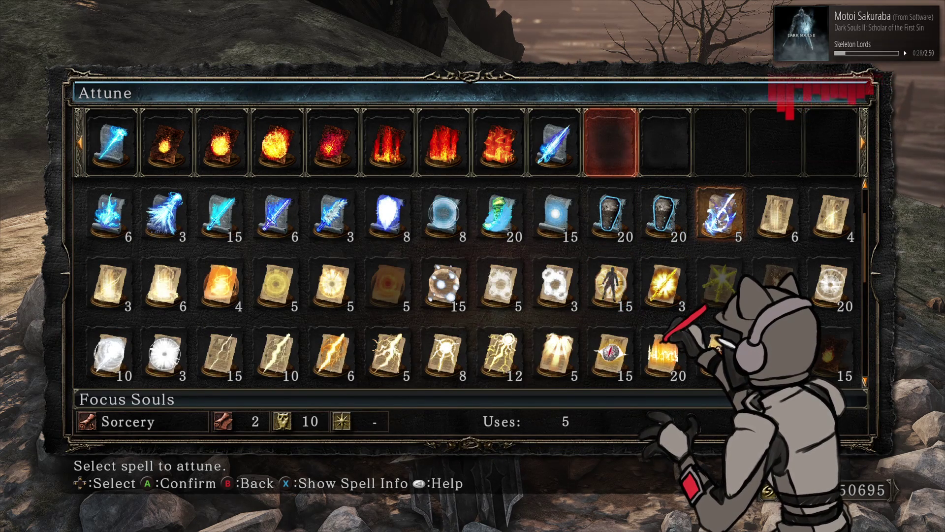
# Read the Shockwave spell description, then hide it
pyautogui.scroll(1, 720, 214)
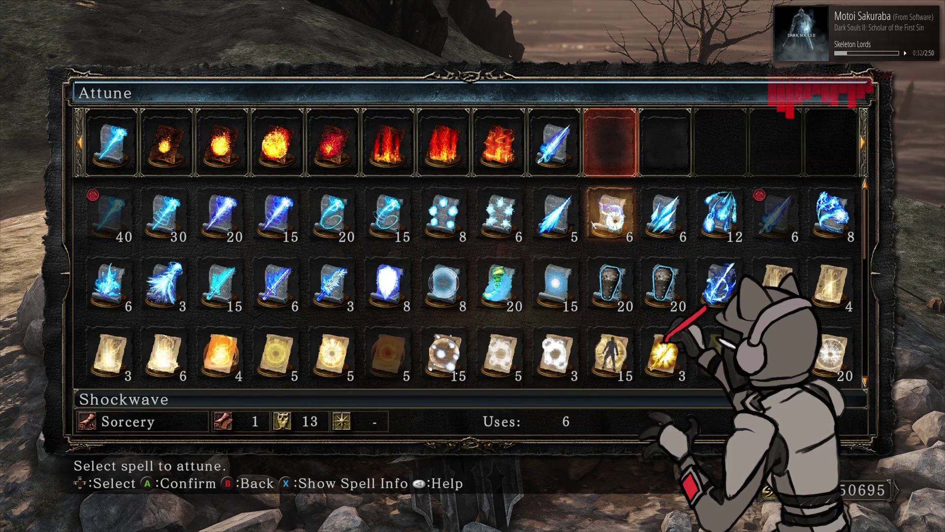
pyautogui.rightClick(610, 220)
pyautogui.click(640, 246)
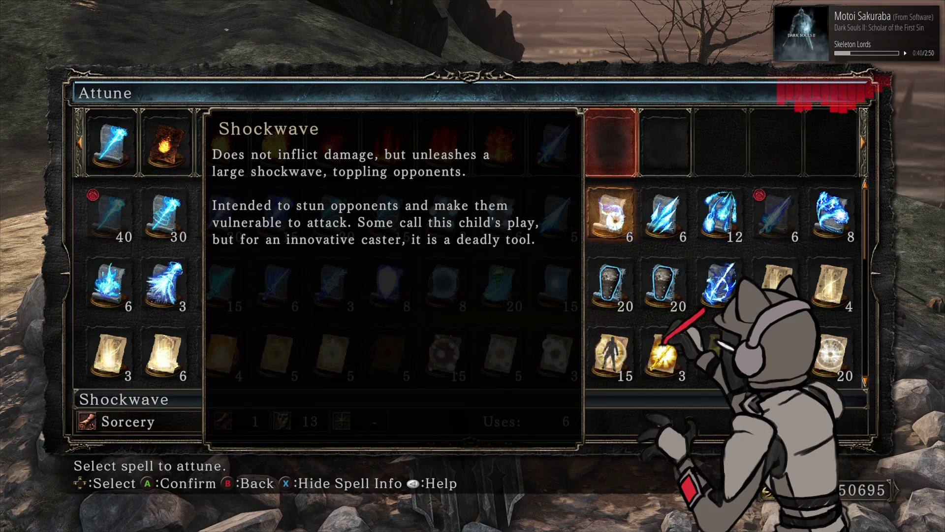
pyautogui.rightClick(621, 220)
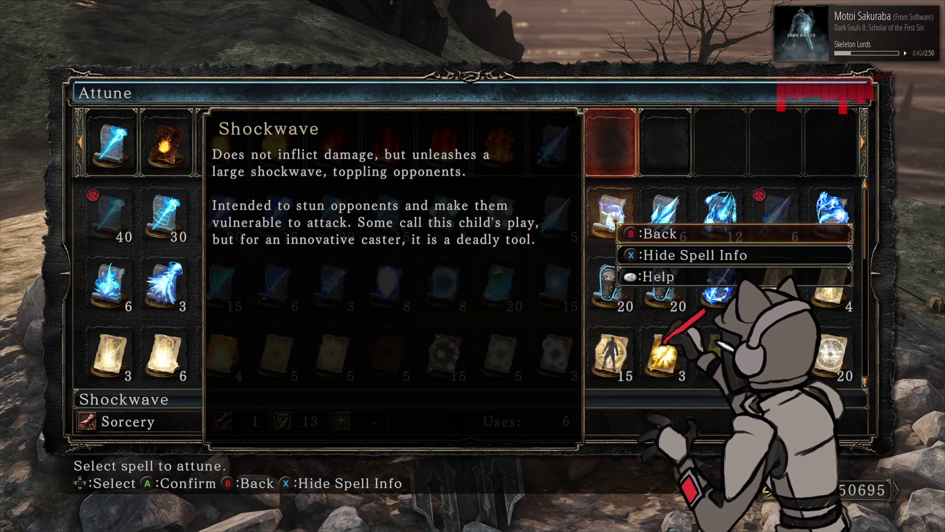
pyautogui.click(660, 253)
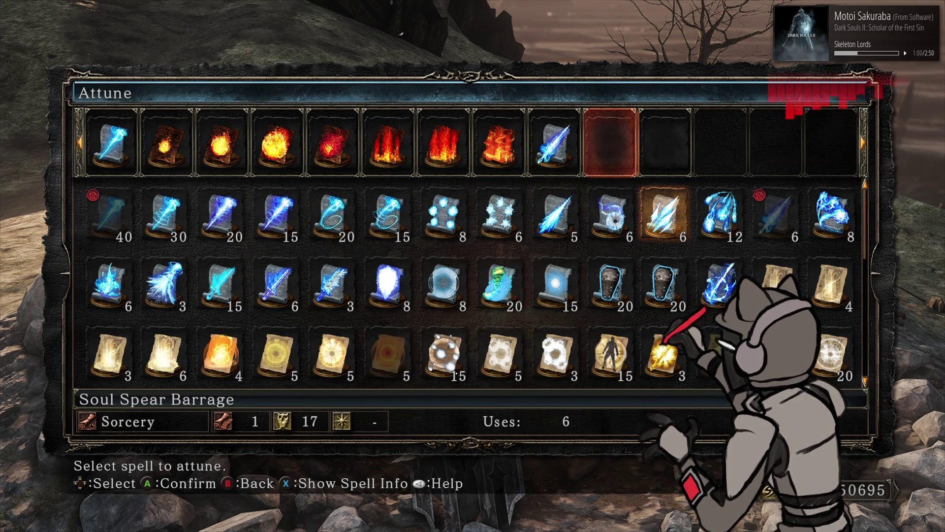
# Attune Dark Greatsword into the tenth slot and exit the attunement menu
pyautogui.press('Down')
pyautogui.press('Down')
pyautogui.press('Down')
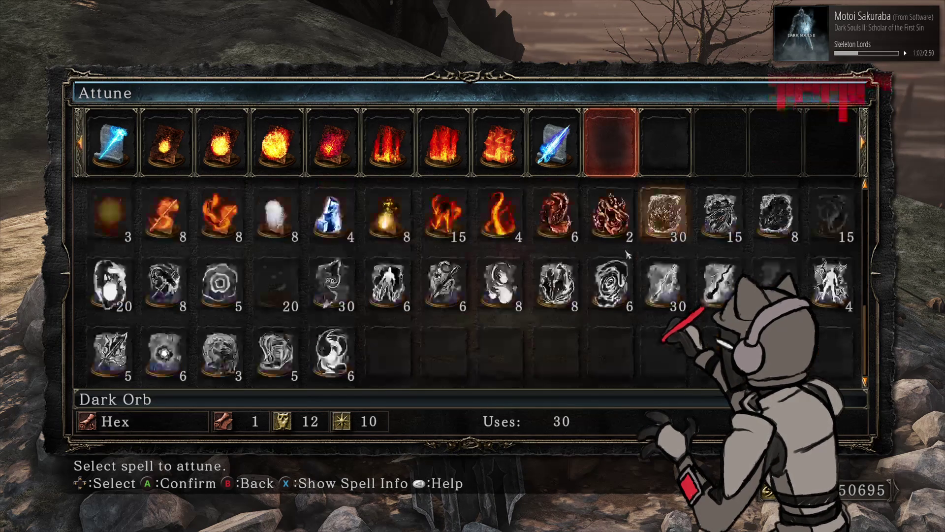
pyautogui.press('Left')
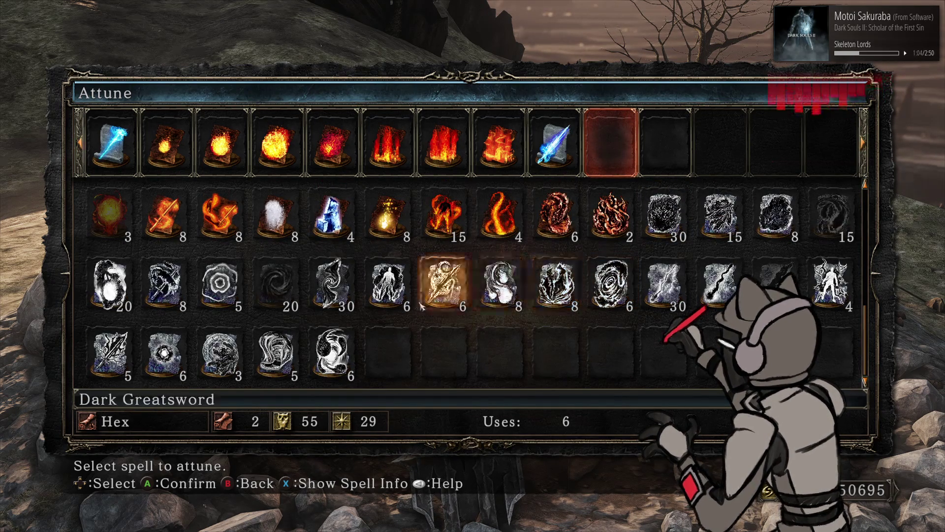
pyautogui.click(421, 306)
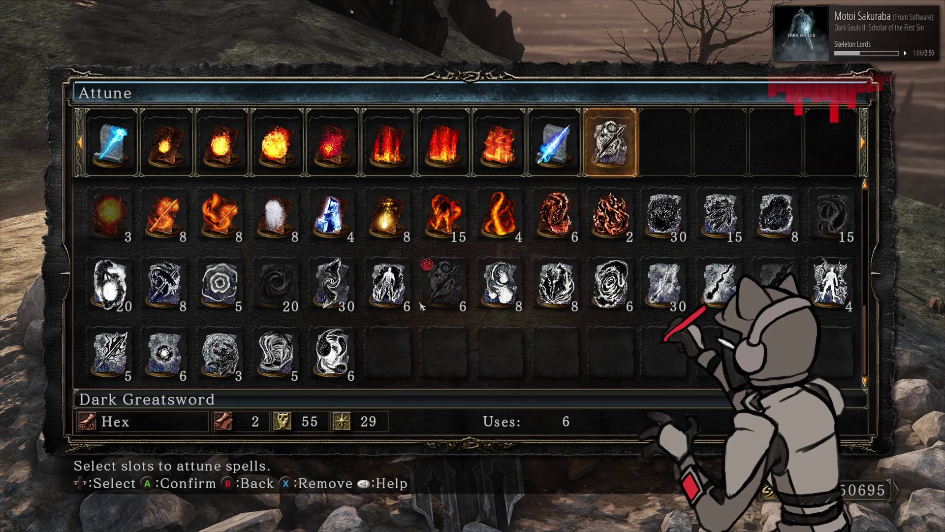
pyautogui.press('Return')
pyautogui.press('Escape')
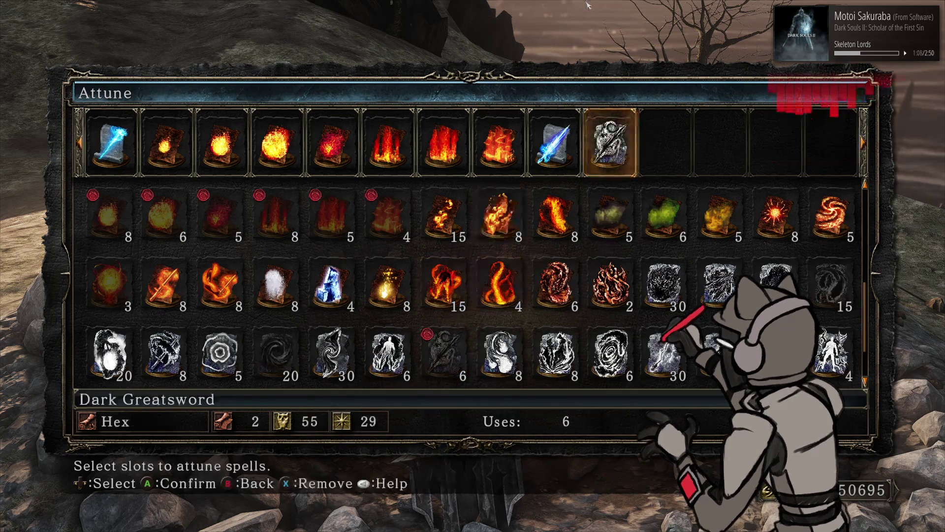
pyautogui.press('Escape')
pyautogui.press('Escape')
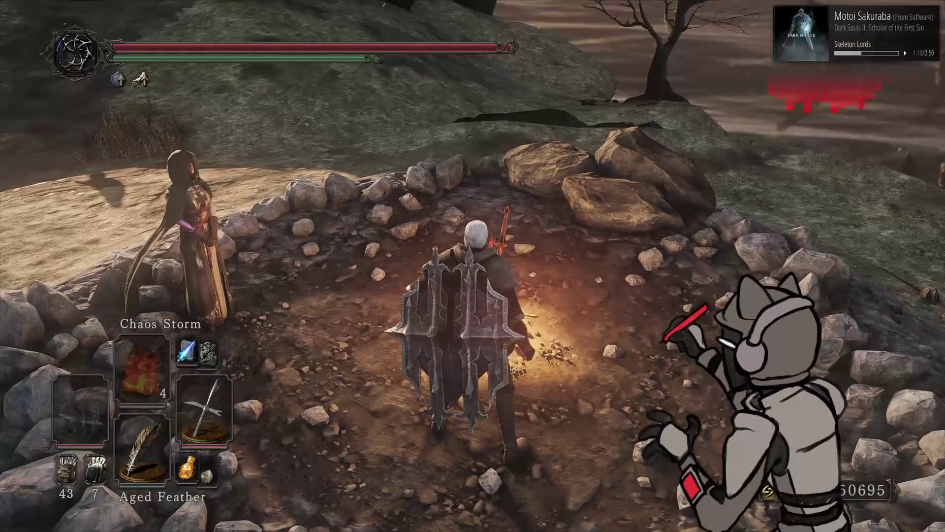
# Leave the bonfire, make Soul Greatsword the active spell, and run through Majula
pyautogui.press('Left')
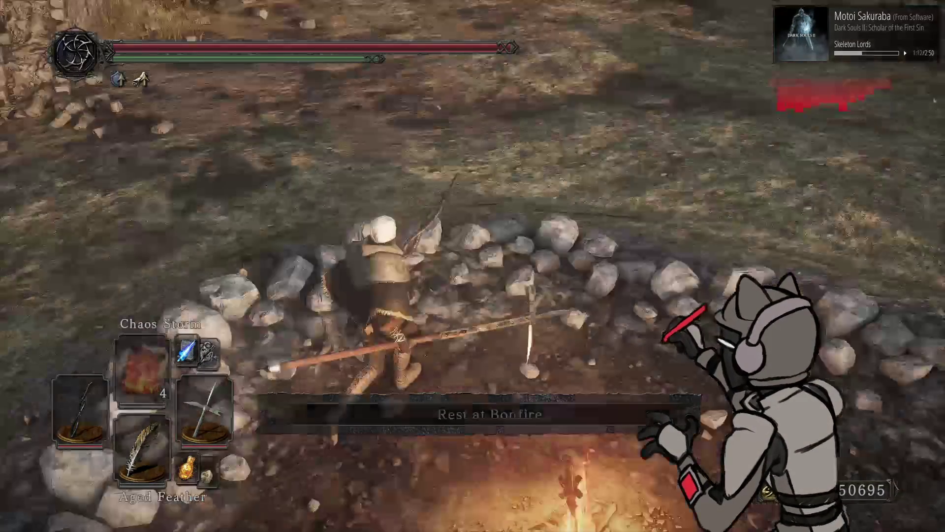
pyautogui.press('Up')
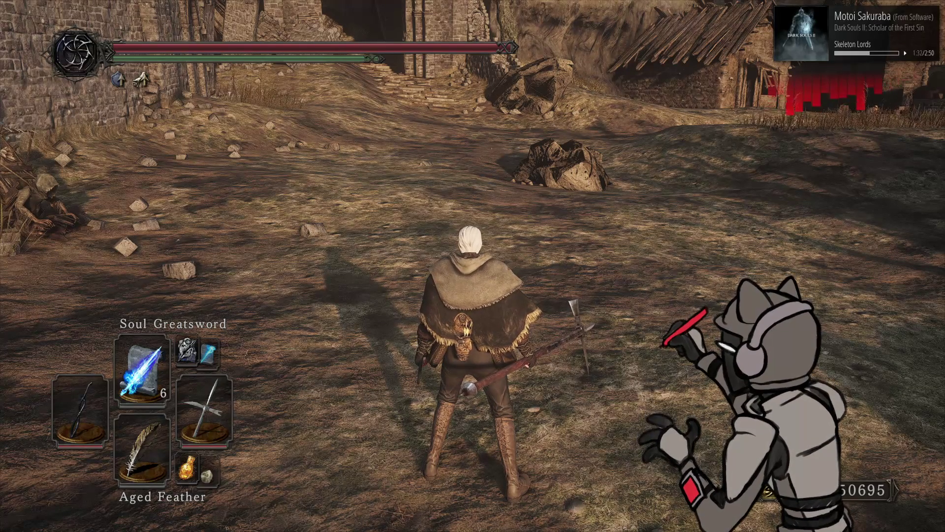
pyautogui.press('w')
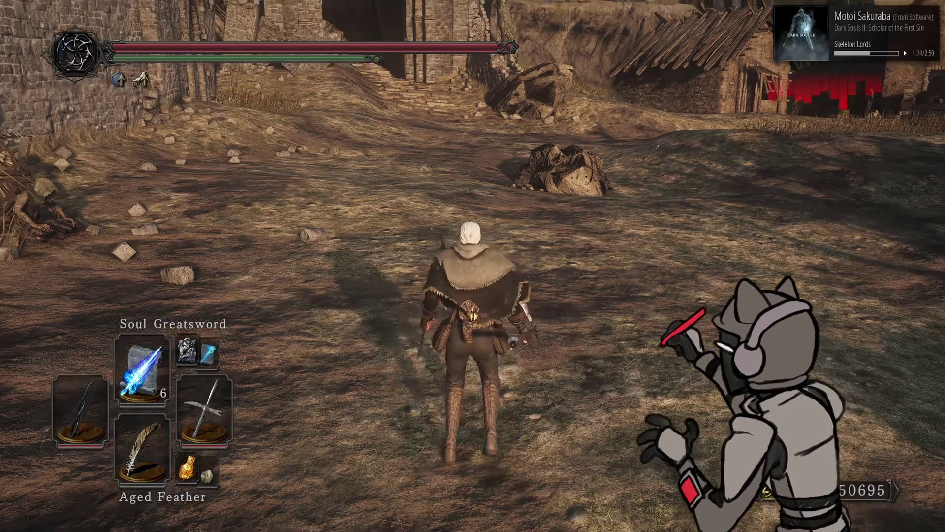
pyautogui.press('s')
pyautogui.press('s')
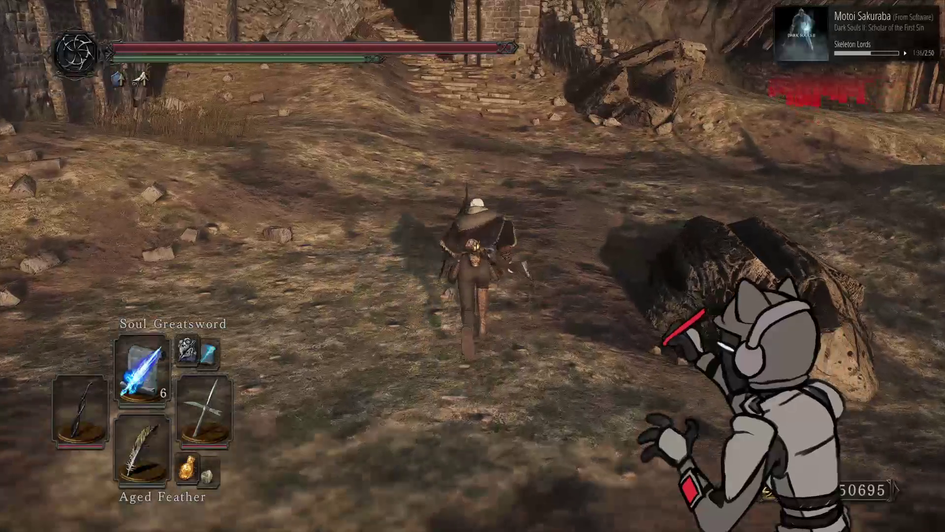
pyautogui.press('w')
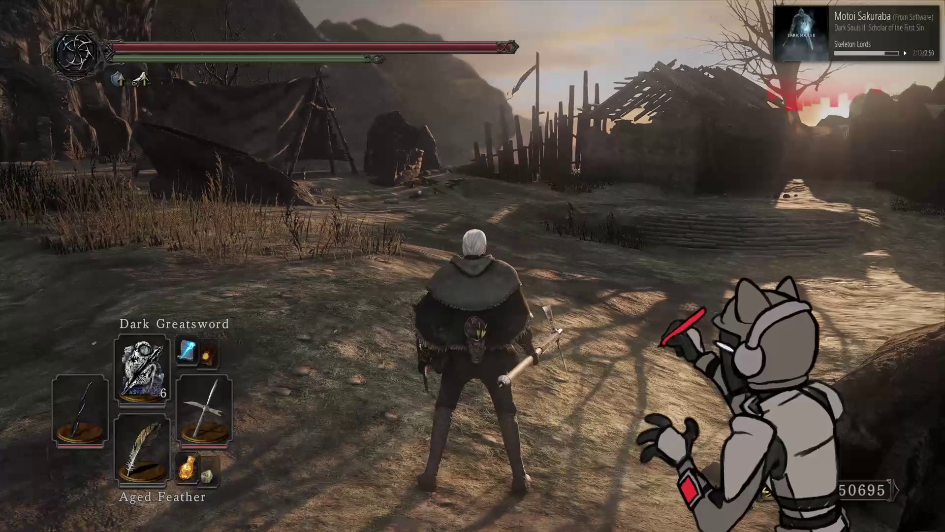
# Cycle the active spell to Fireball and ready the Pyromancy Flame in the left hand
pyautogui.press('Up')
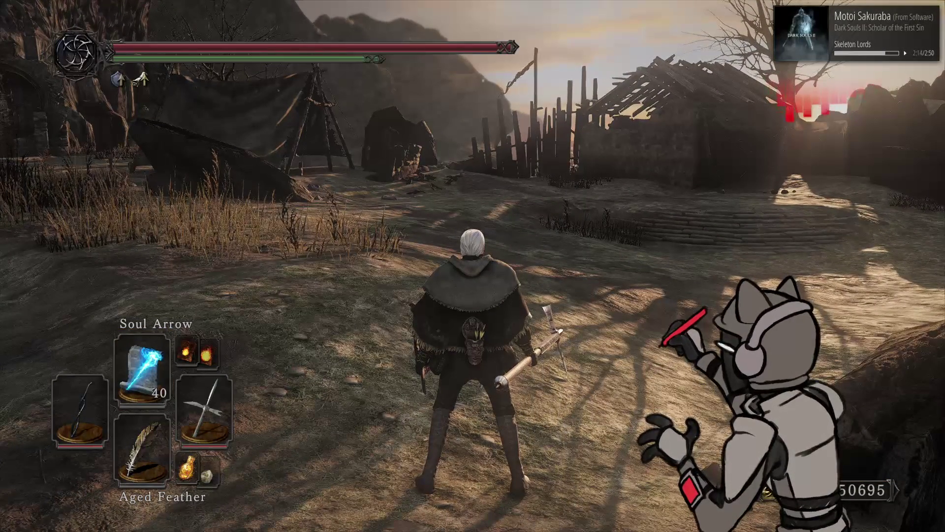
pyautogui.press('Up')
pyautogui.press('Left')
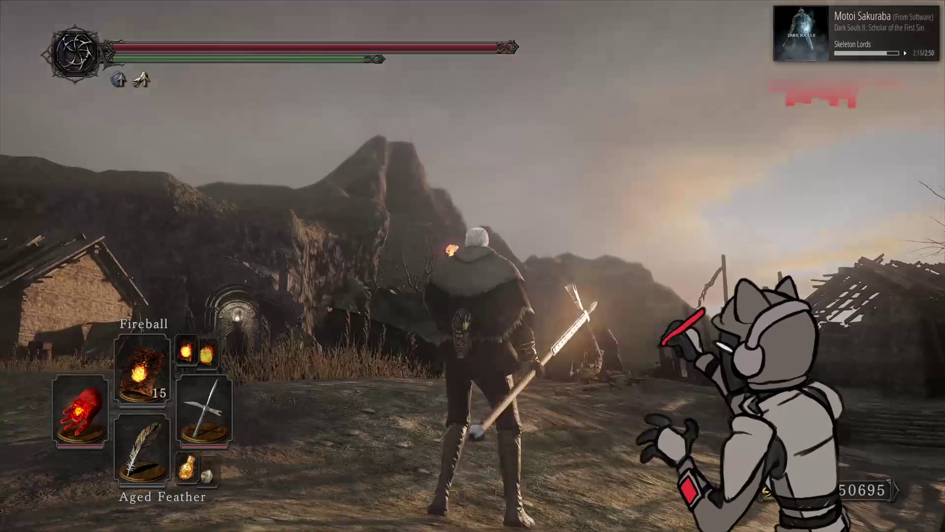
# Cast a Fireball into the sky, swap the left hand to the bow, and open the menu
pyautogui.press('shift')
pyautogui.press('q')
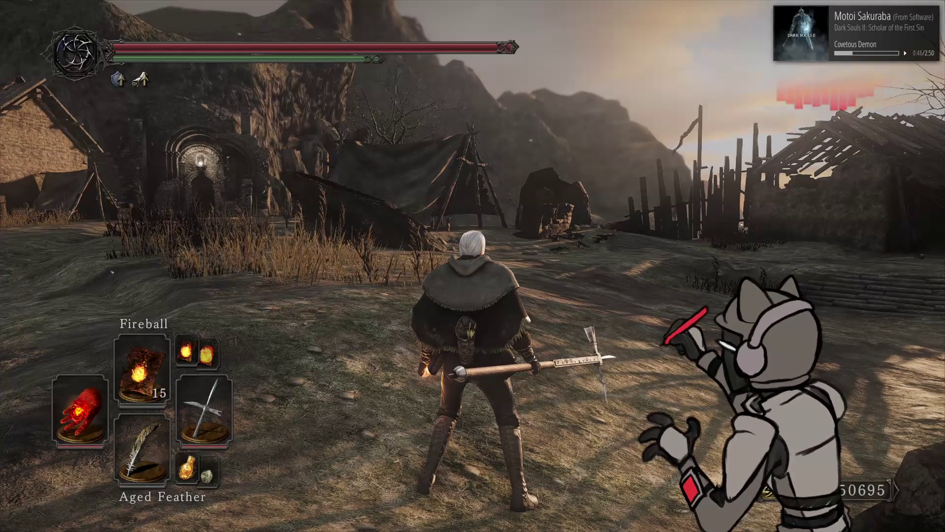
pyautogui.press('Left')
pyautogui.press('Left')
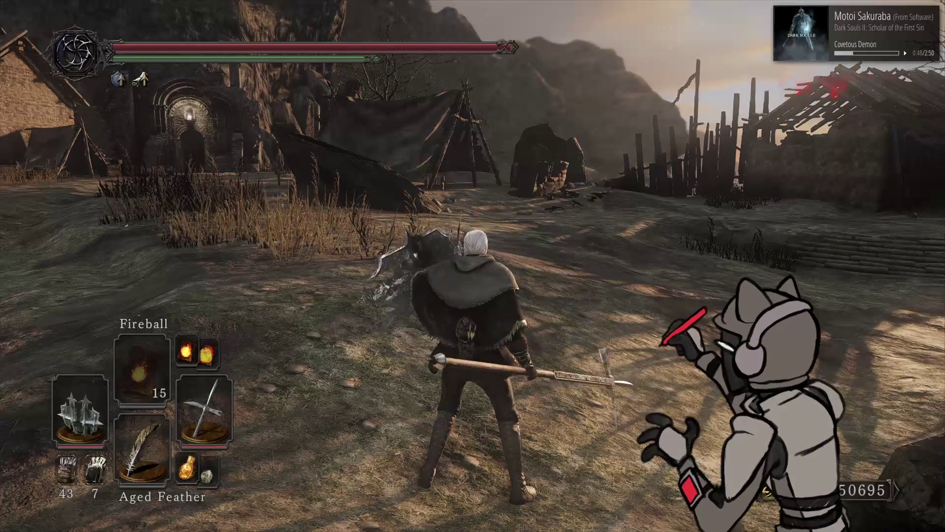
pyautogui.press('Escape')
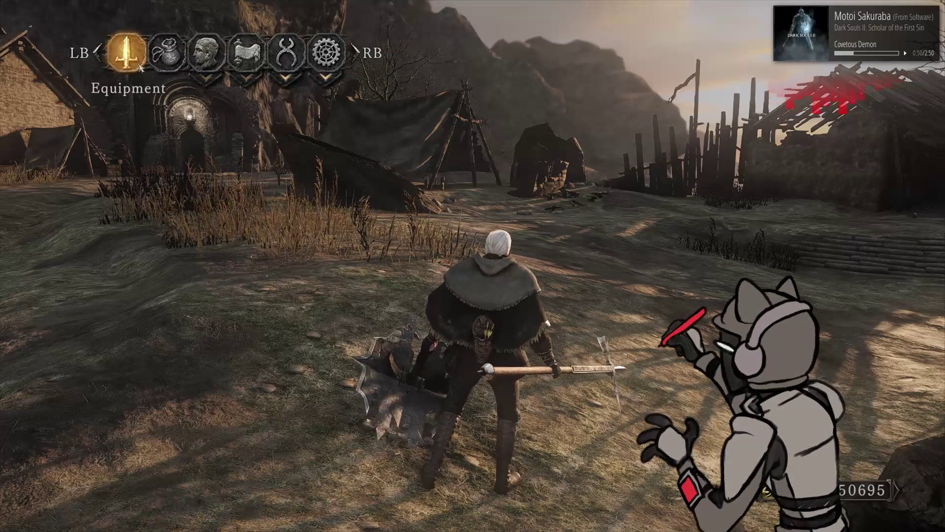
# Equip the Eagle Kite Shield as Left Weapon 1, then run toward the distant bonfire
pyautogui.press('Return')
pyautogui.click(101, 225)
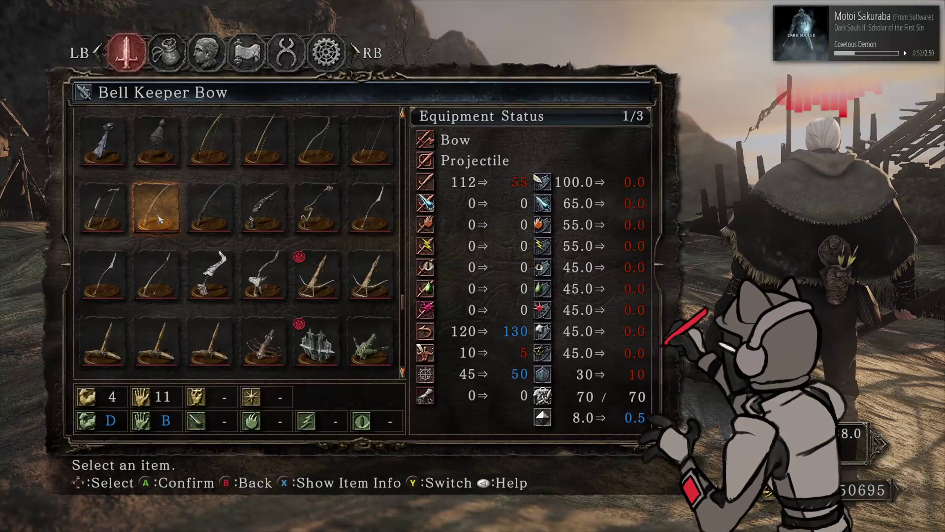
pyautogui.scroll(-5, 161, 218)
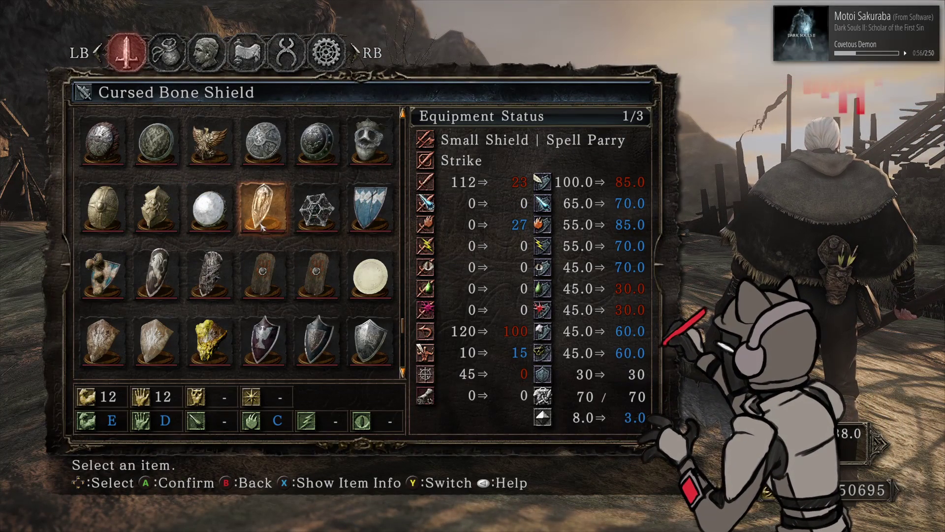
pyautogui.scroll(-2, 266, 227)
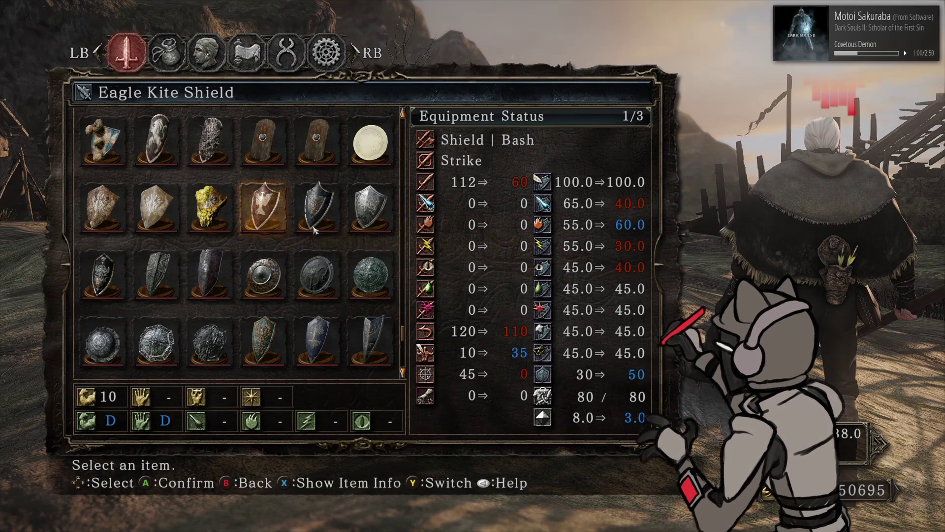
pyautogui.press('Escape')
pyautogui.press('Escape')
pyautogui.press('Escape')
pyautogui.press('Escape')
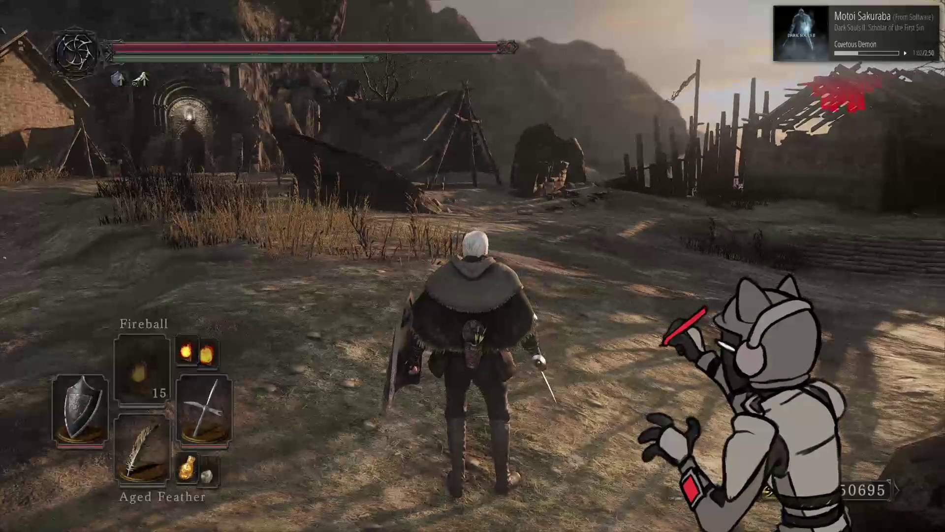
pyautogui.press('w')
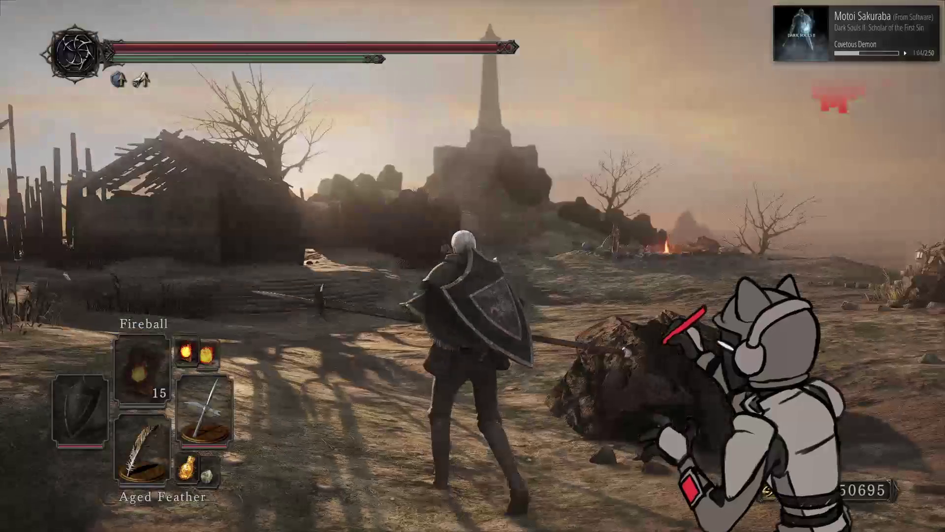